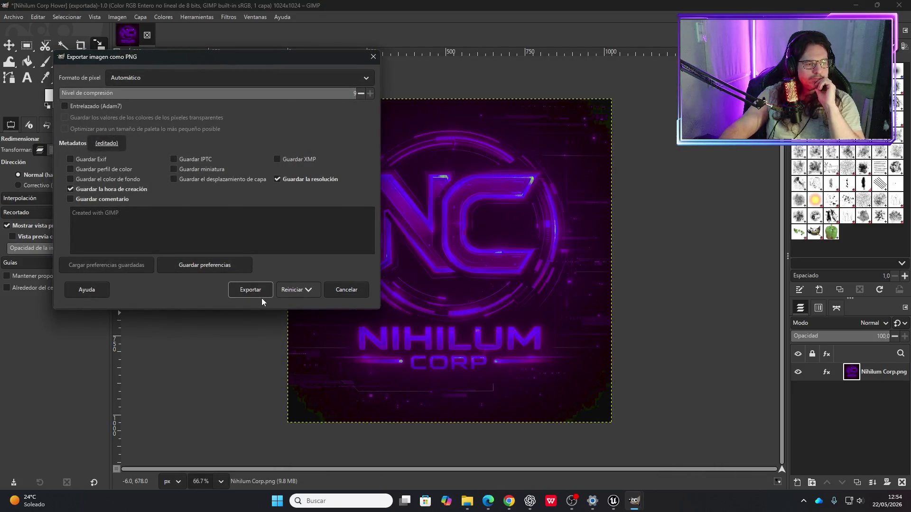
Step: Confirm the PNG export of Nihilum Corp click.png, then minimise GIMP to return to Unreal
left_click(262, 302)
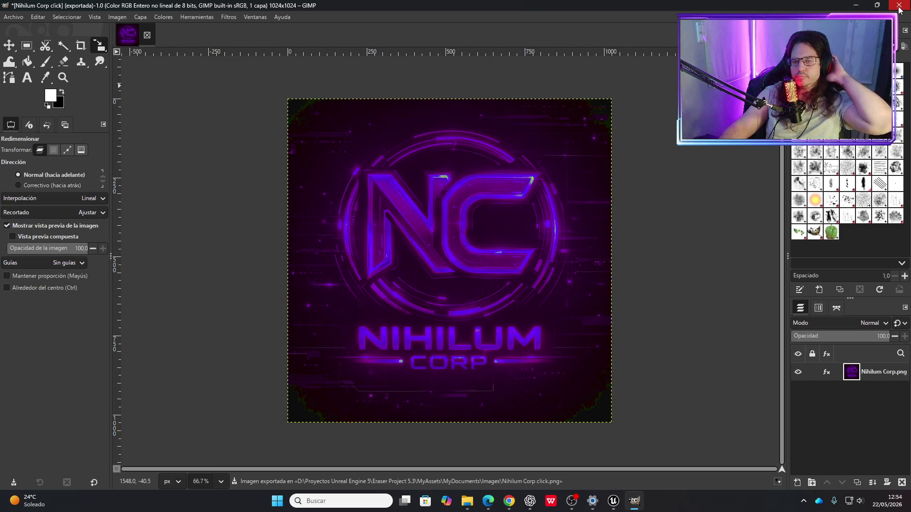
left_click(856, 6)
Step: Pan and zoom the designer canvas to bring the ESCRIBE and System text into view
left_click(496, 372)
key("ctrl+space")
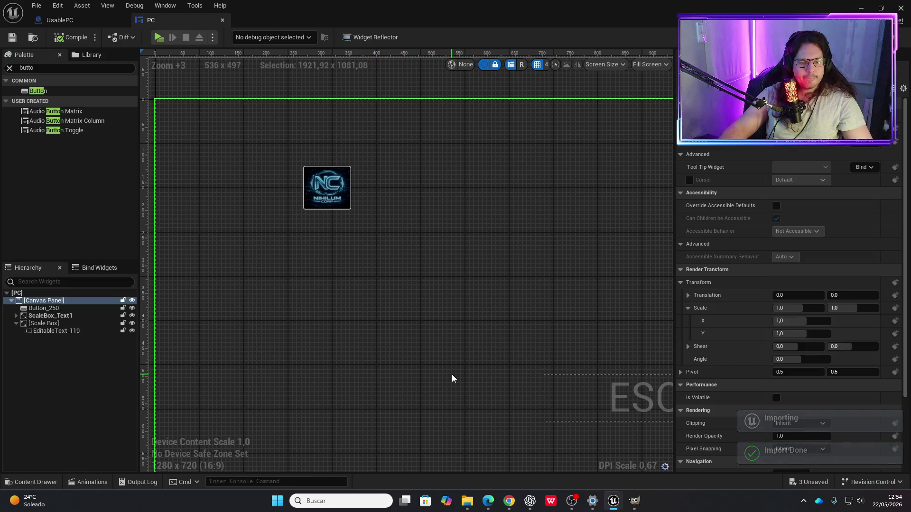
left_click_drag(462, 360, 389, 324)
scroll(380, 313, "down", 4)
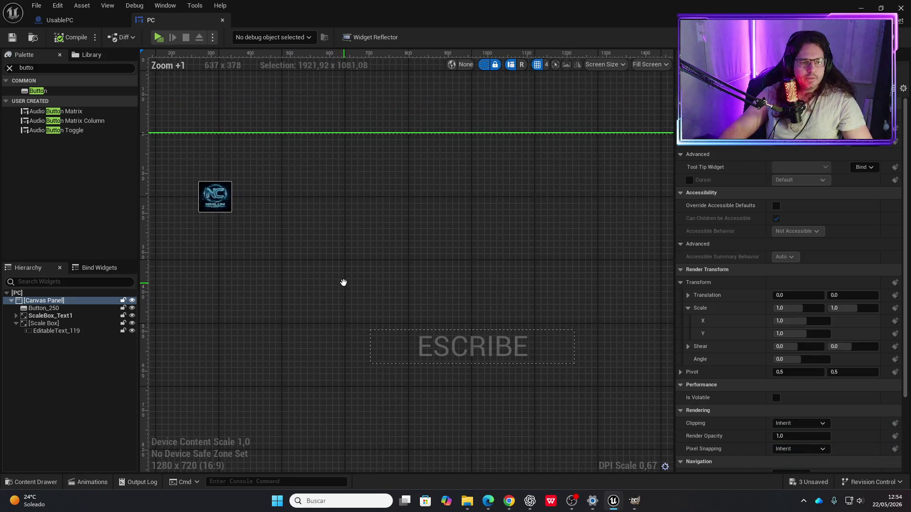
left_click_drag(344, 286, 318, 262)
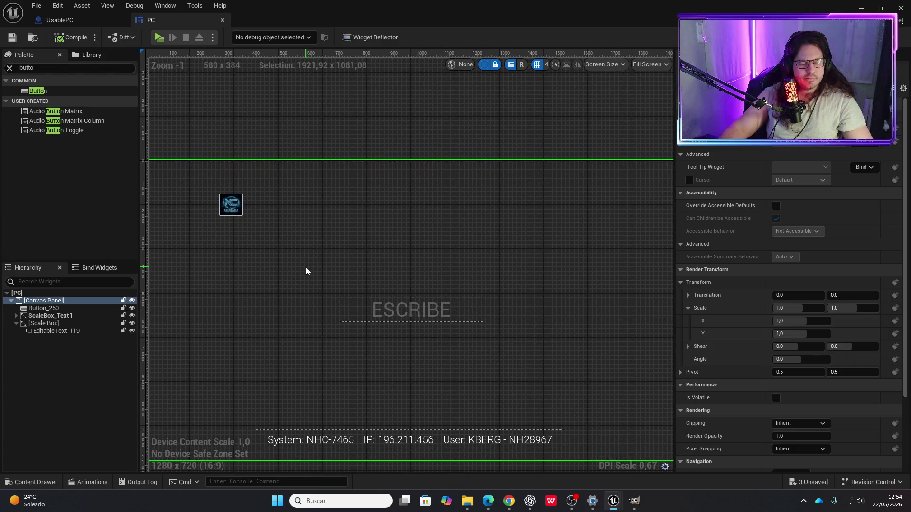
scroll(305, 267, "up", 2)
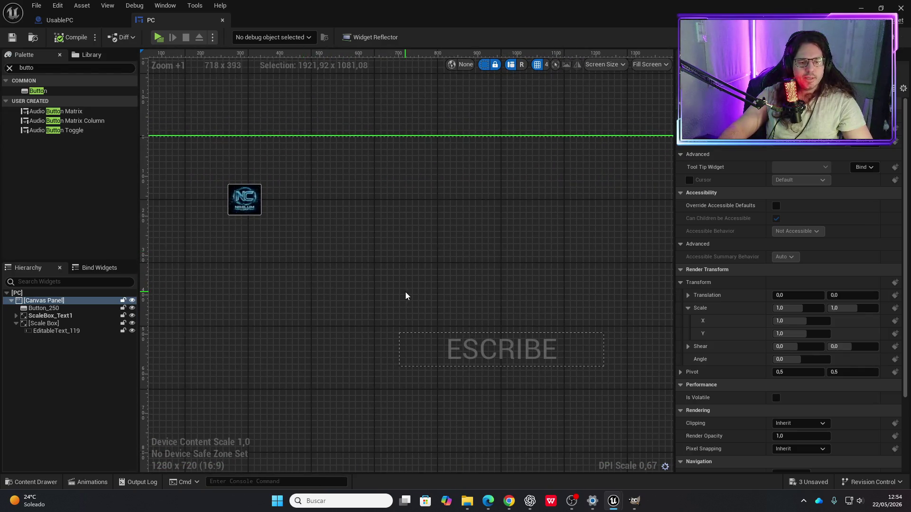
mouse_move(433, 299)
left_mouse_down()
mouse_move(408, 287)
mouse_move(435, 228)
mouse_move(420, 176)
mouse_move(405, 227)
left_mouse_up()
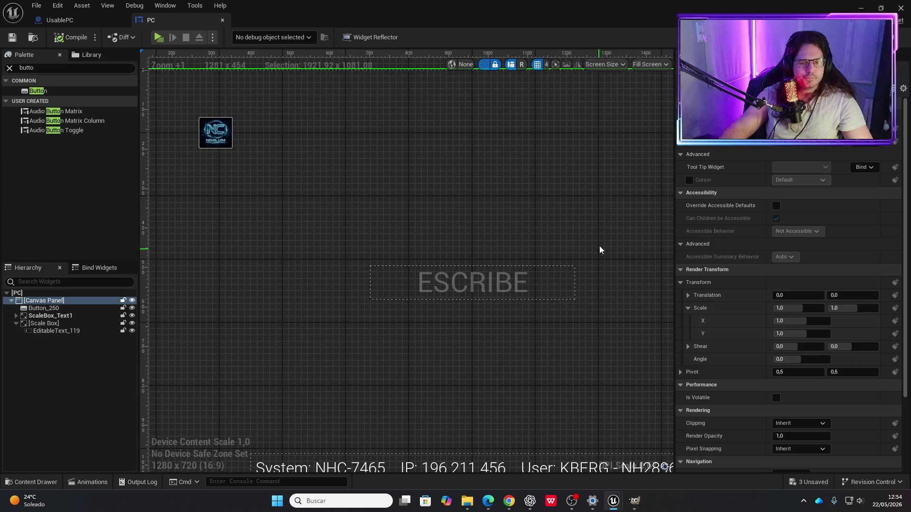
left_click_drag(582, 254, 536, 286)
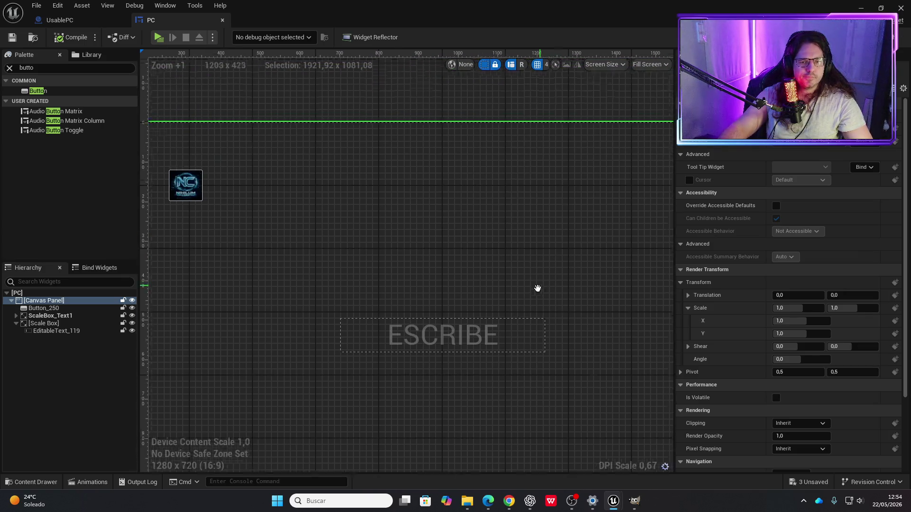
Step: Select the Nihilum_Corp_click texture in the Content Drawer
key("ctrl+space")
left_click(301, 363)
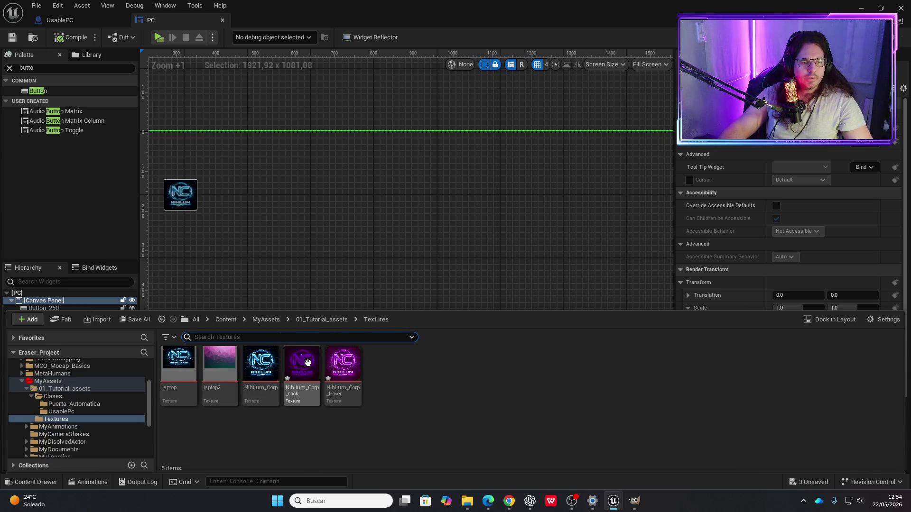
left_click(729, 213)
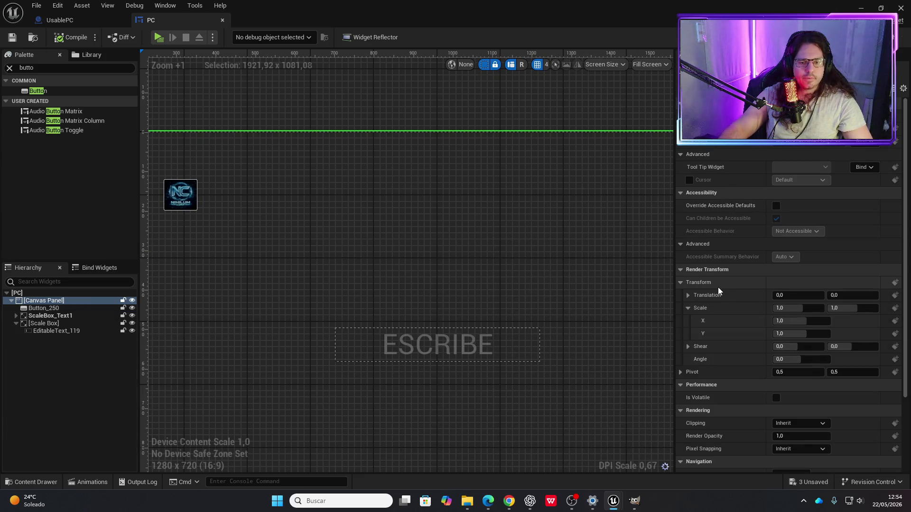
Step: Set Button_250's Pressed style image to Nihilum_Corp_click, then compile and save
left_click(191, 200)
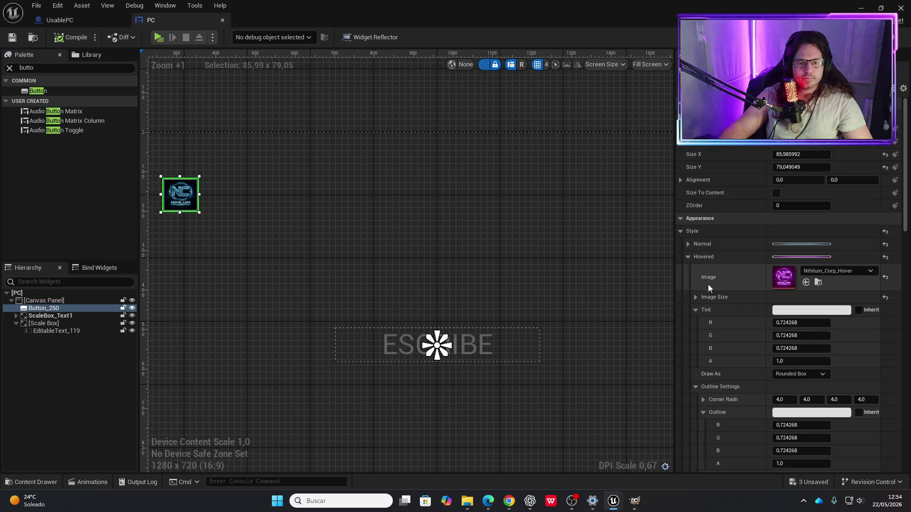
scroll(707, 286, "down", 5)
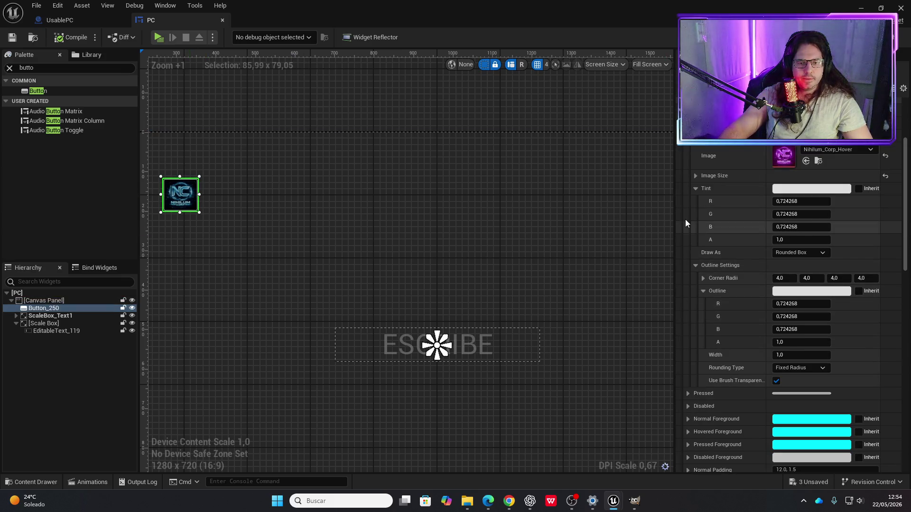
scroll(685, 219, "down", 10)
left_click(688, 148)
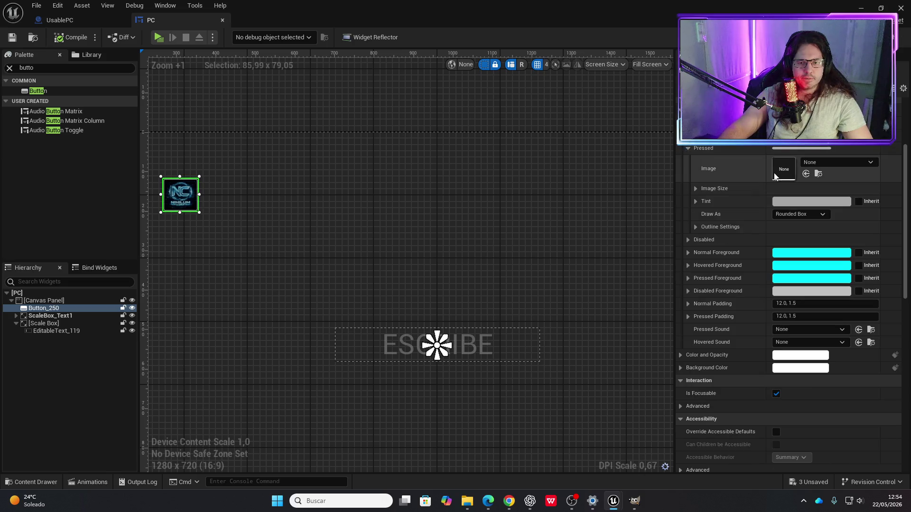
left_click(805, 173)
left_click(70, 37)
left_click(159, 37)
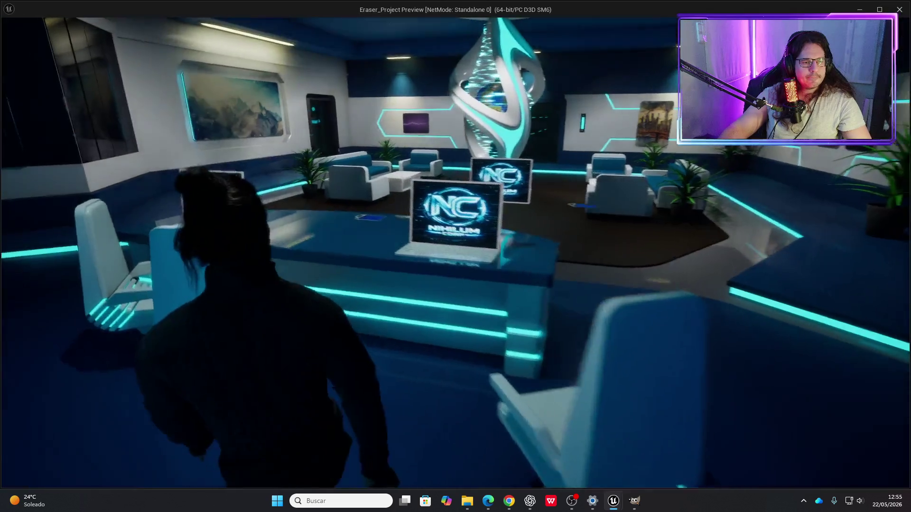
key("e")
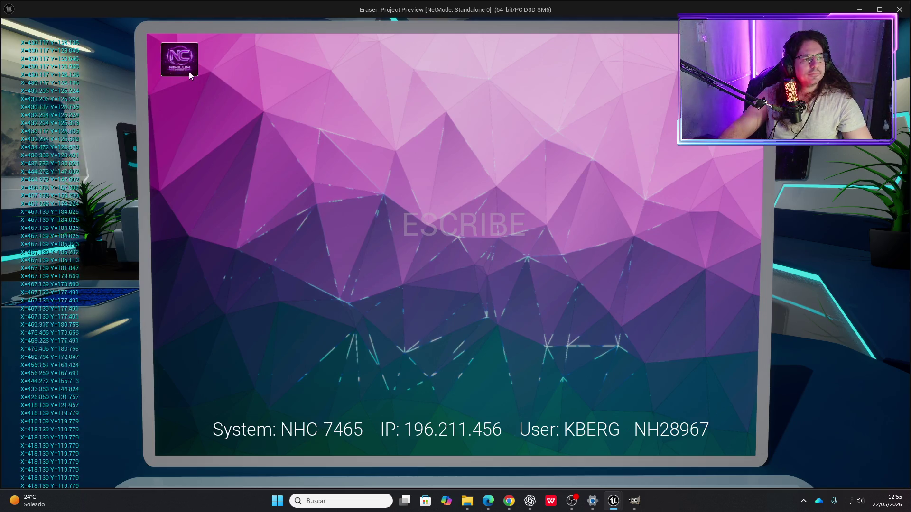
key("Escape")
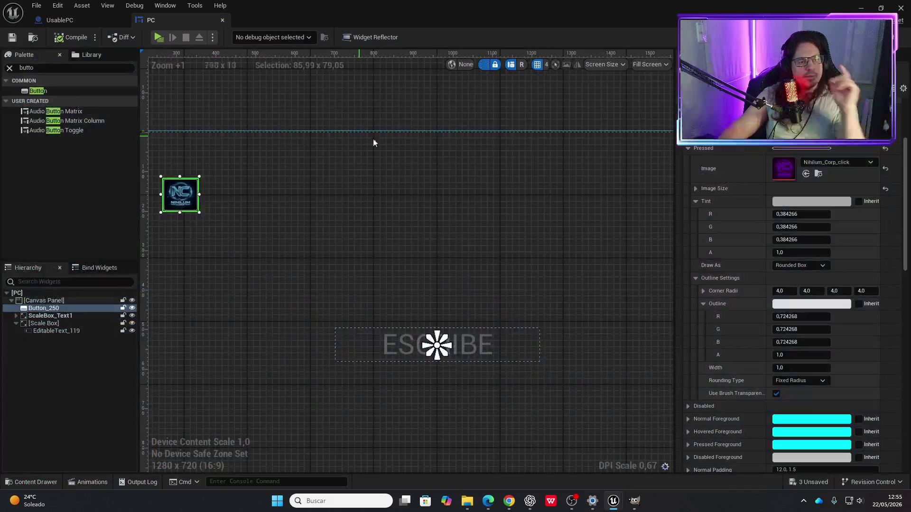
Step: Make the logo button's Normal outline colour deep blue (sRGB 3000F4FF), then save and play
scroll(730, 209, "up", 3)
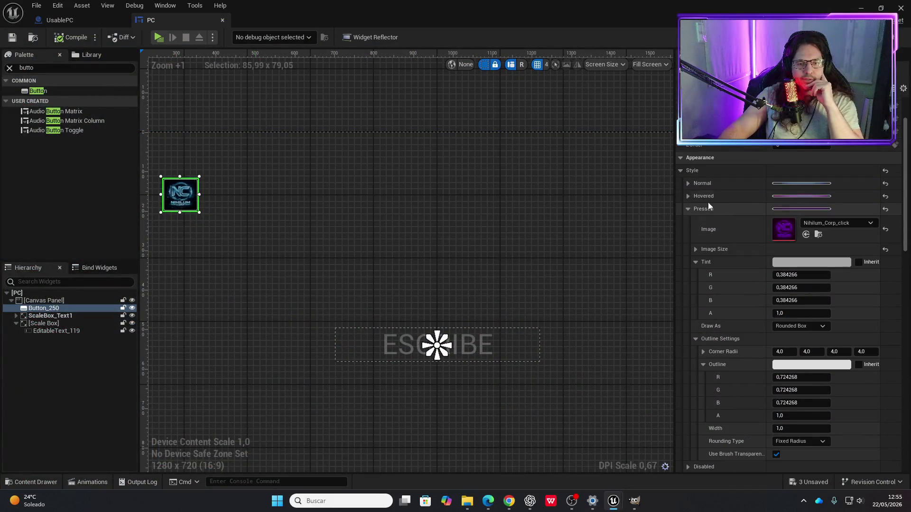
left_click(688, 183)
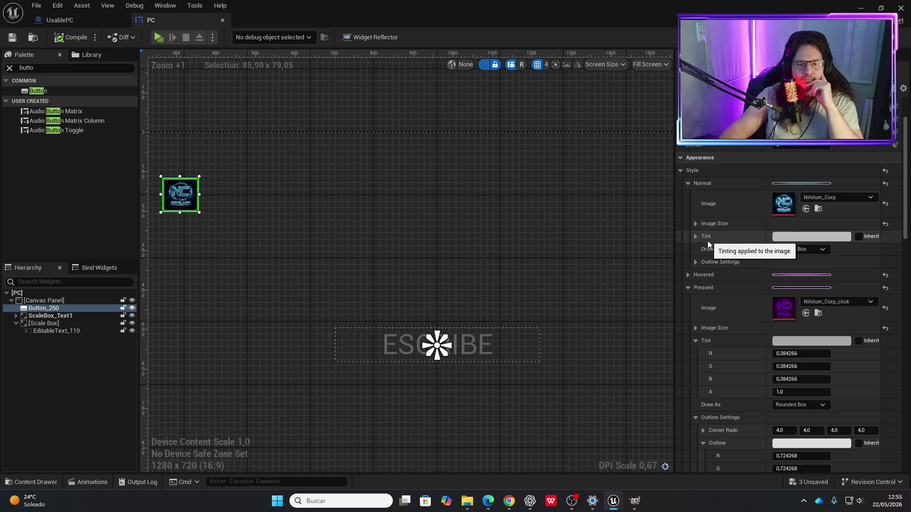
left_click(695, 262)
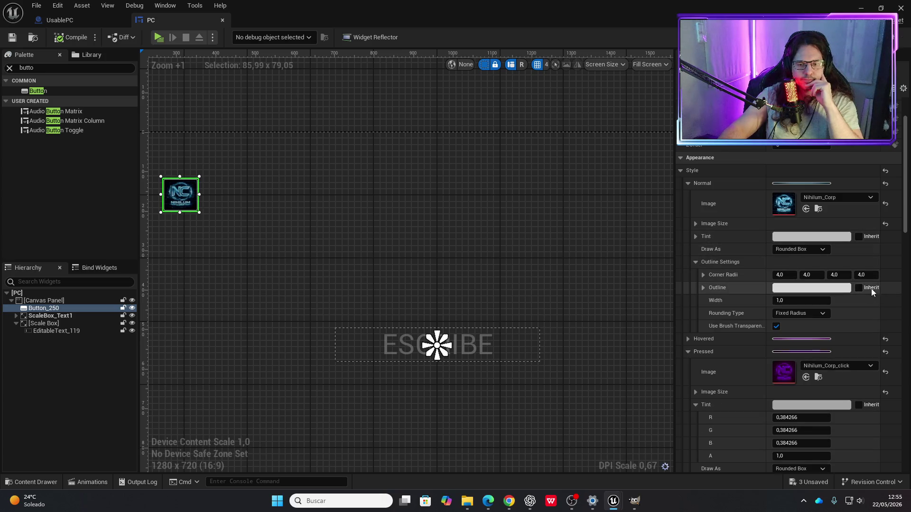
left_click(835, 287)
mouse_move(693, 319)
left_mouse_down()
mouse_move(711, 275)
mouse_move(662, 261)
left_mouse_up()
left_click_drag(779, 301, 777, 268)
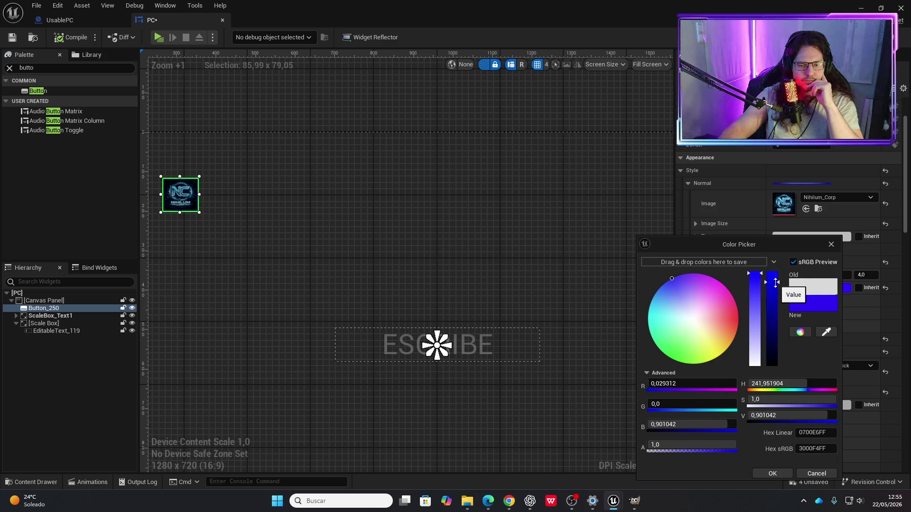
left_click(766, 473)
left_click(159, 37)
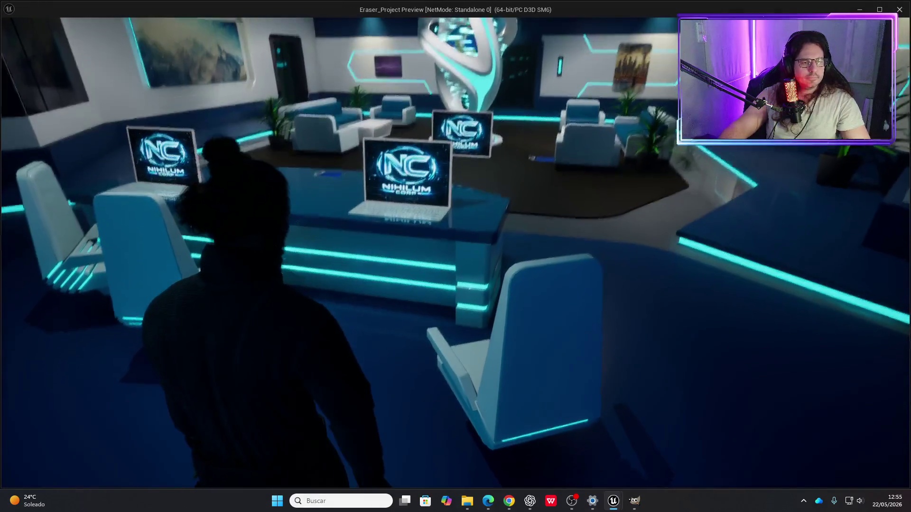
Step: View the laptop screen in game, exit the preview, and expand the Outline colour values
key("w")
key("e")
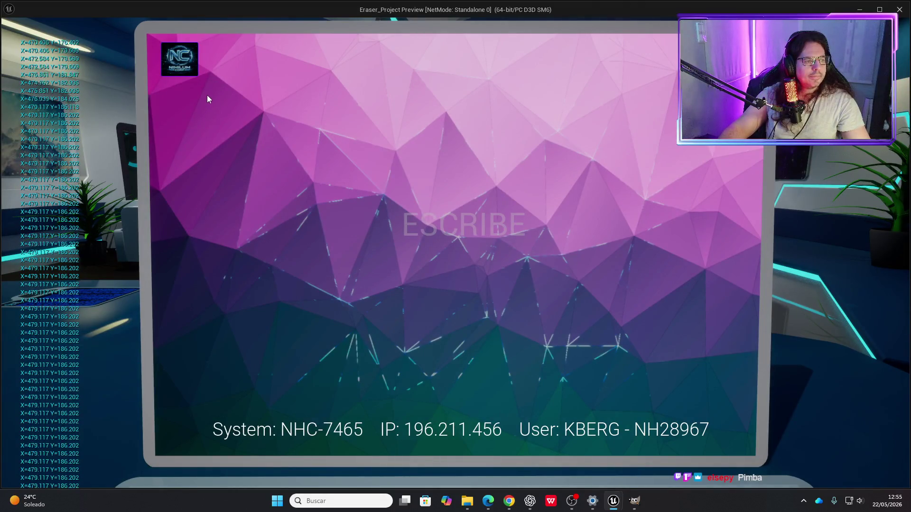
key("Escape")
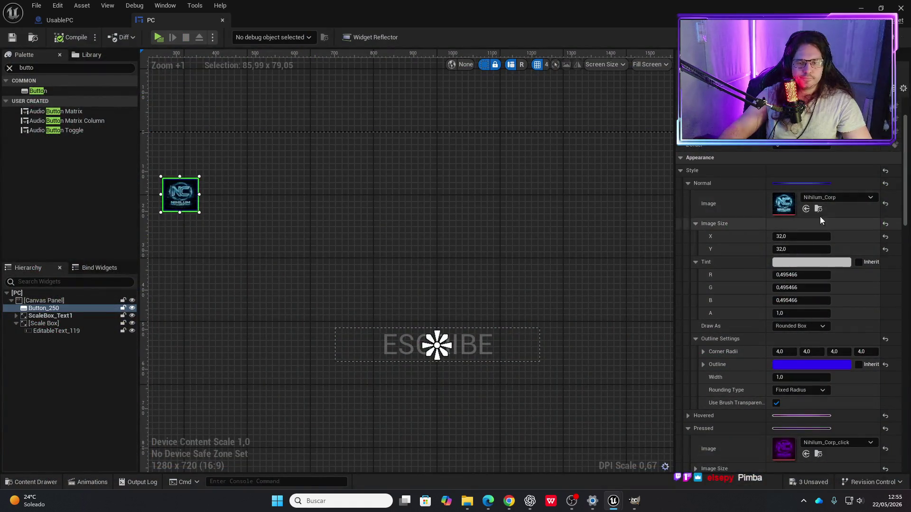
left_click(704, 364)
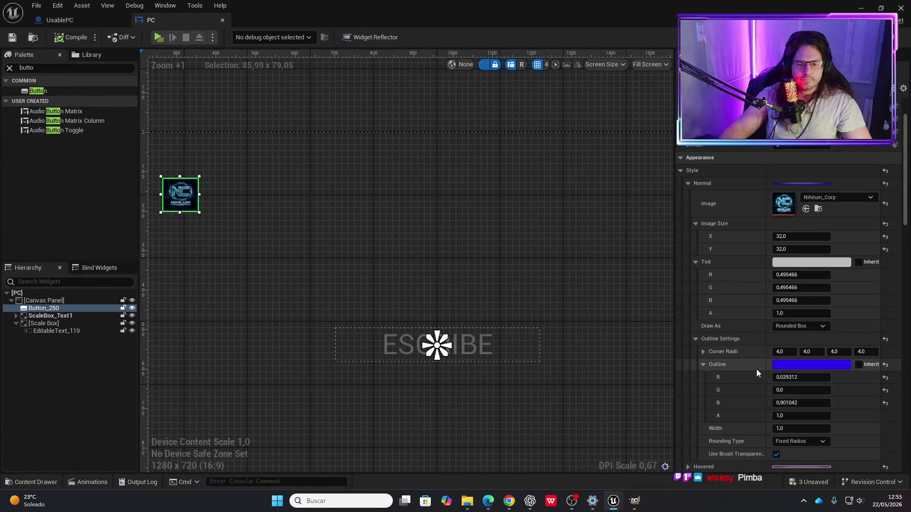
Step: Change the outline colour to a slightly brighter light cyan-blue, save, and relaunch the preview
left_click(813, 364)
left_click_drag(641, 280, 624, 294)
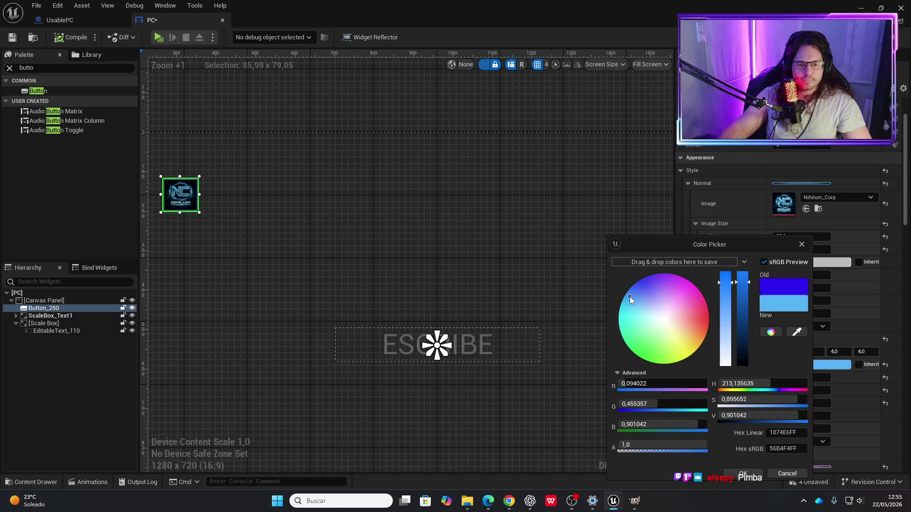
left_click_drag(751, 288, 750, 286)
left_click(743, 474)
left_click(76, 37)
left_click(159, 37)
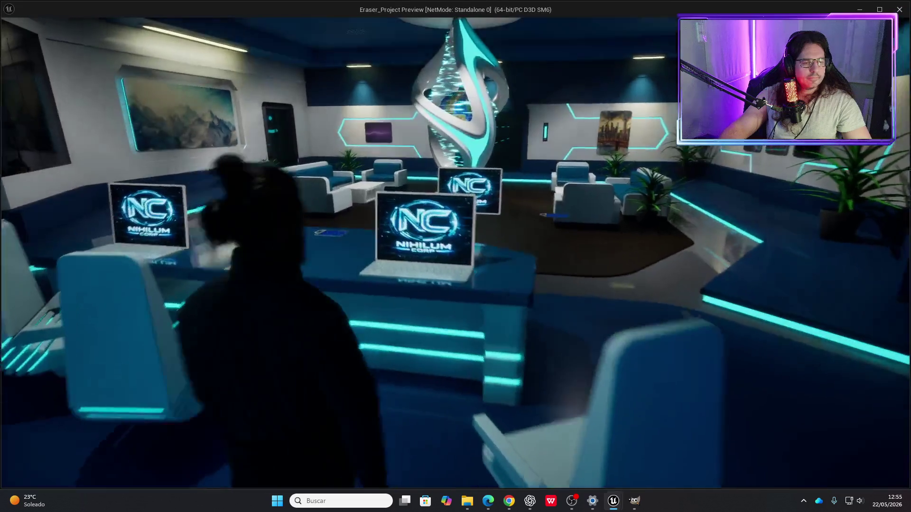
Step: Use the laptop in game to inspect the cyan-outlined logo, then close the preview
key("e")
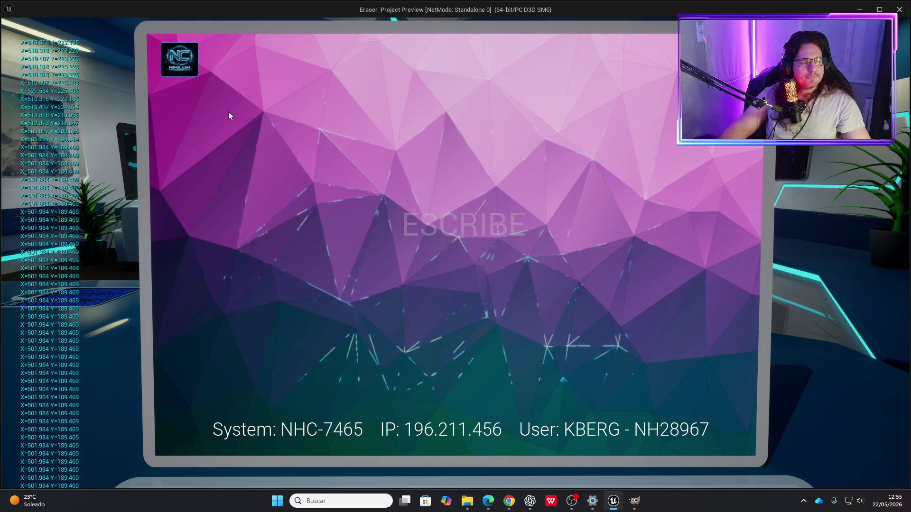
left_click(195, 70)
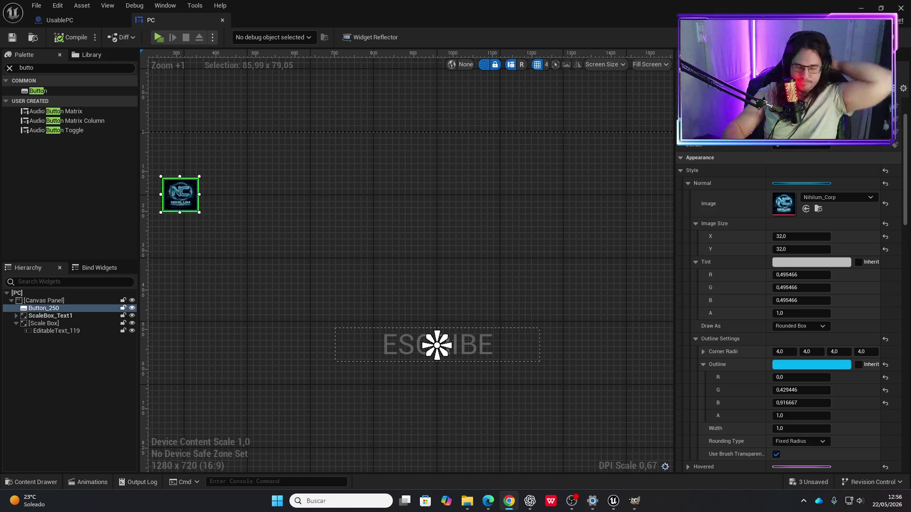
Step: Adjust the canvas view, then run and stop the game preview to test the logo button
scroll(504, 227, "down", 2)
mouse_move(504, 227)
left_mouse_down()
mouse_move(449, 197)
mouse_move(464, 188)
left_mouse_up()
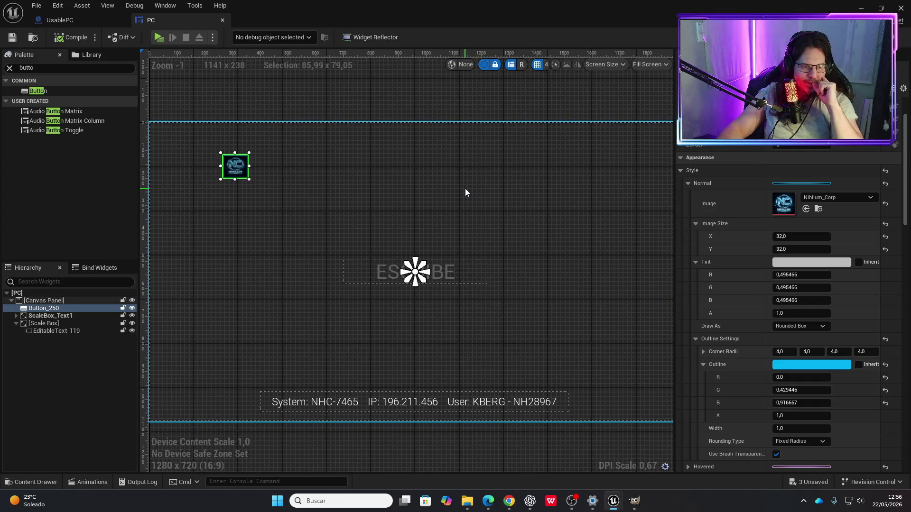
left_click(159, 38)
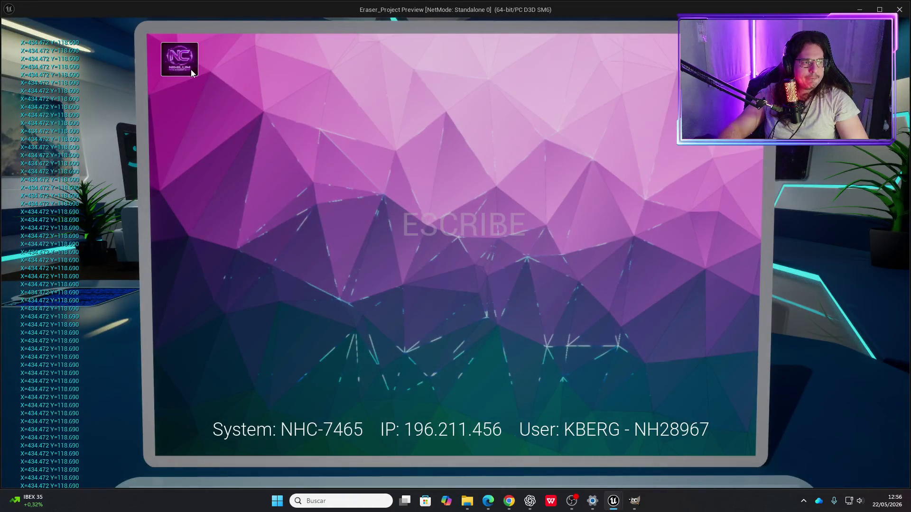
key("Escape")
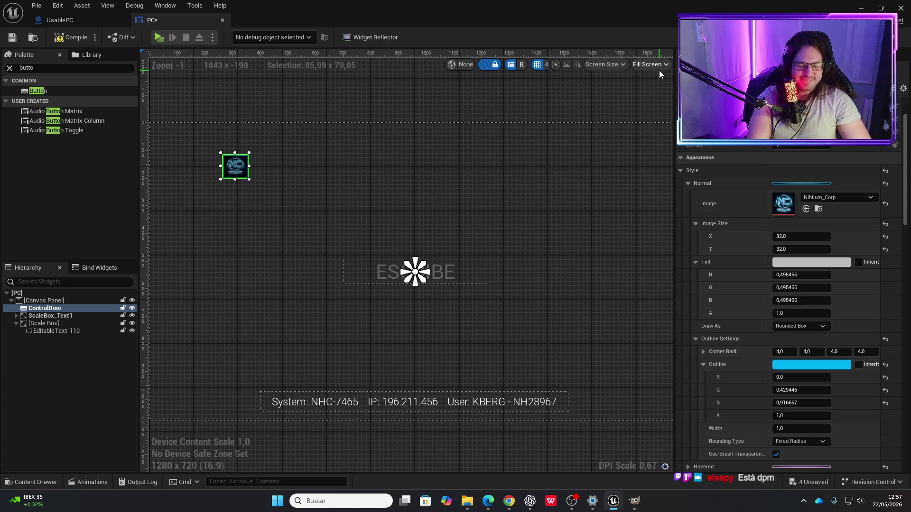
Step: Confirm the button rename and compile, then add a Scale Box named VentanaPassword to the canvas
key("Return")
left_click(79, 38)
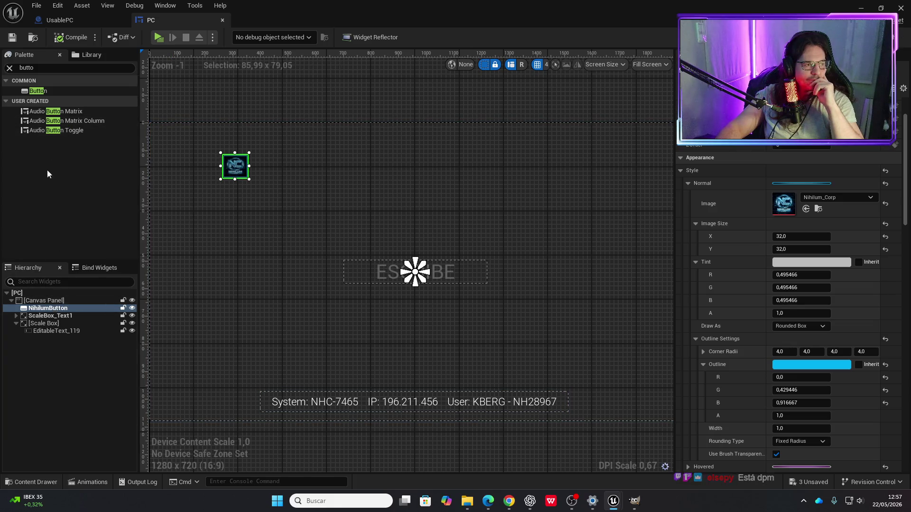
left_click(10, 68)
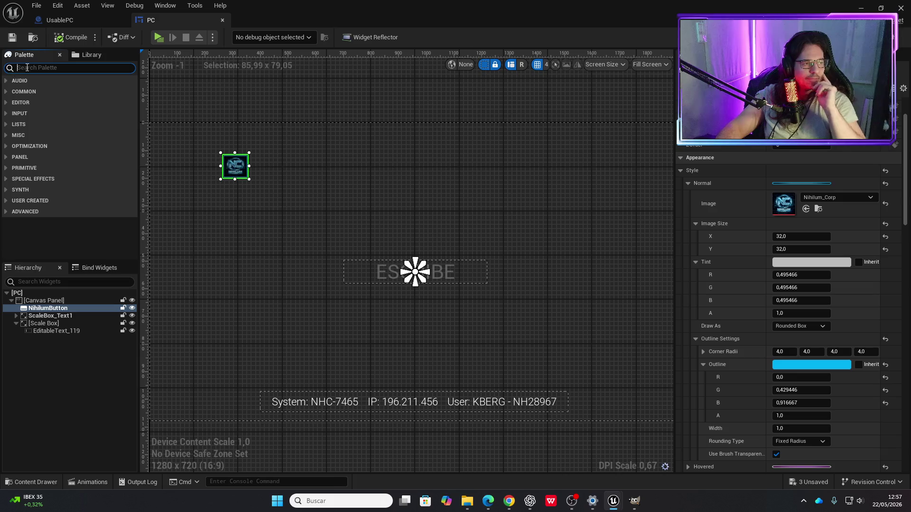
type("ebo")
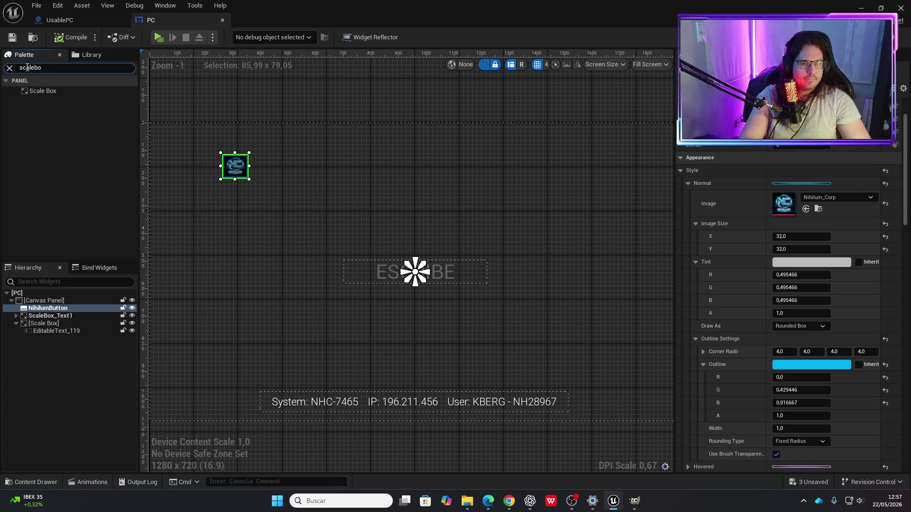
scroll(402, 238, "down", 2)
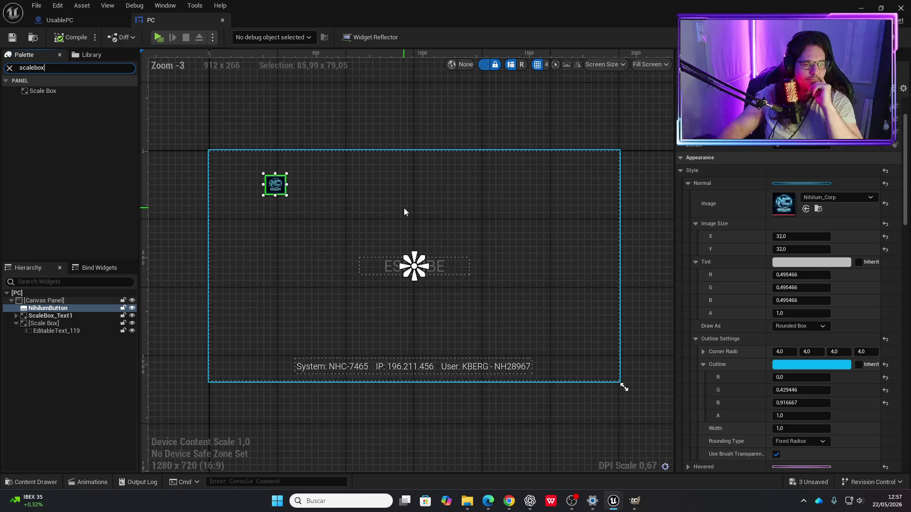
scroll(403, 208, "up", 2)
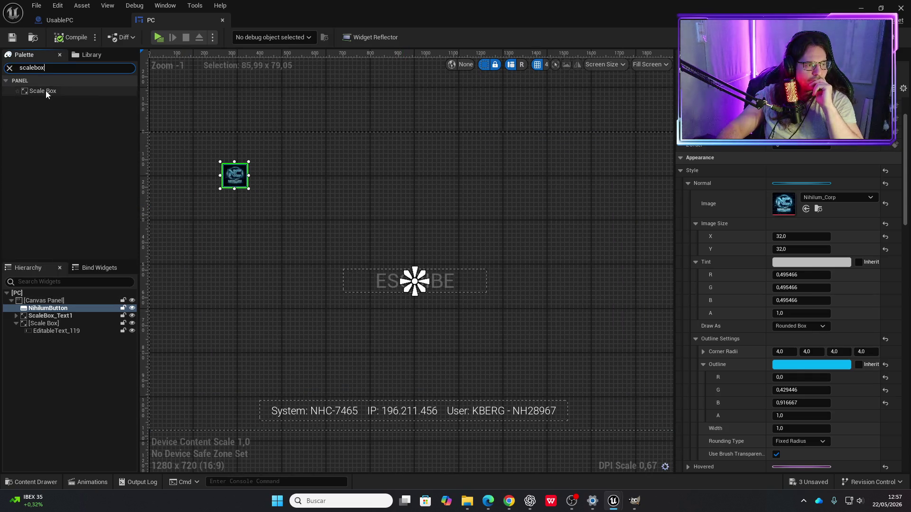
left_click_drag(45, 91, 45, 303)
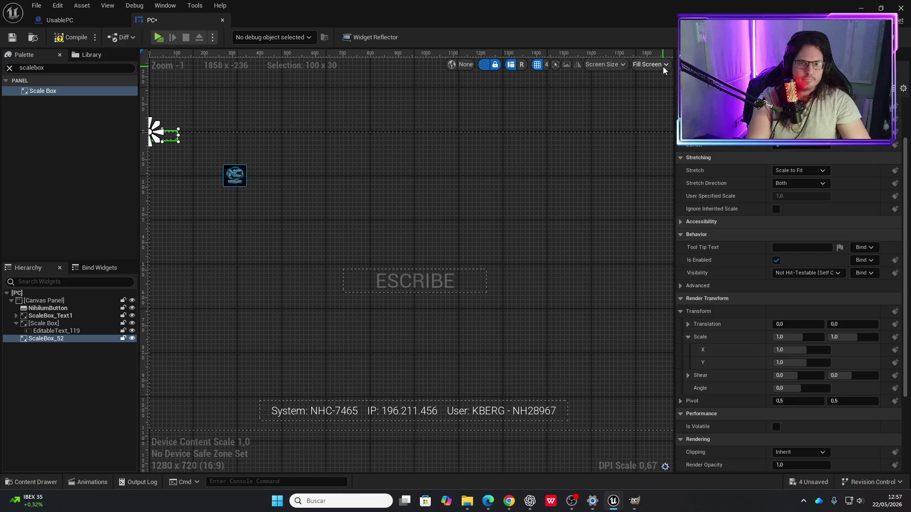
key("Return")
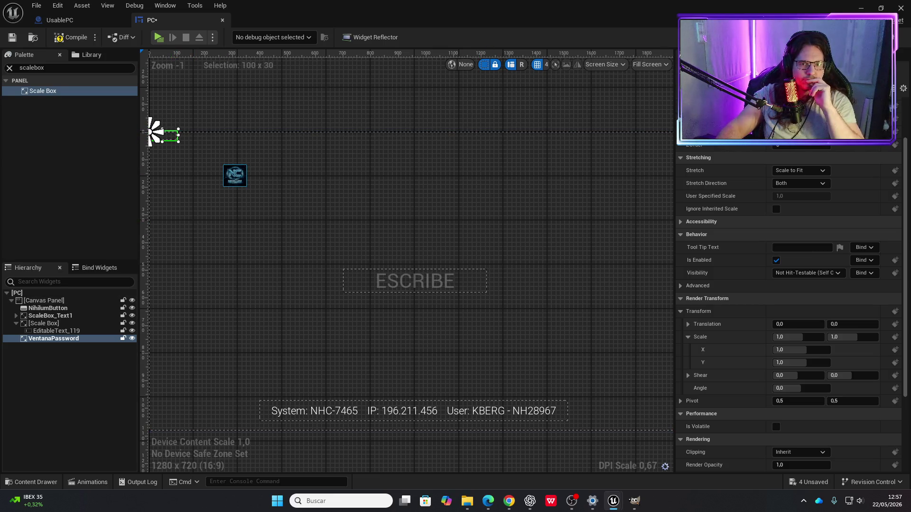
Step: Anchor VentanaPassword to the centre preset of the screen
left_click(48, 339)
scroll(861, 213, "up", 3)
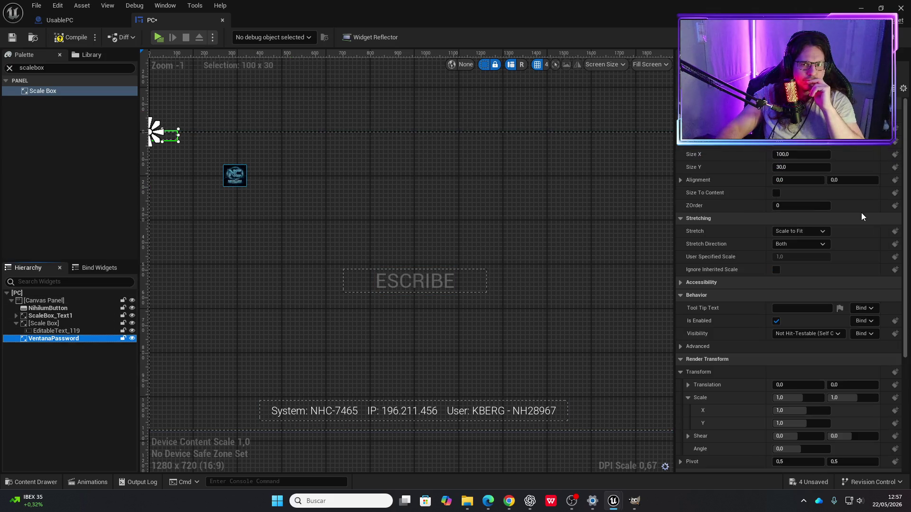
left_click(802, 116)
left_click(829, 172)
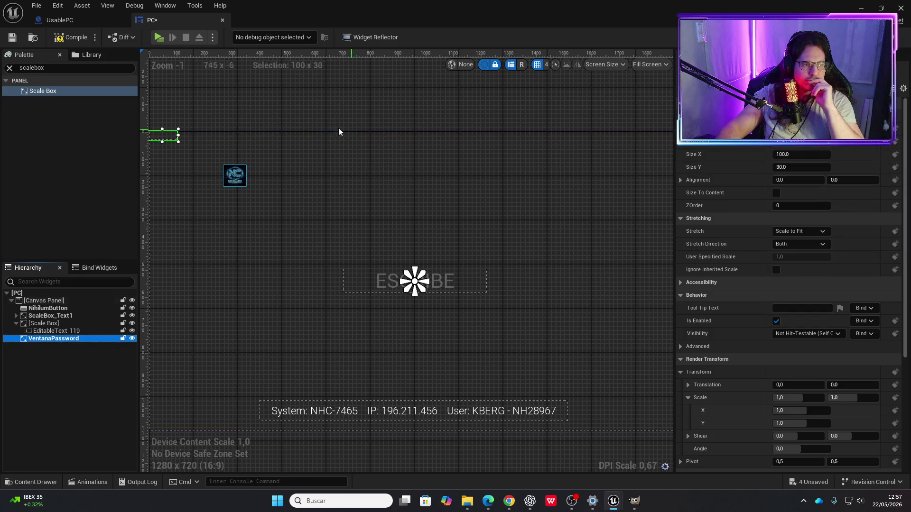
Step: Centre VentanaPassword on screen and resize it to roughly 520 × 404
mouse_move(174, 143)
left_mouse_down()
mouse_move(209, 164)
mouse_move(369, 212)
mouse_move(369, 229)
mouse_move(473, 229)
mouse_move(566, 244)
left_mouse_up()
scroll(369, 224, "up", 3)
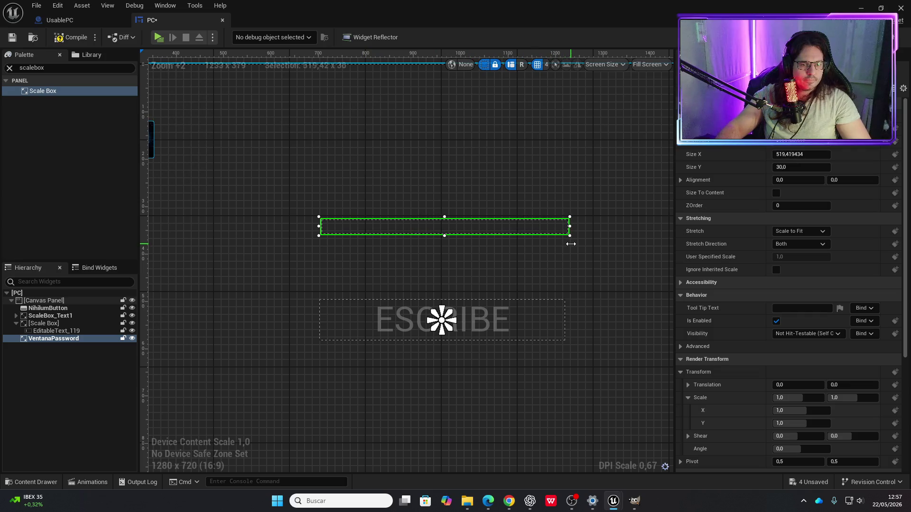
left_click_drag(444, 236, 425, 415)
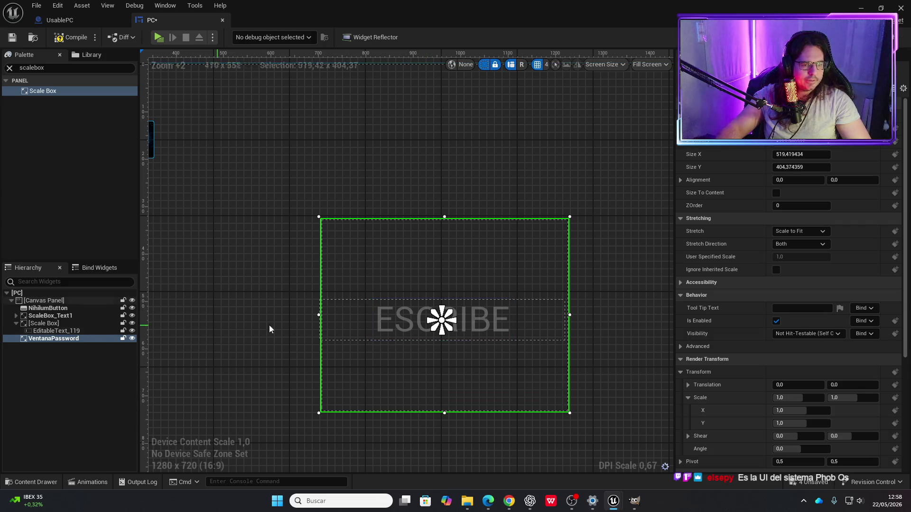
left_click_drag(318, 313, 318, 313)
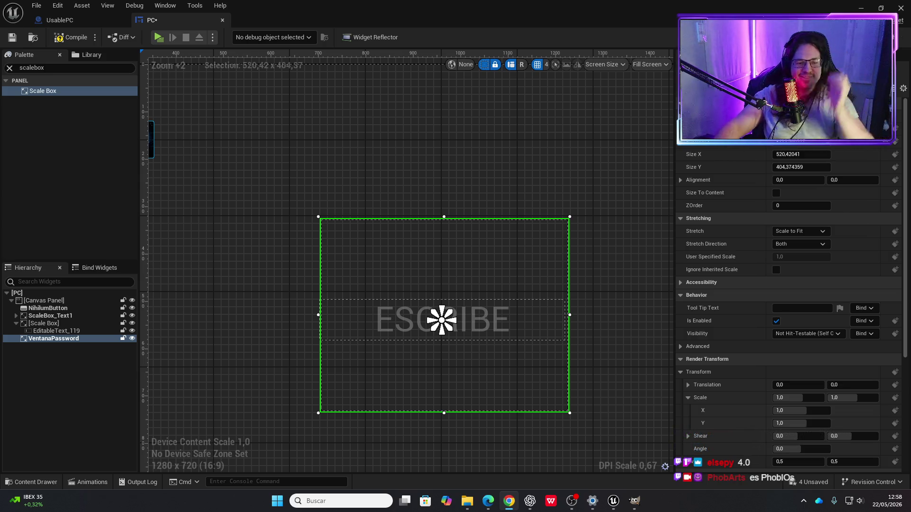
scroll(425, 272, "down", 2)
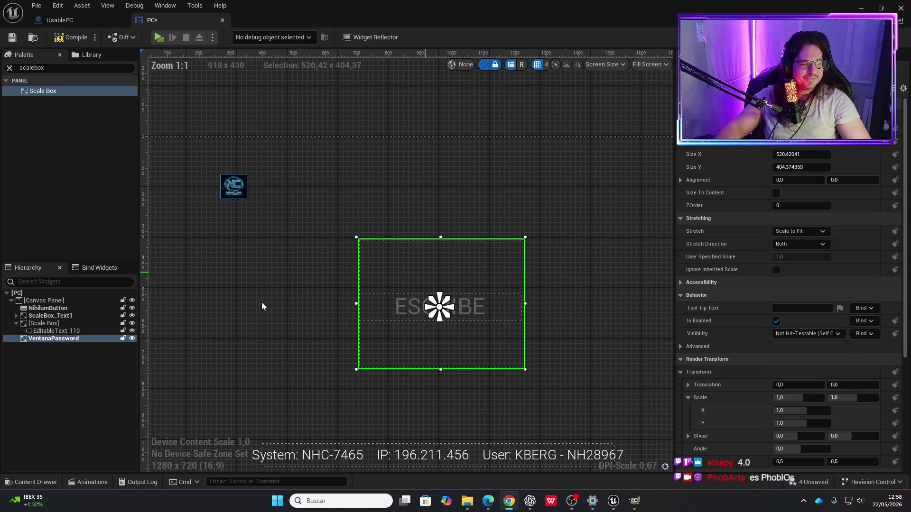
left_click(43, 324)
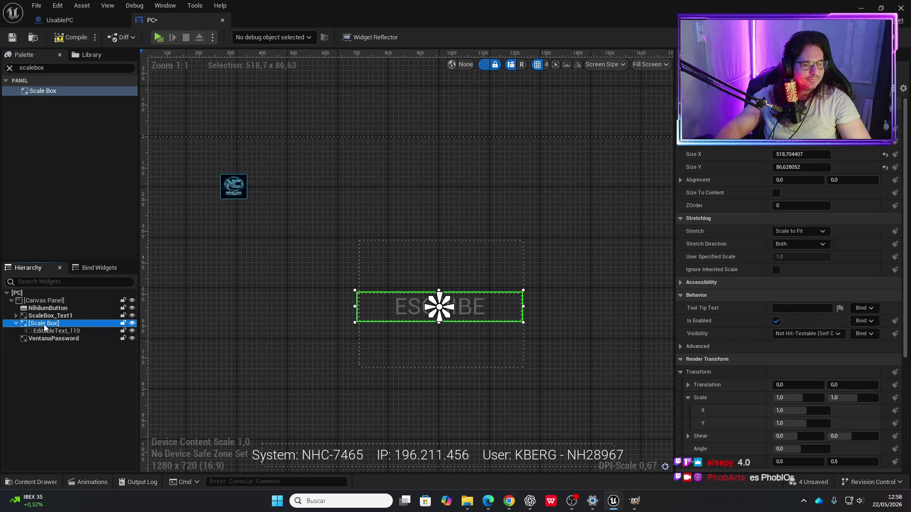
Step: Move EditableText_119 into VentanaPassword and set its alignment to Fill
left_click(47, 331)
left_click_drag(47, 335, 45, 339)
left_click(837, 130)
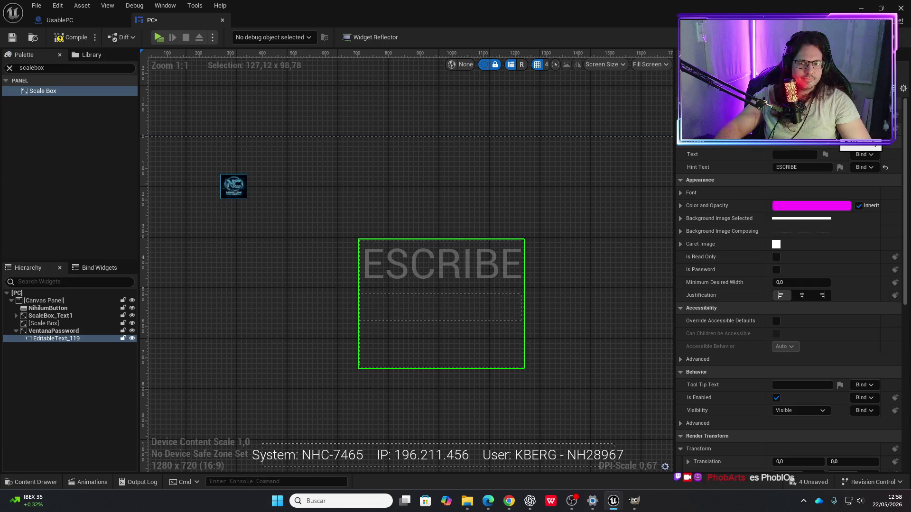
left_click(816, 130)
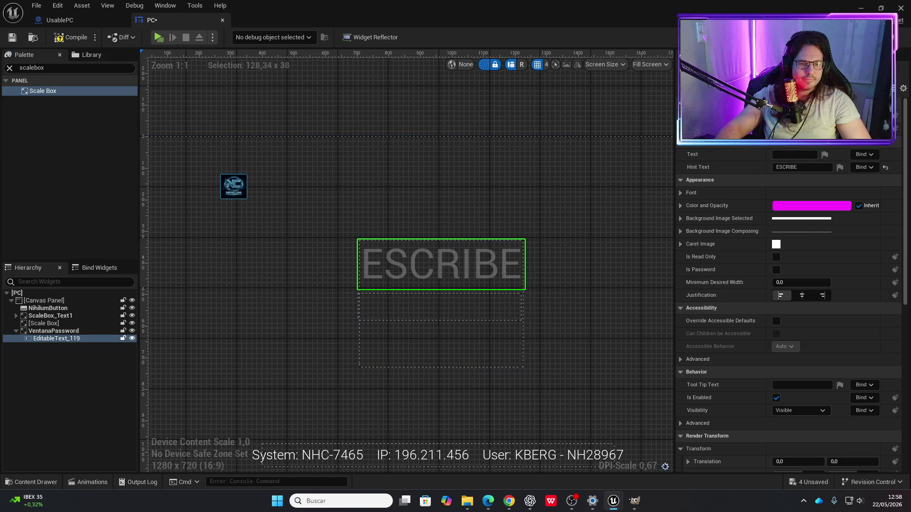
left_click(801, 128)
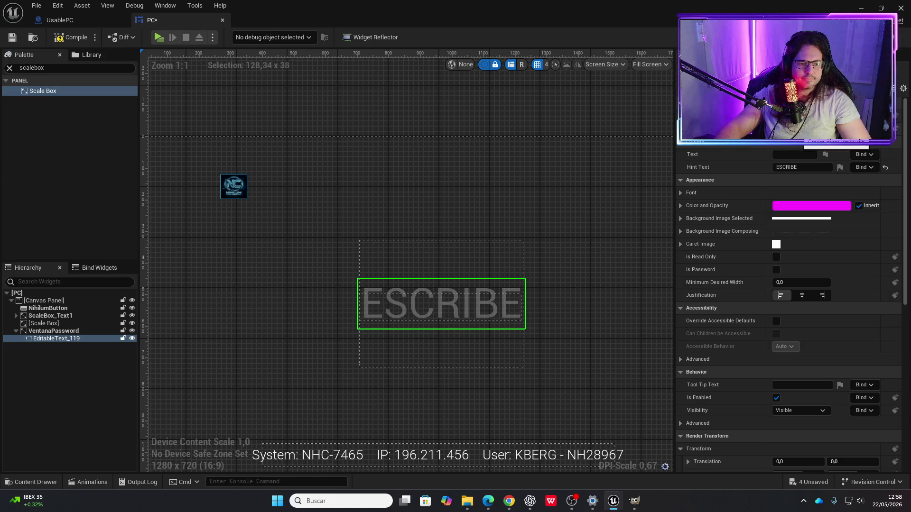
left_click(837, 128)
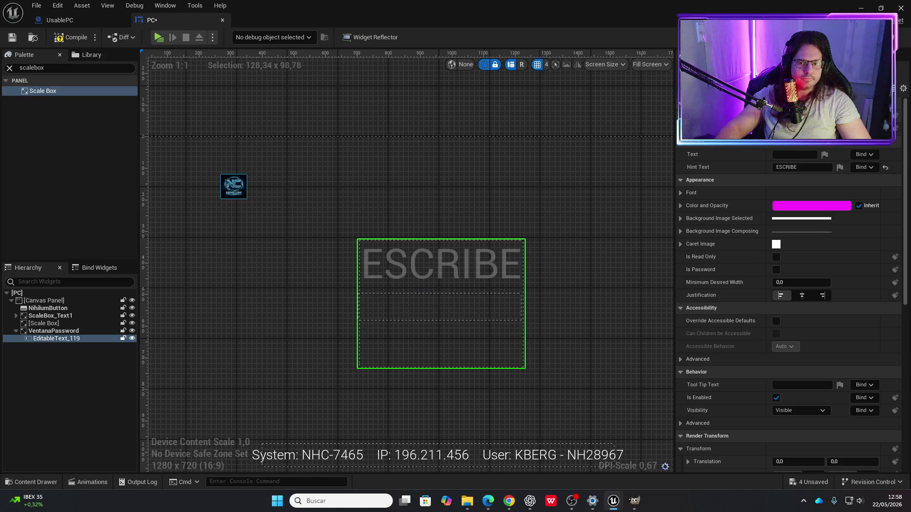
Step: Set the ESCRIBE text's Vertical Alignment to Center and compile the widget
left_click(823, 128)
scroll(452, 303, "up", 3)
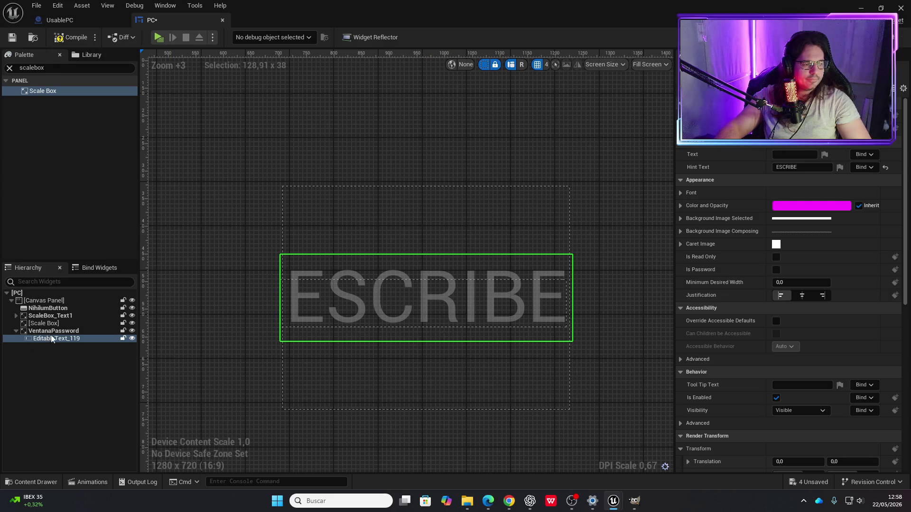
left_click_drag(50, 323, 54, 334)
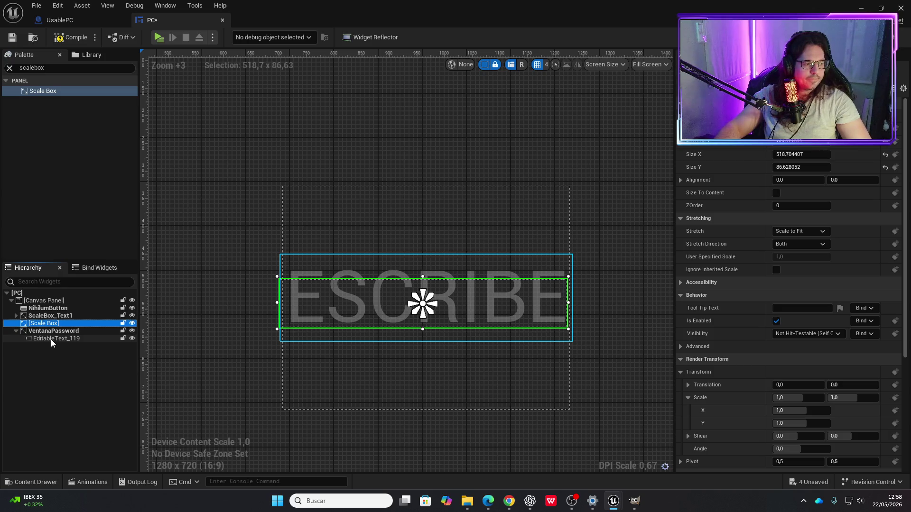
left_click(51, 339)
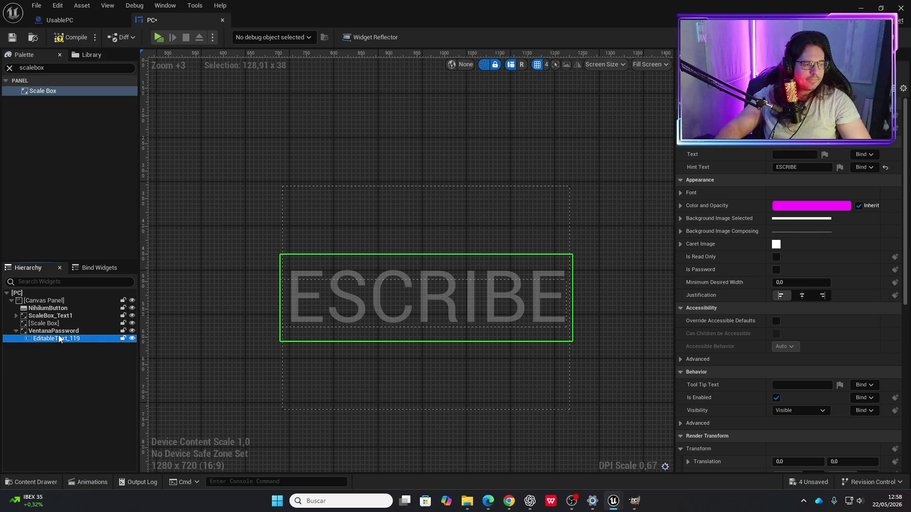
left_click(16, 331)
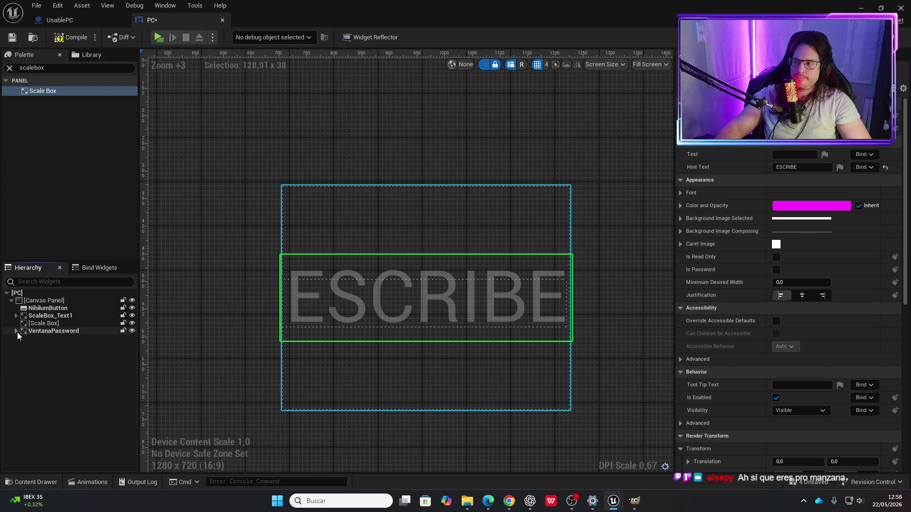
left_click(16, 331)
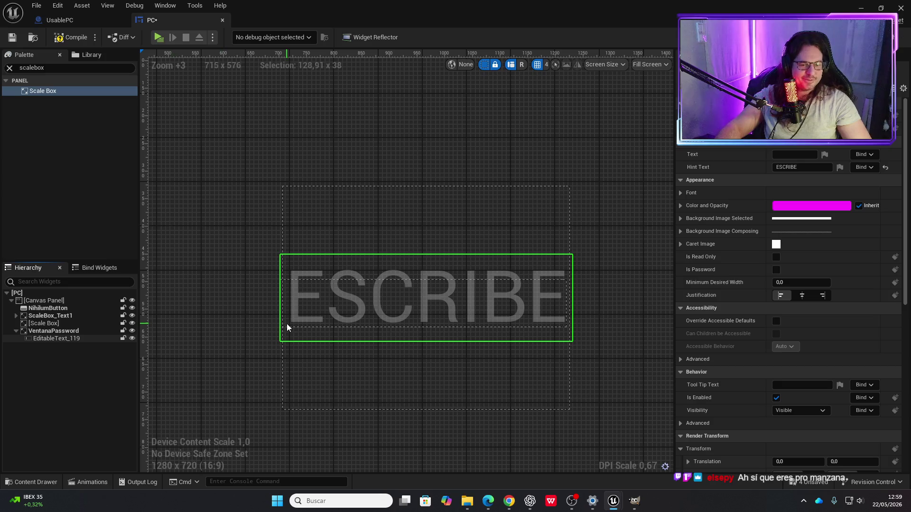
left_click(75, 35)
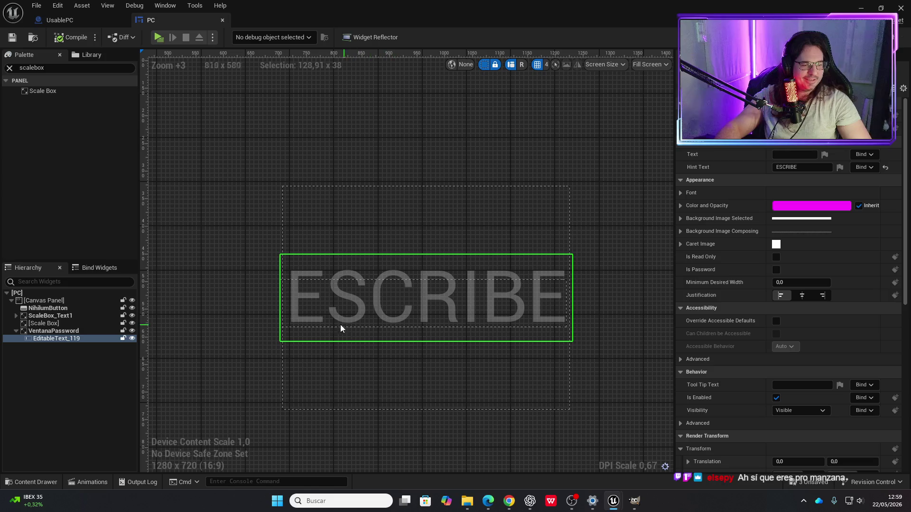
Step: Delete the leftover empty Scale Box, leaving VentanaPassword holding the text field
left_click(44, 323)
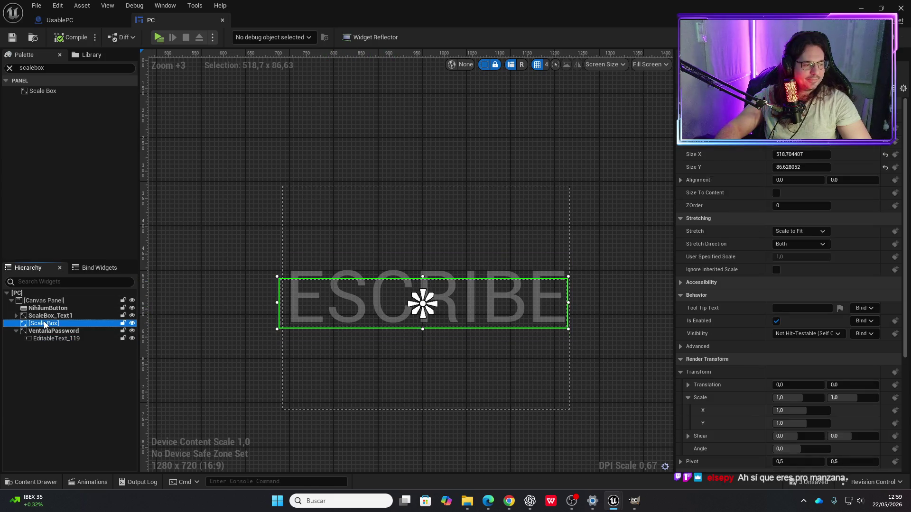
right_click(42, 323)
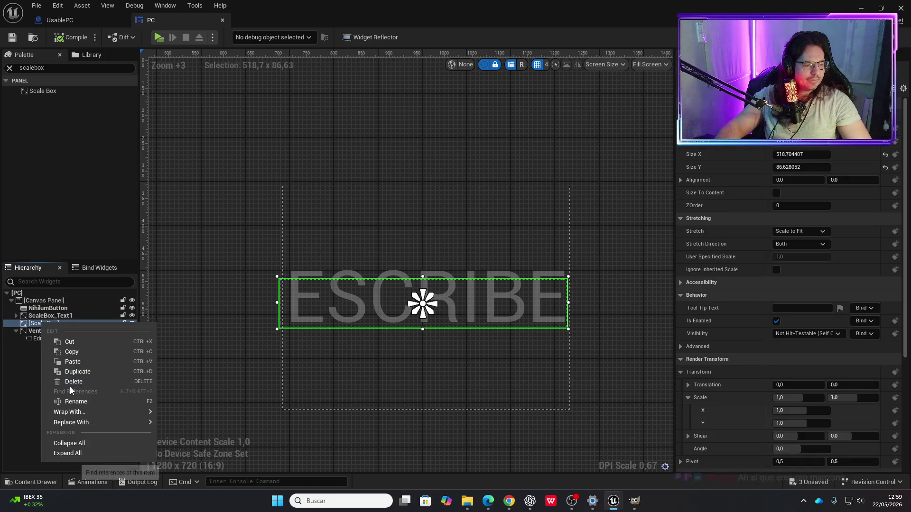
left_click(76, 383)
left_click(50, 330)
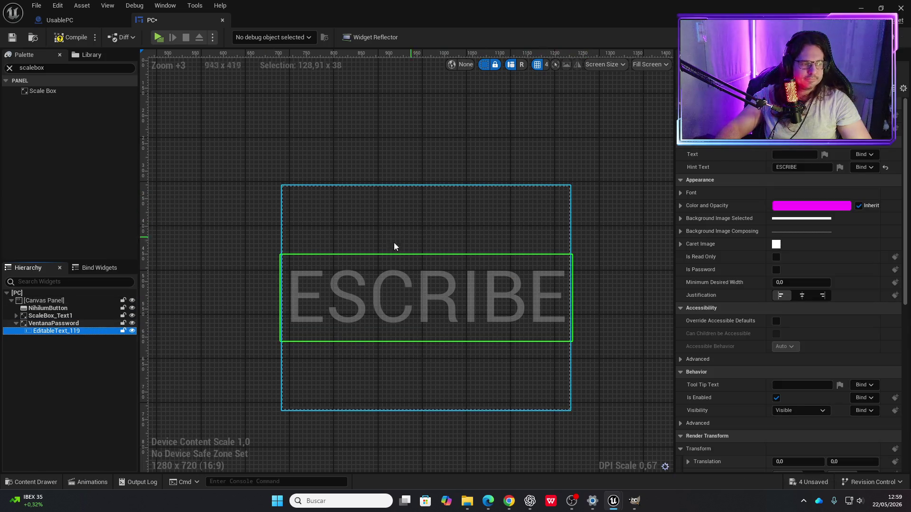
left_click(43, 323)
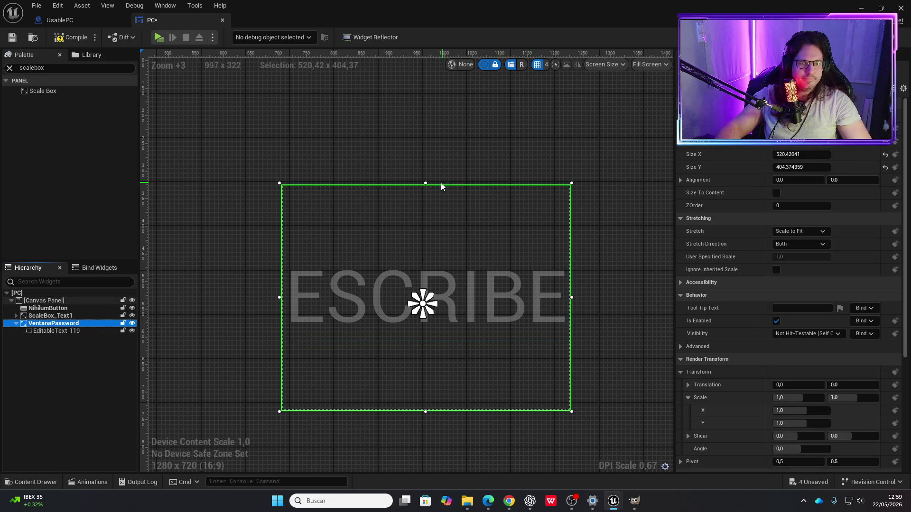
Step: Shrink VentanaPassword to a thin strip about 52 high and set the hint text to 'Password'
left_click_drag(427, 183, 411, 377)
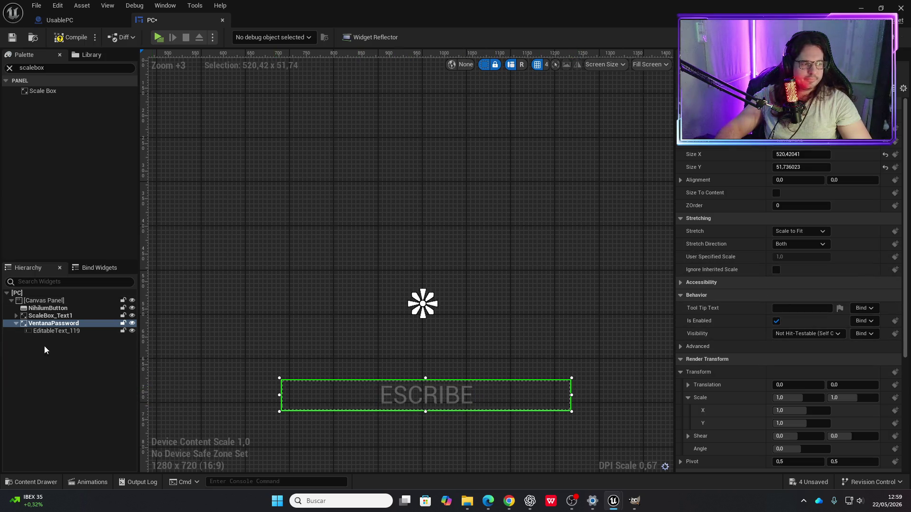
left_click(41, 331)
left_click(788, 167)
type("Pass")
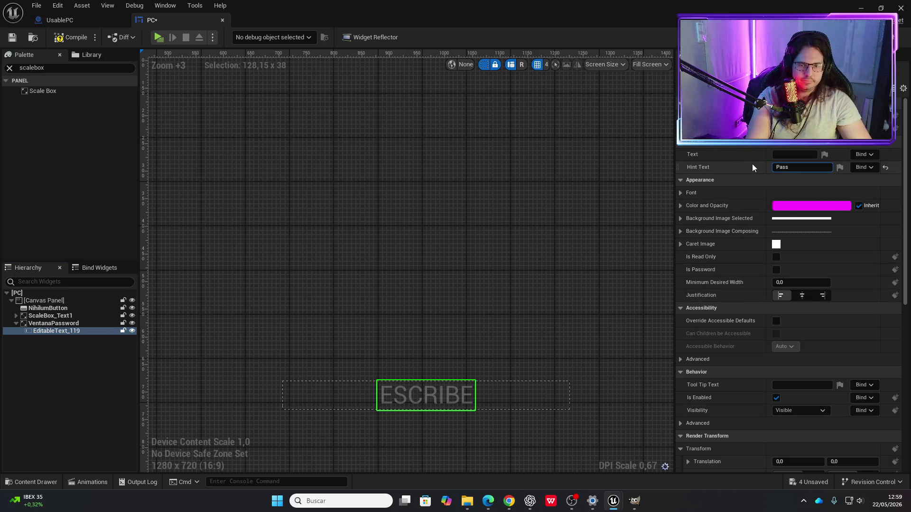
type("word")
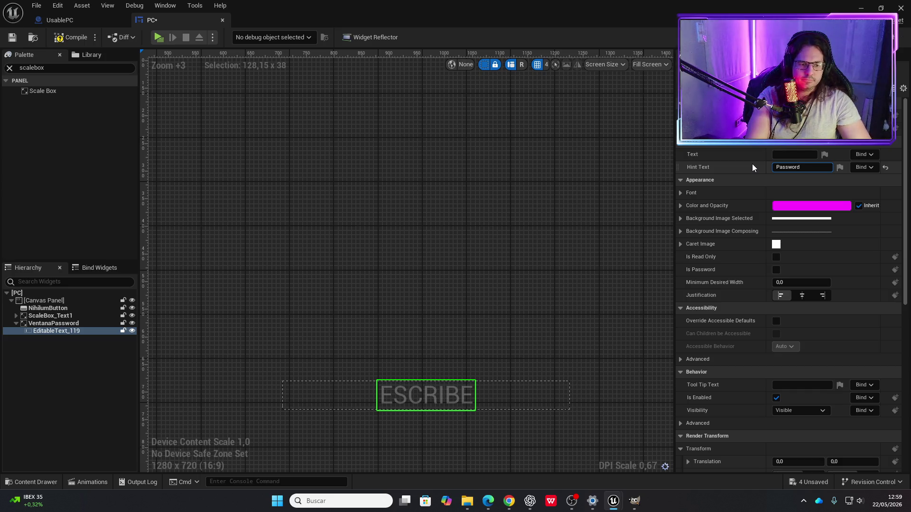
key("Return")
Step: Clear the editable text's Text value so it stays empty
left_click(785, 155)
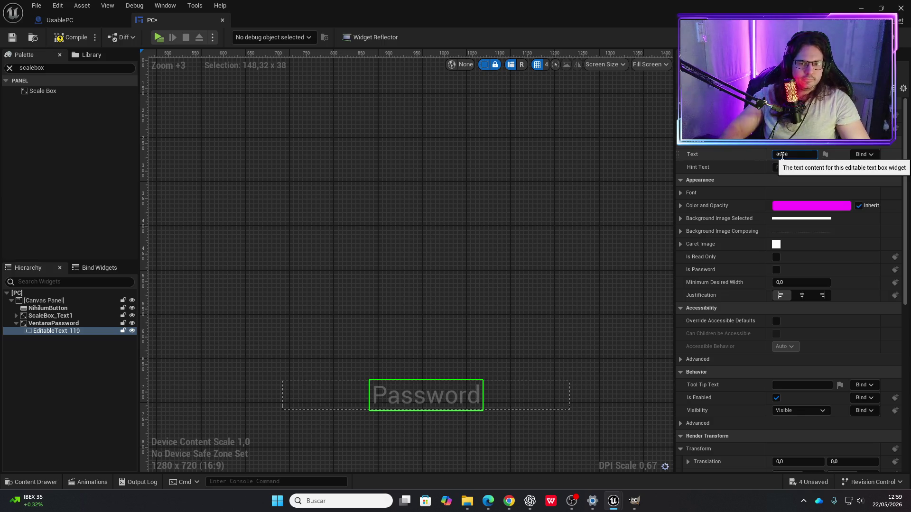
key("Return")
key("BackSpace")
key("Return")
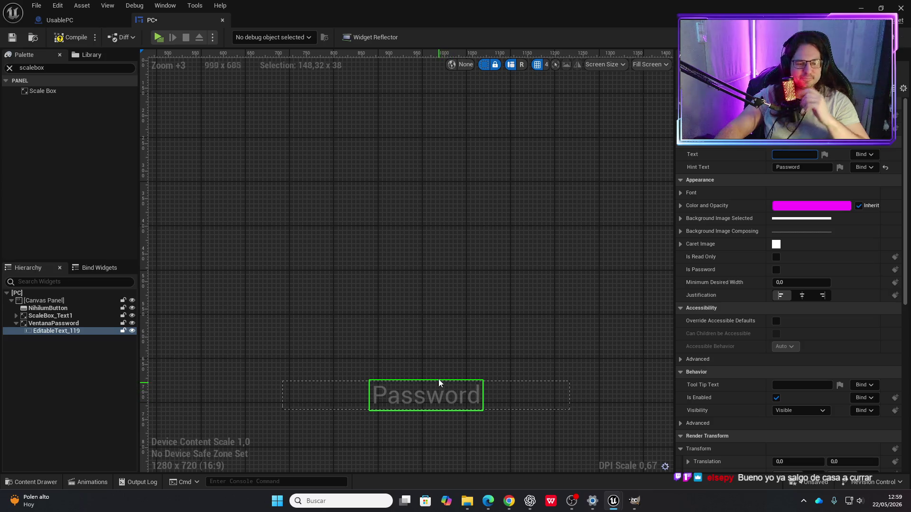
scroll(442, 312, "down", 3)
Step: Wrap the VentanaPassword scale box in a Border from the Palette
scroll(442, 314, "down", 2)
scroll(441, 314, "up", 3)
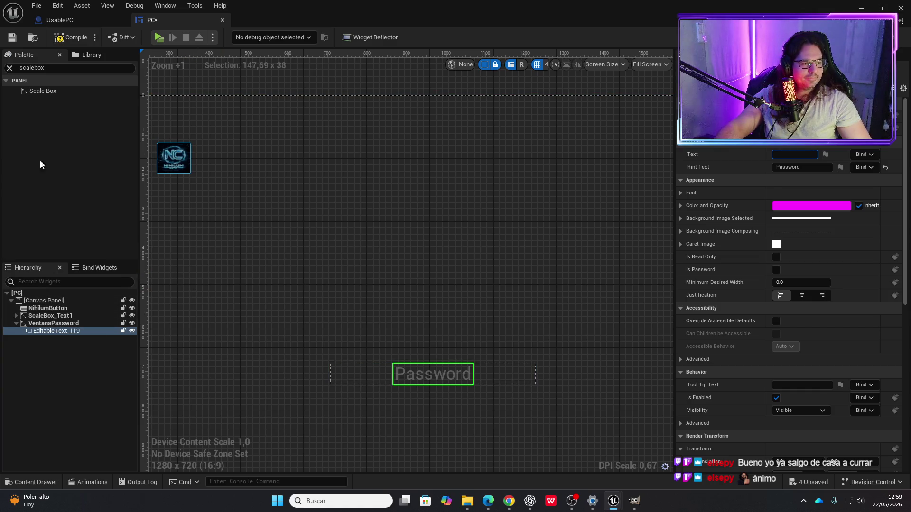
left_click(53, 324)
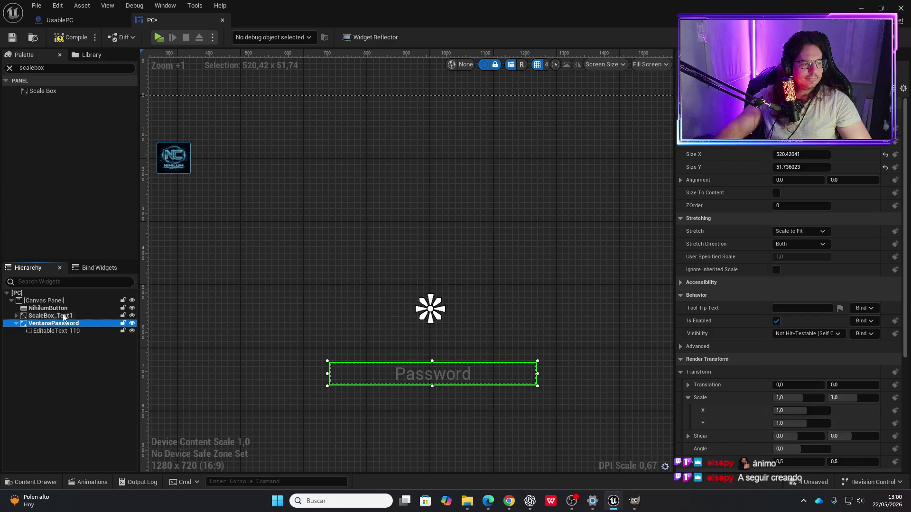
left_click(17, 69)
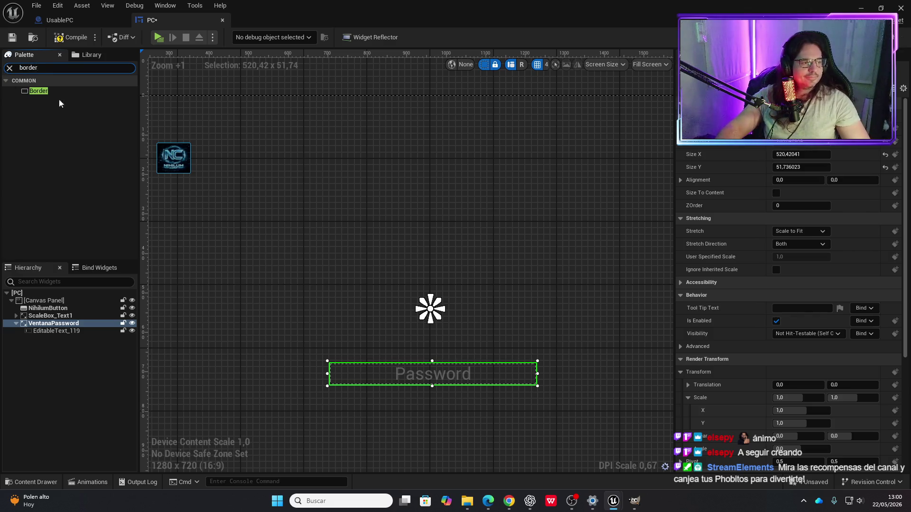
mouse_move(52, 91)
left_mouse_down()
mouse_move(66, 197)
mouse_move(60, 320)
mouse_move(45, 327)
left_mouse_up()
left_click(43, 324)
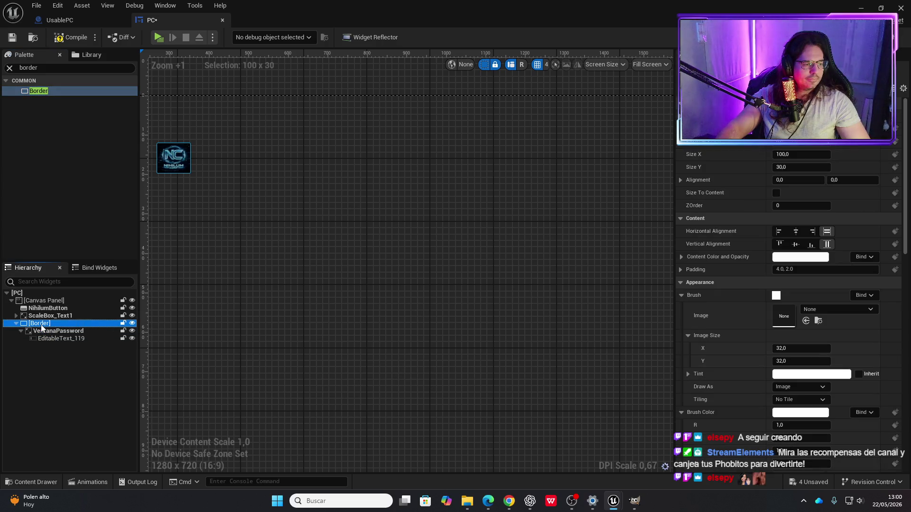
scroll(249, 256, "down", 3)
scroll(249, 258, "up", 3)
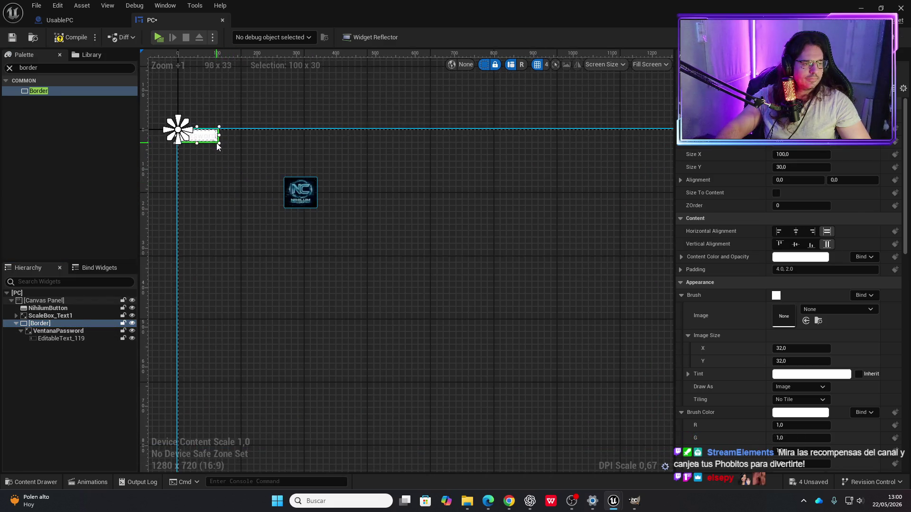
Step: Anchor the new Border to the screen centre
left_click(217, 143)
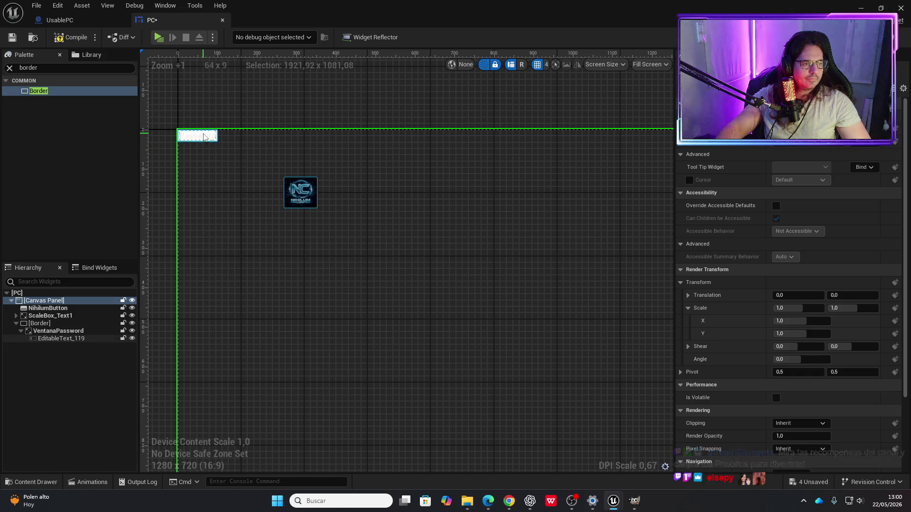
left_click(42, 323)
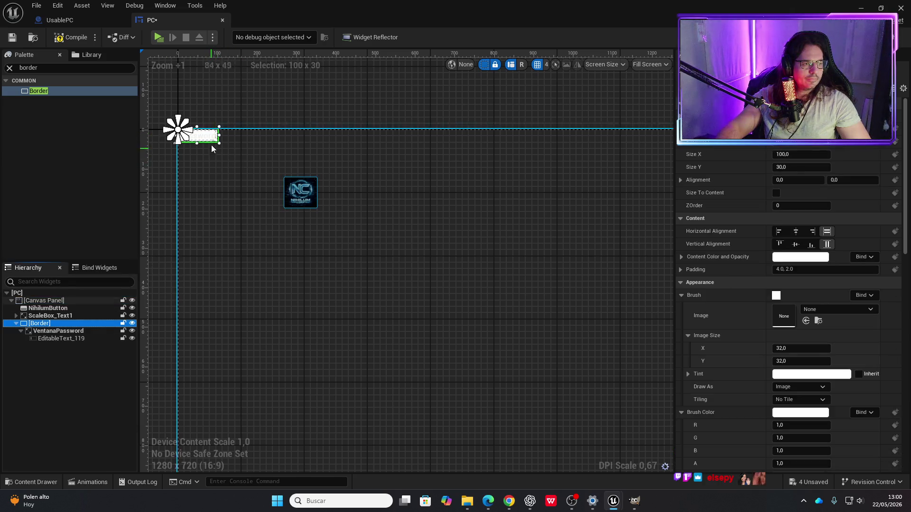
left_click(212, 137)
left_click(34, 323)
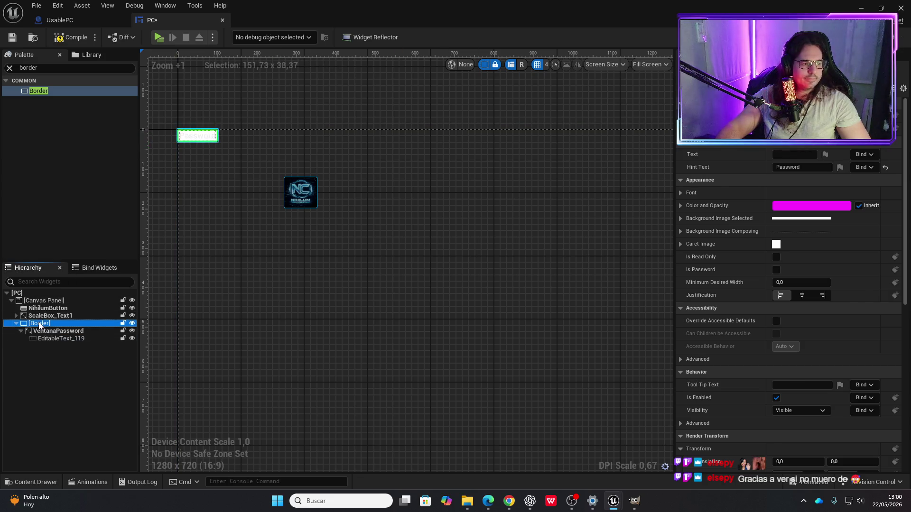
left_click(821, 142)
left_click(854, 228)
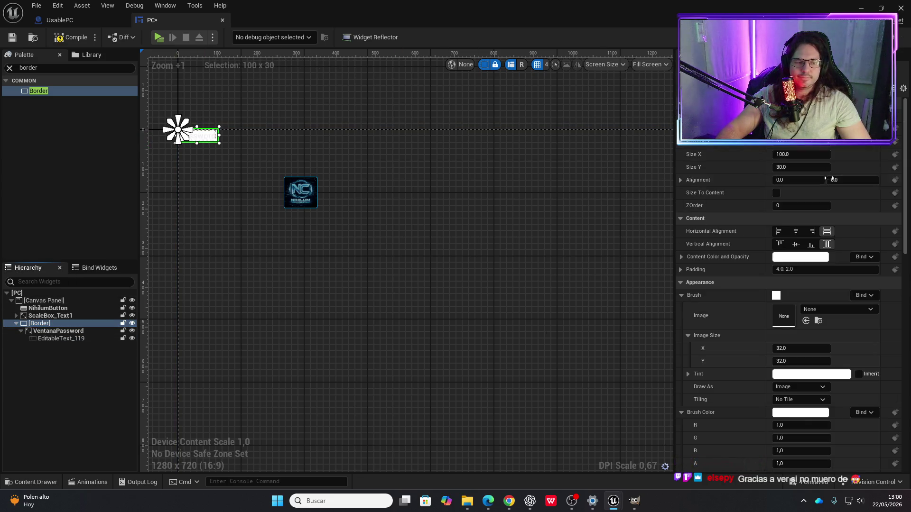
Step: Resize and move the Border to a wide mid-screen bar about 621 × 53
mouse_move(215, 142)
left_mouse_down()
mouse_move(305, 224)
mouse_move(344, 201)
mouse_move(358, 169)
mouse_move(426, 162)
left_mouse_up()
mouse_move(380, 142)
left_mouse_down()
mouse_move(521, 253)
mouse_move(620, 366)
mouse_move(599, 354)
left_mouse_up()
scroll(599, 354, "down", 2)
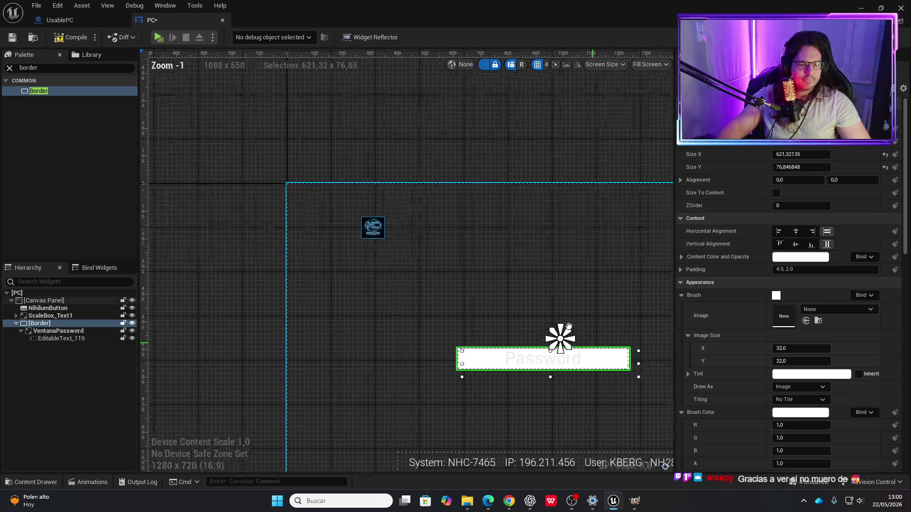
scroll(504, 266, "up", 2)
mouse_move(519, 302)
left_mouse_down()
mouse_move(549, 319)
mouse_move(535, 317)
left_mouse_up()
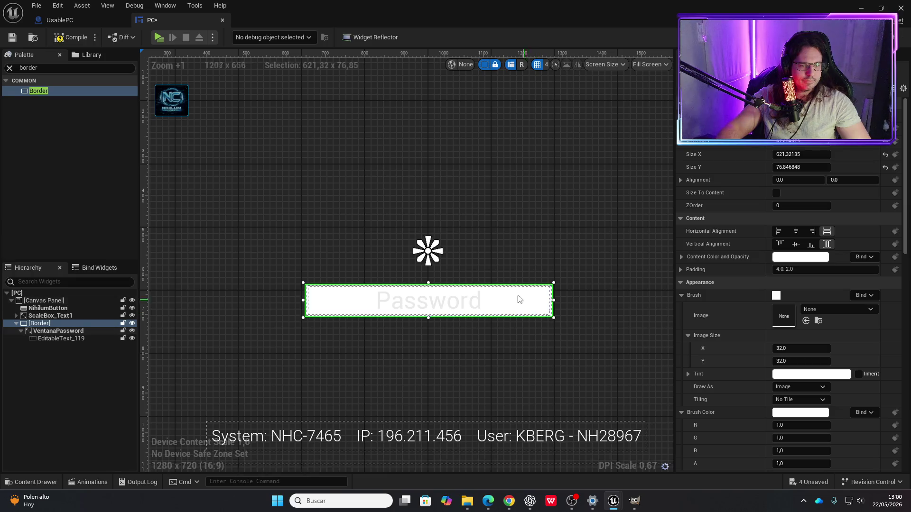
scroll(479, 271, "up", 9)
left_click_drag(526, 370, 523, 372)
scroll(385, 271, "down", 9)
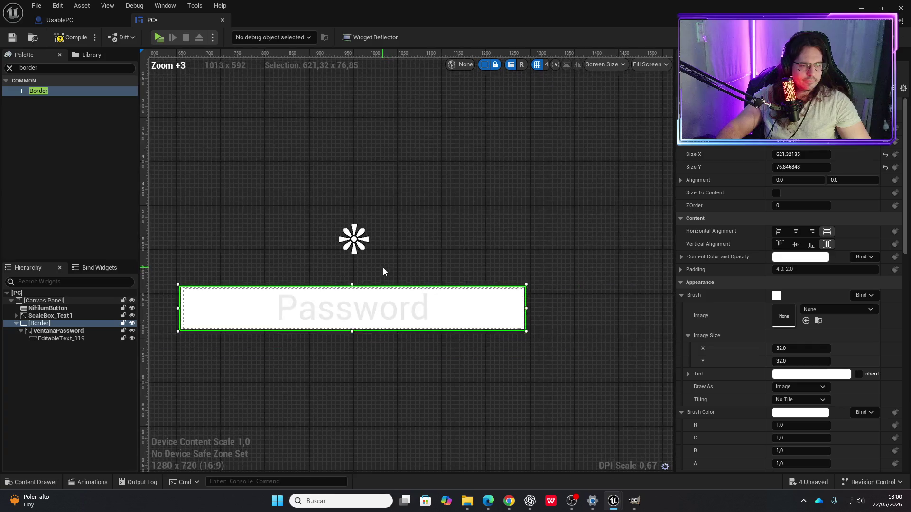
left_click_drag(364, 316, 368, 306)
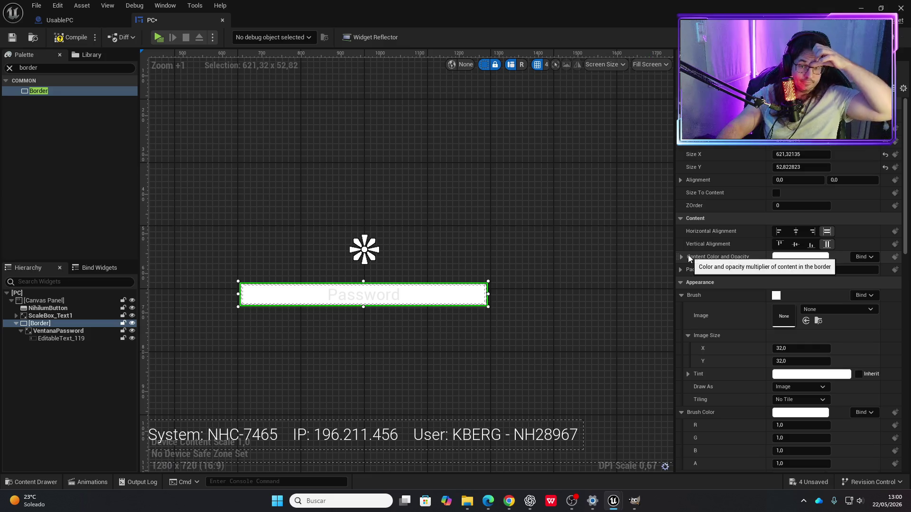
scroll(783, 308, "down", 5)
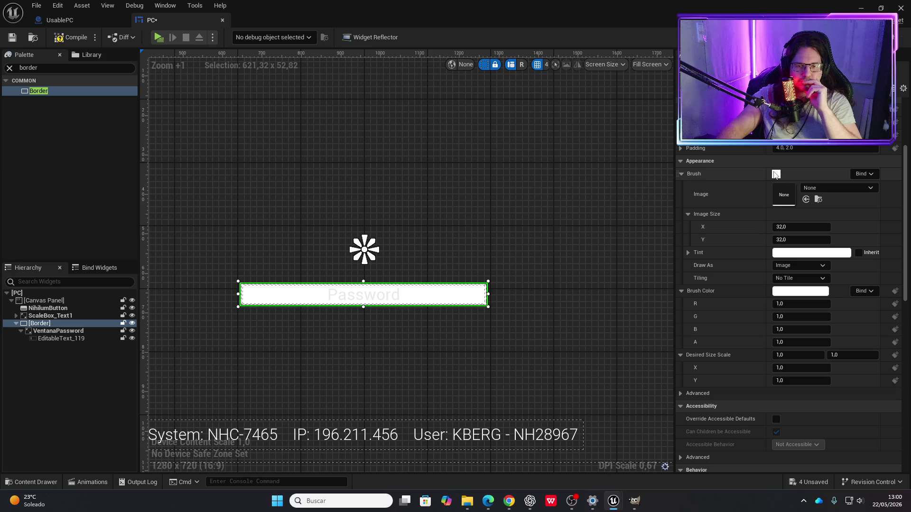
Step: Set the Border's brush tint to black and lower its alpha to about 0.25
left_click(687, 253)
left_click(778, 255)
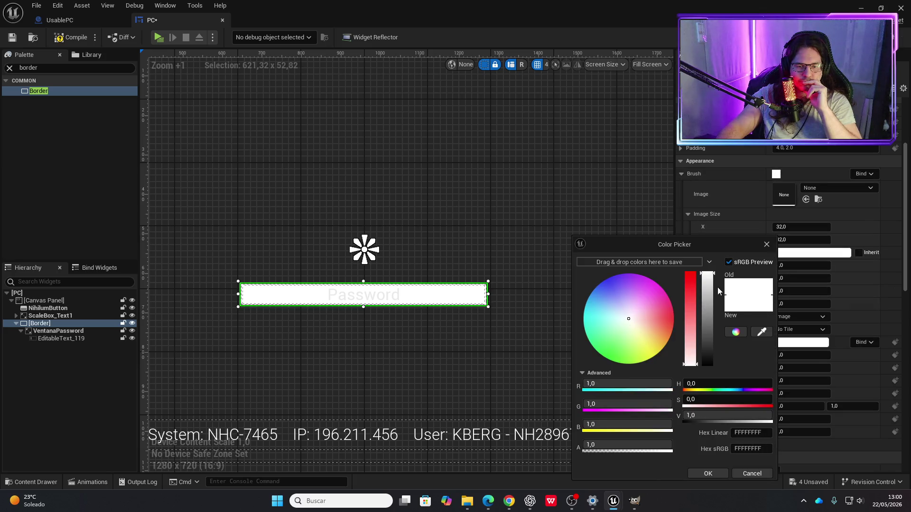
left_click_drag(709, 278, 706, 403)
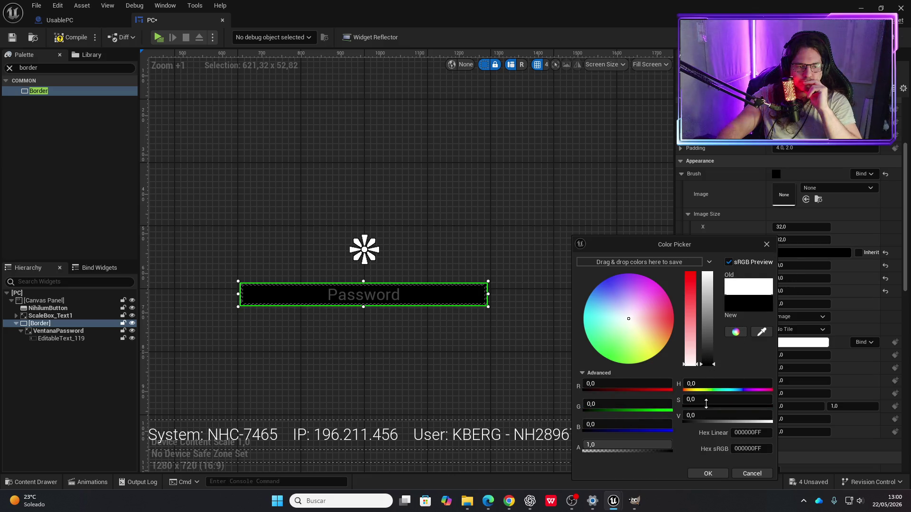
left_click(707, 473)
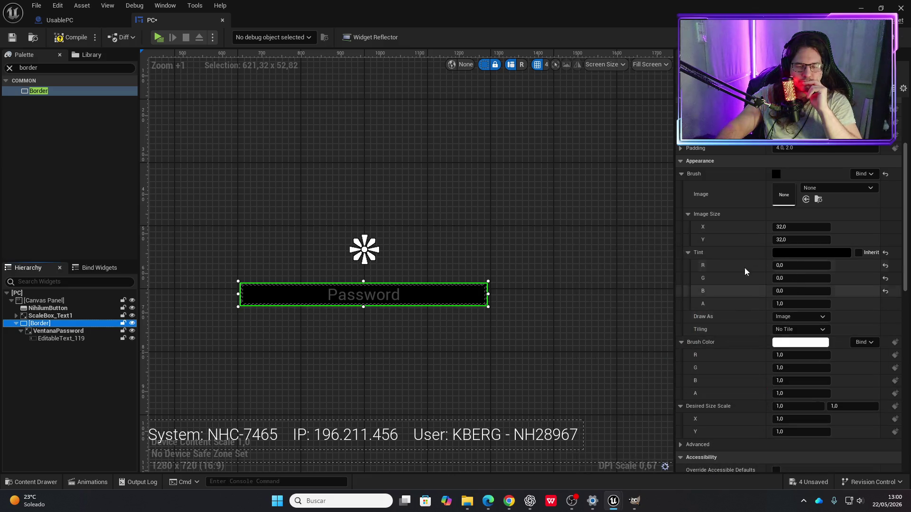
left_click(791, 304)
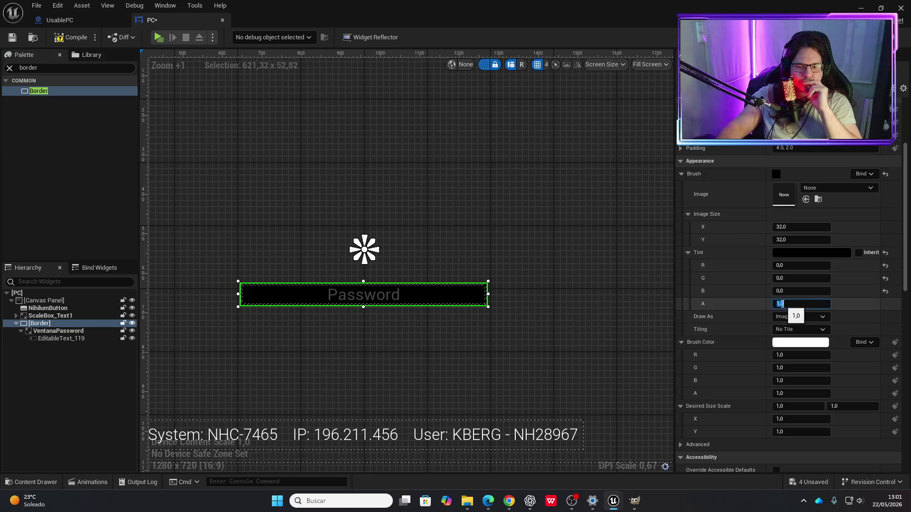
left_click_drag(829, 305, 806, 304)
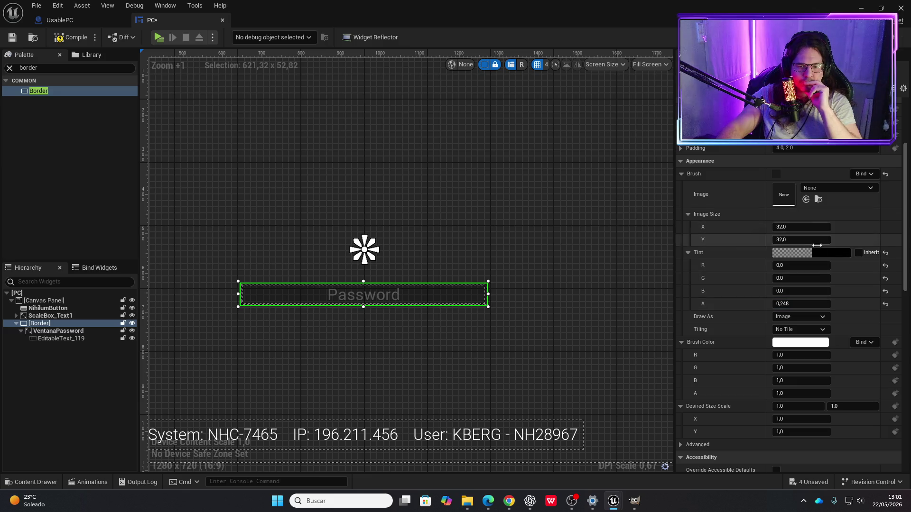
Step: Change the tint colour to blue (B 1.0), keeping alpha at 0.248
left_click(813, 253)
mouse_move(681, 309)
left_mouse_down()
mouse_move(610, 264)
mouse_move(628, 255)
left_mouse_up()
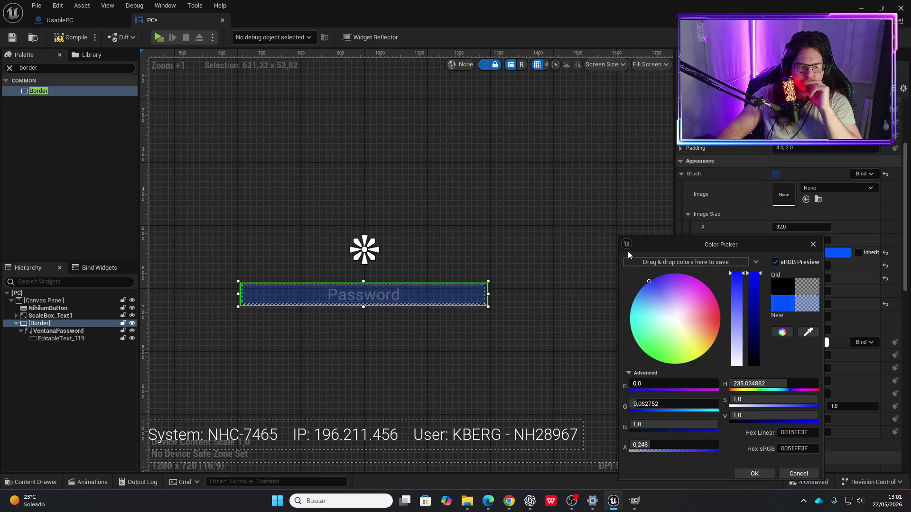
left_click(756, 471)
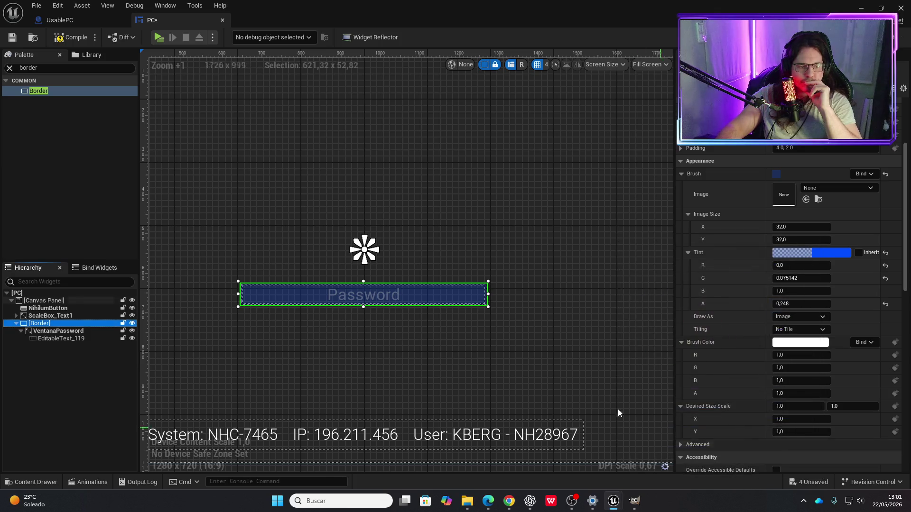
left_click(436, 324)
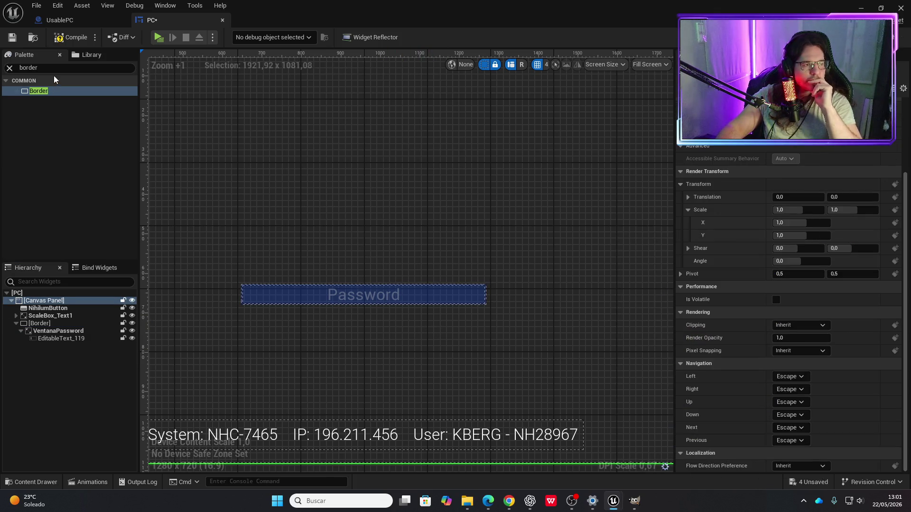
Step: Compile, play in Standalone, and type a test password into the Password field before exiting
left_click(71, 37)
left_click(157, 40)
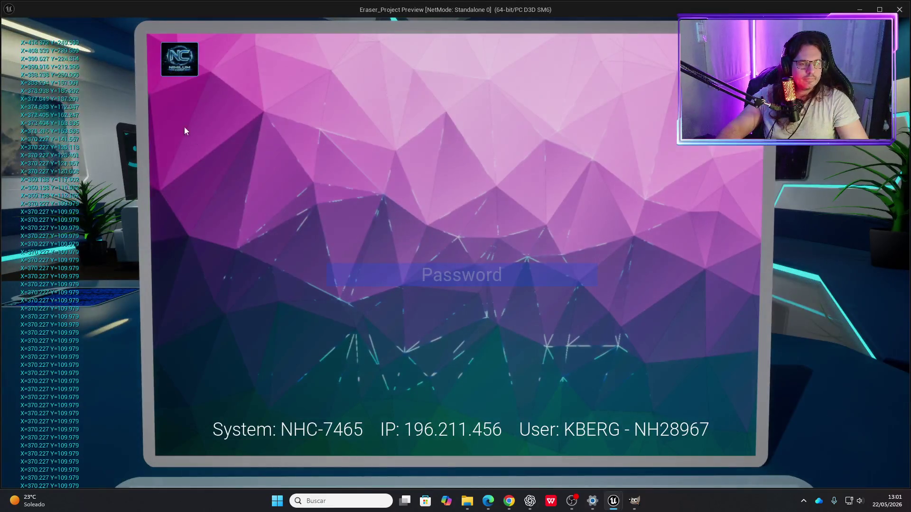
left_click(465, 277)
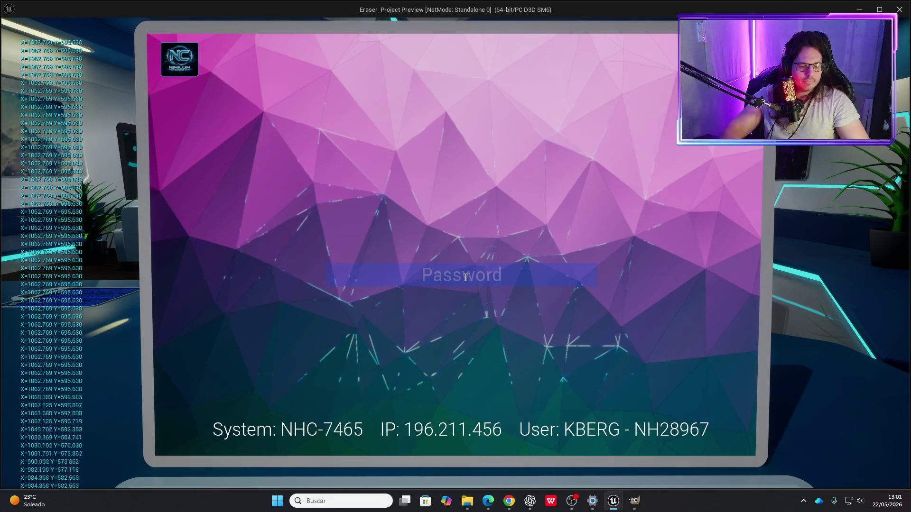
type("A")
key("BackSpace")
type("Laxaxia")
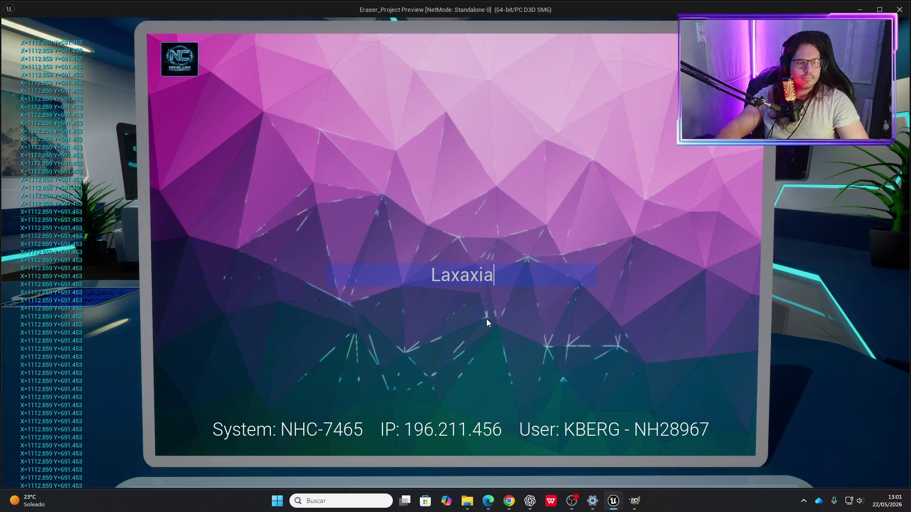
key("Escape")
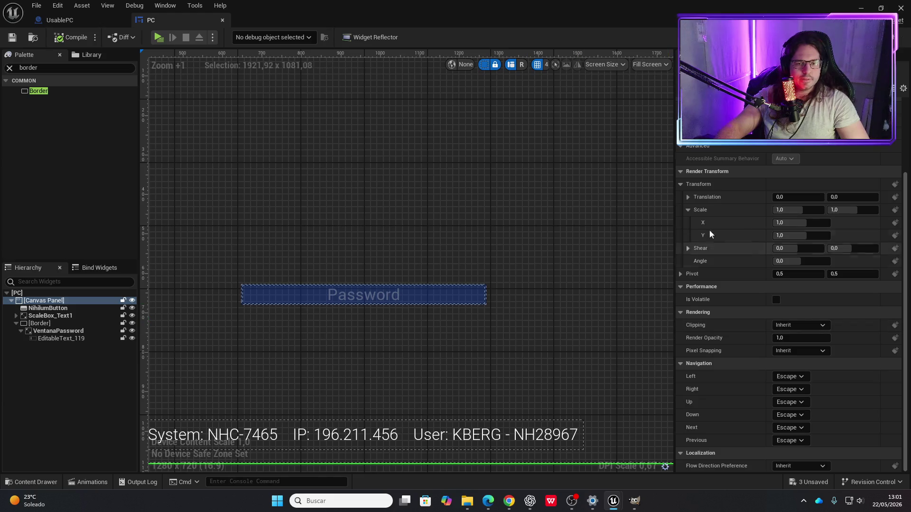
Step: Look through the password widgets in the Hierarchy and select the Border
left_click(45, 332)
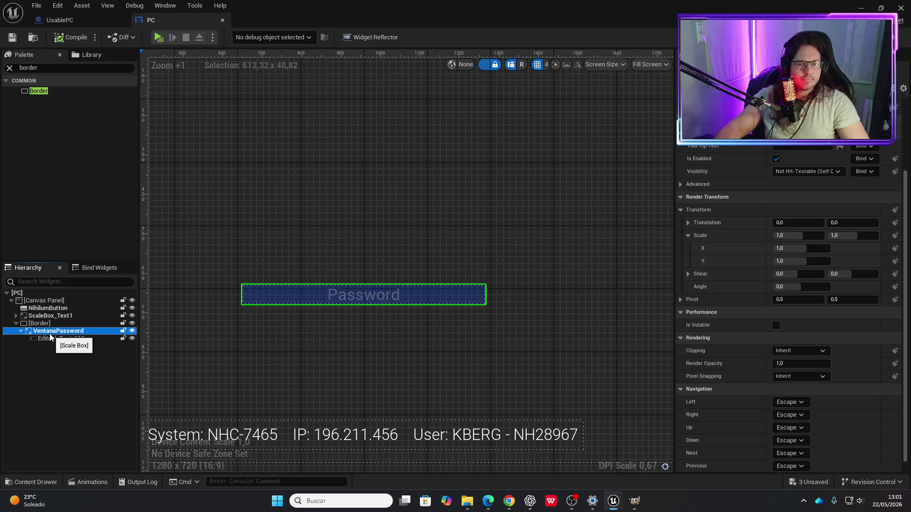
left_click(52, 339)
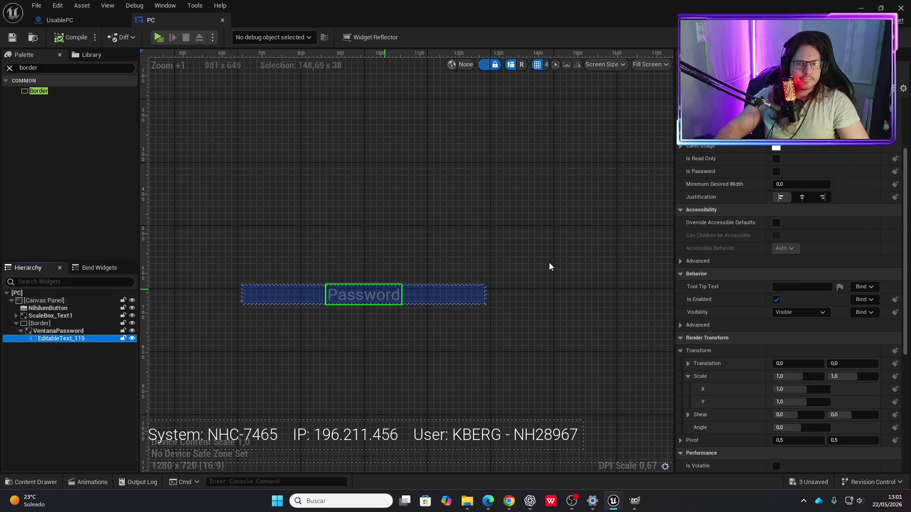
scroll(736, 190, "up", 3)
scroll(736, 198, "up", 2)
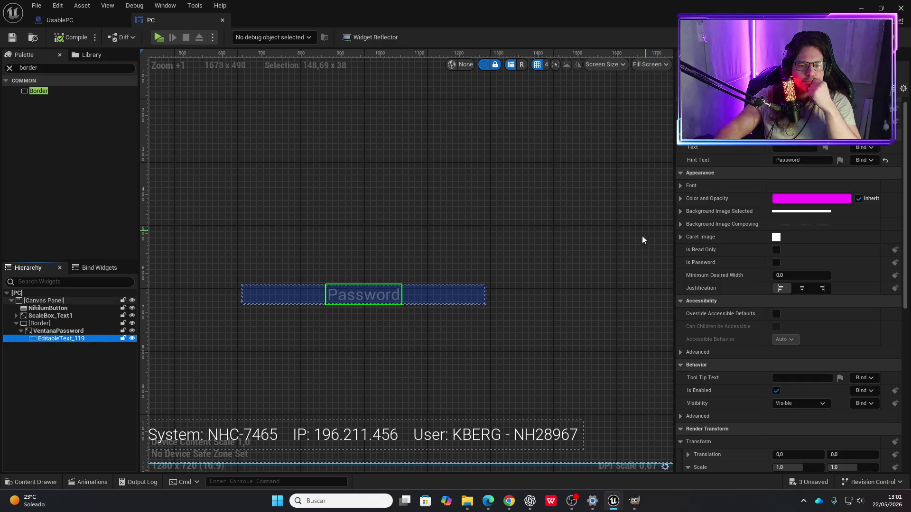
left_click(51, 332)
left_click(36, 323)
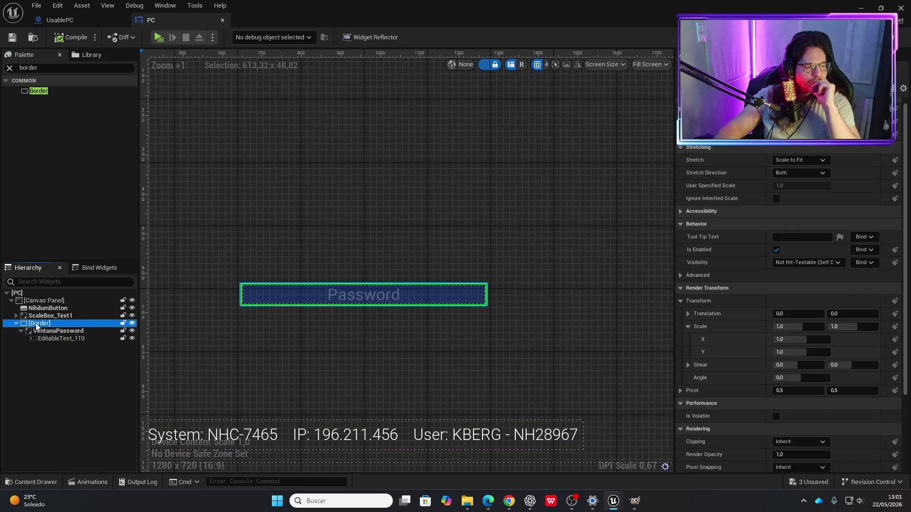
scroll(747, 363, "down", 2)
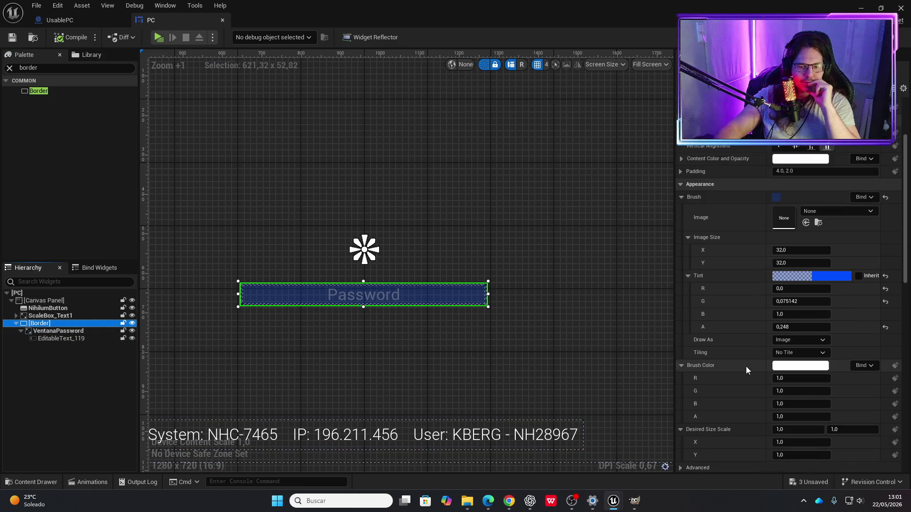
Step: Darken the Border tint to B 0.3125 with alpha 0.576, then compile and preview in game
left_click_drag(793, 328, 794, 328)
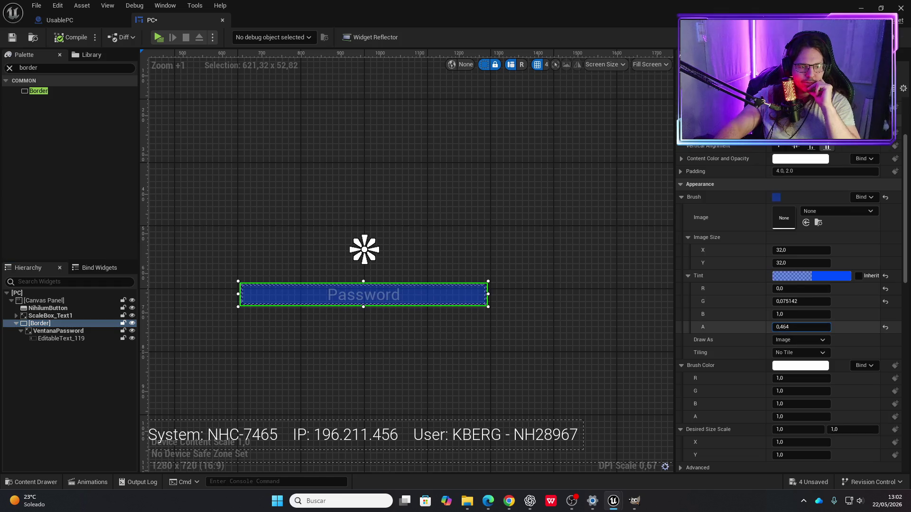
left_click(813, 275)
left_click_drag(750, 275, 749, 335)
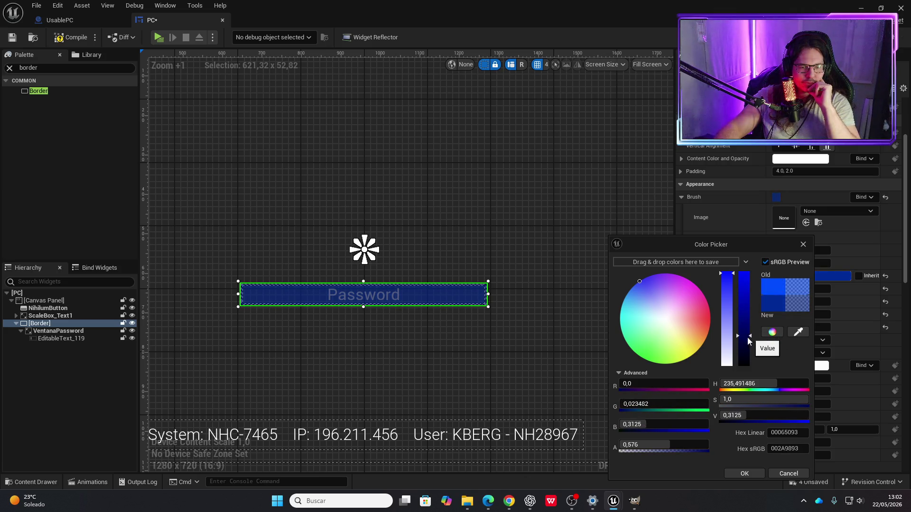
left_click(733, 473)
left_click(70, 41)
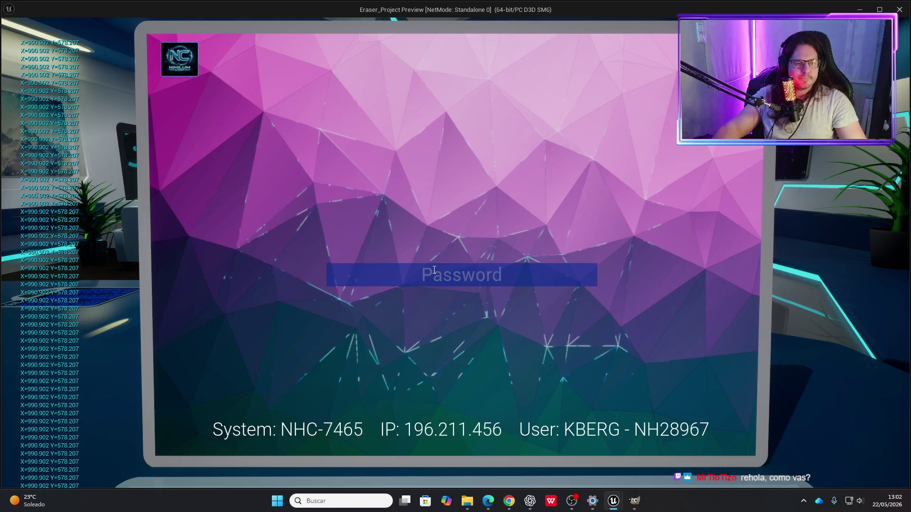
key("Escape")
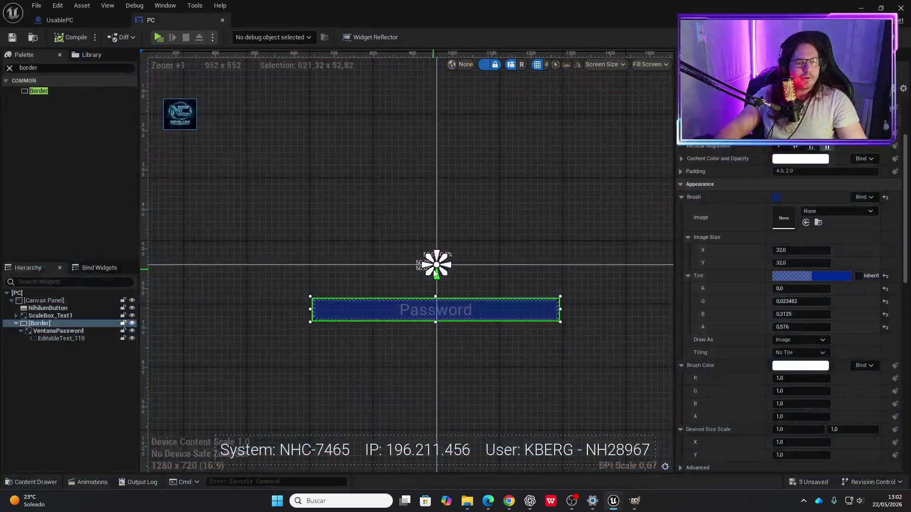
Step: Add a new Border from the Palette onto the root Canvas Panel
mouse_move(517, 342)
left_mouse_down()
mouse_move(508, 289)
mouse_move(528, 273)
mouse_move(528, 307)
left_mouse_up()
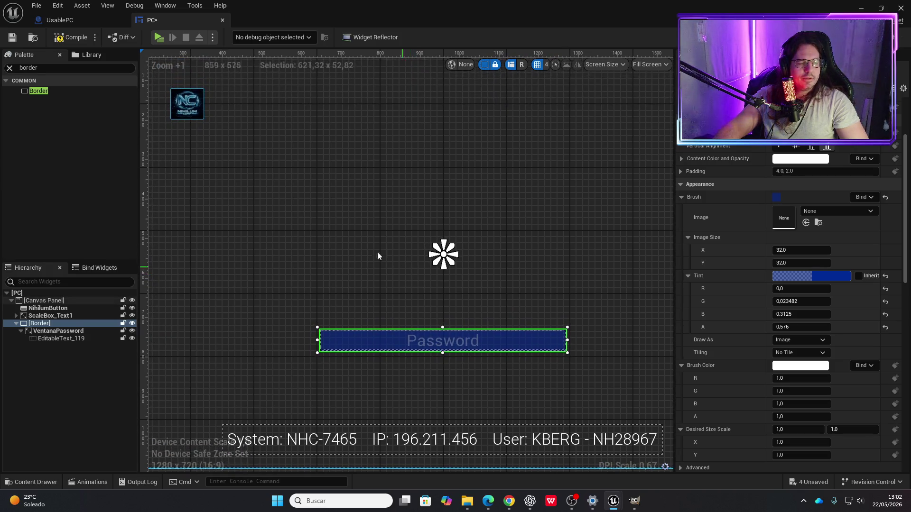
left_click(36, 92)
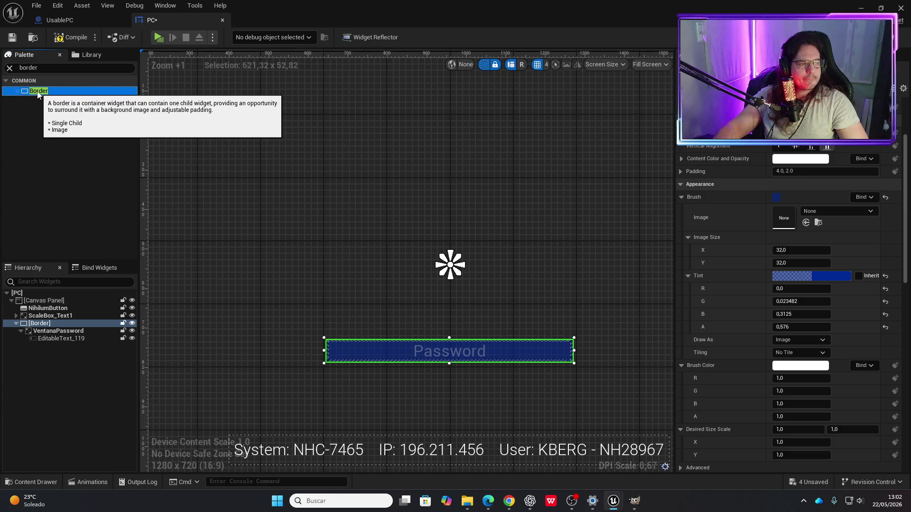
left_click_drag(38, 94, 39, 301)
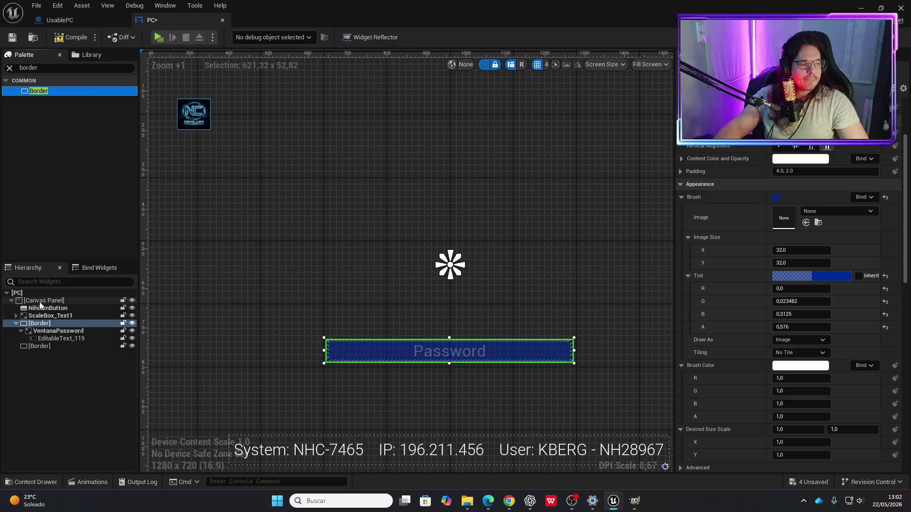
Step: Make the password's border a variable named PassBorder
left_click(43, 324)
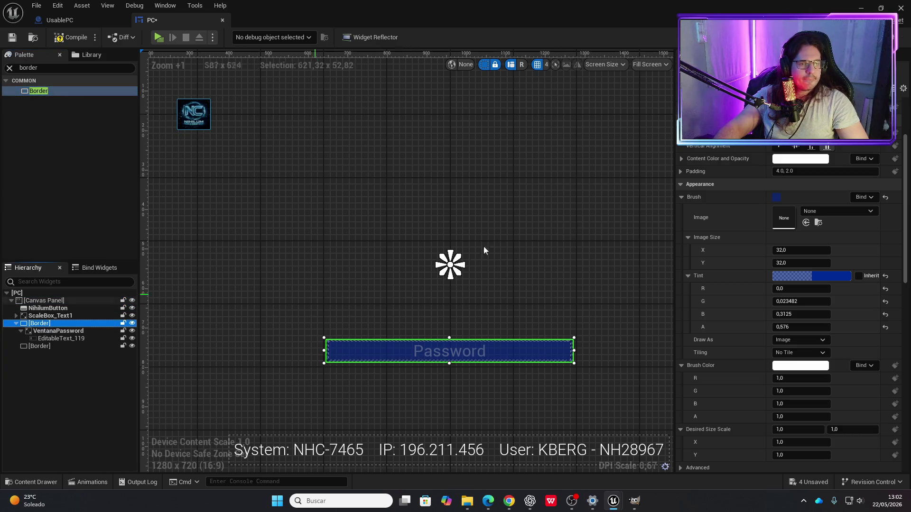
left_click(868, 69)
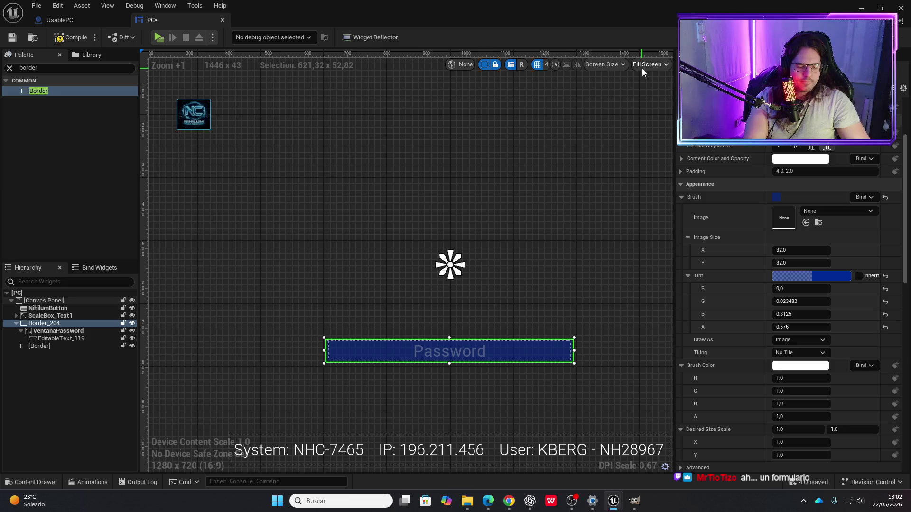
key("Return")
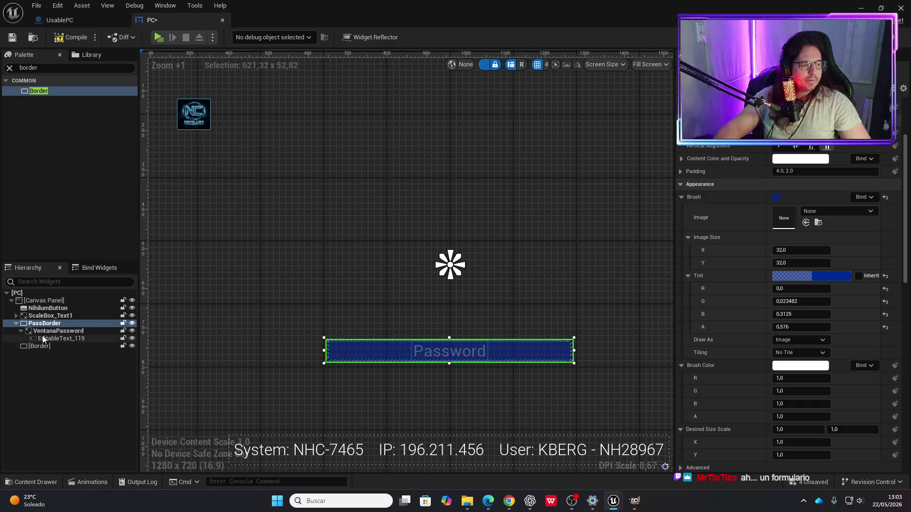
Step: Rename the new empty border to MessageBorder
left_click(42, 353)
left_click(42, 349)
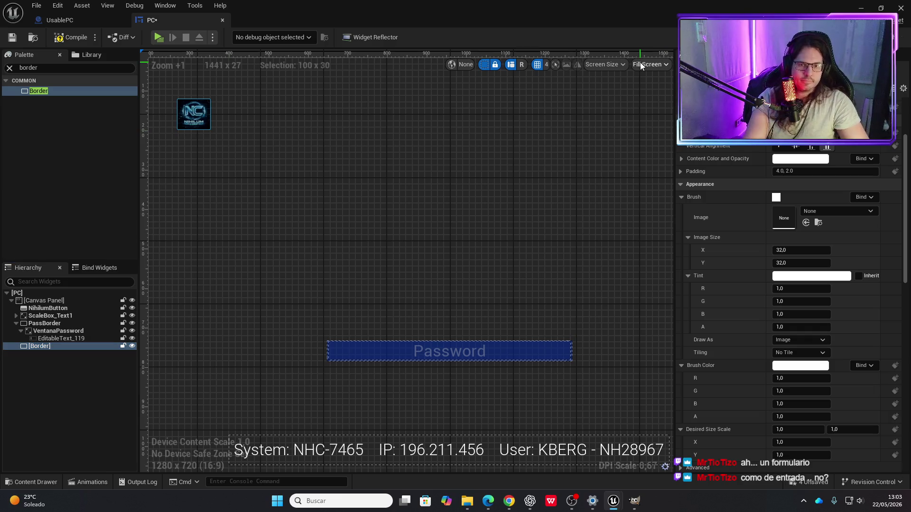
type("MessageBorder")
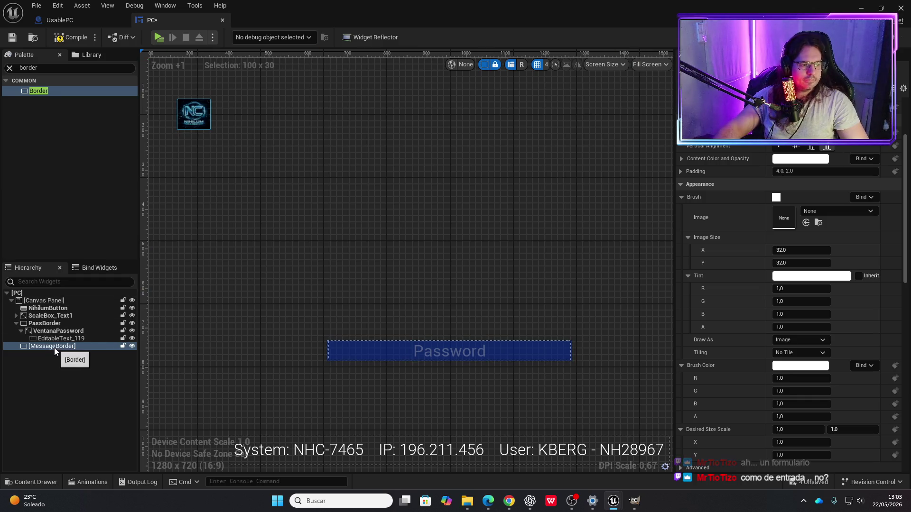
mouse_move(54, 351)
left_mouse_down()
mouse_move(201, 301)
mouse_move(247, 252)
mouse_move(30, 351)
mouse_move(46, 349)
left_mouse_up()
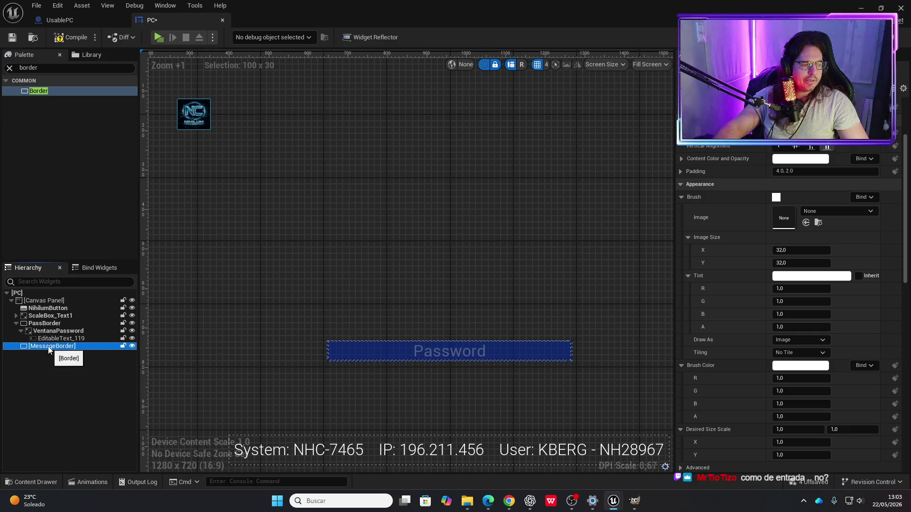
left_click(47, 350)
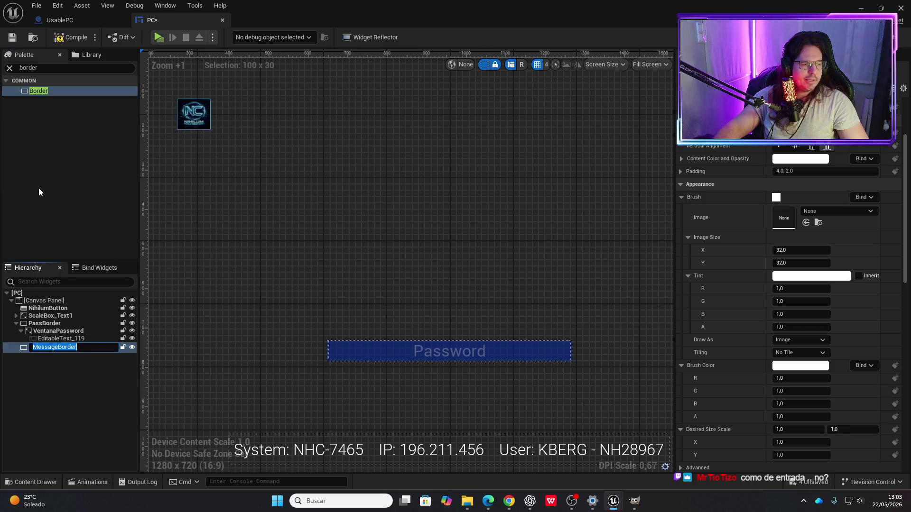
scroll(300, 239, "down", 1)
mouse_move(186, 195)
left_mouse_down()
mouse_move(300, 238)
mouse_move(229, 204)
left_mouse_up()
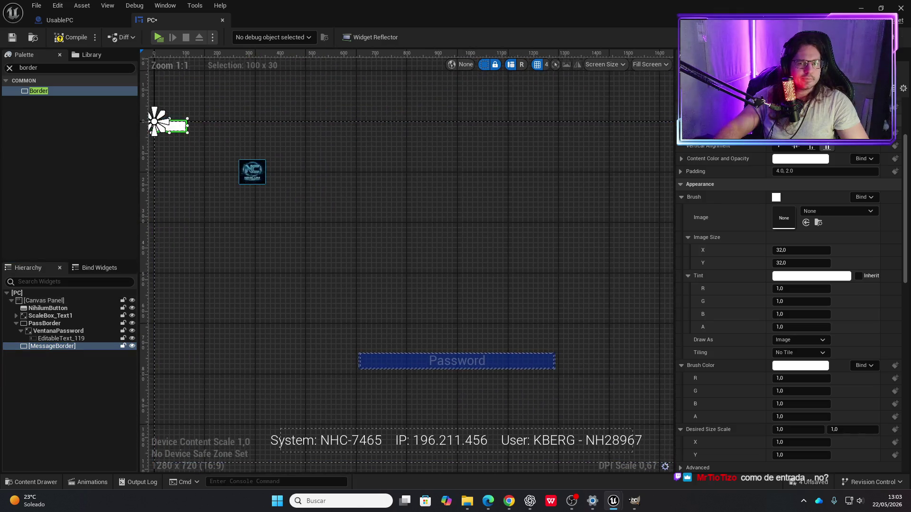
Step: Anchor MessageBorder to the centre and enlarge it into a big box around the password field
scroll(791, 216, "up", 4)
left_click(802, 141)
left_click(823, 179)
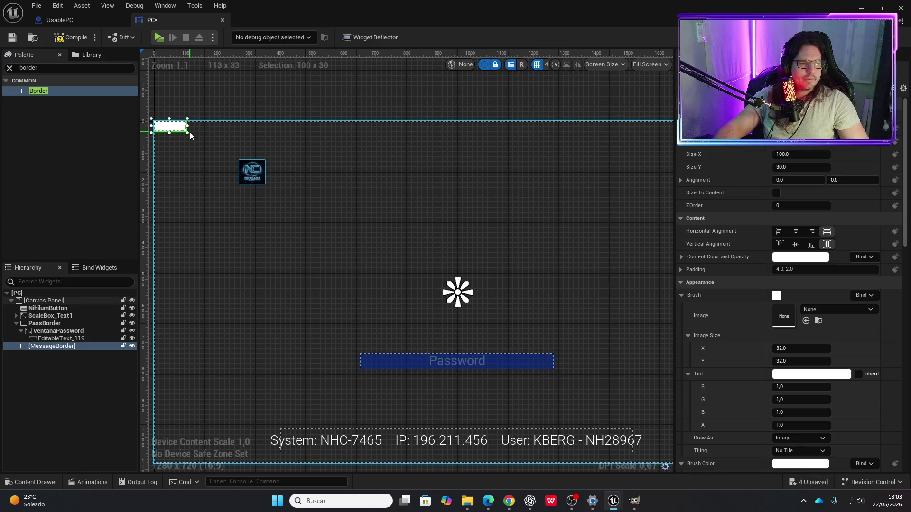
mouse_move(188, 133)
left_mouse_down()
mouse_move(459, 237)
mouse_move(433, 248)
mouse_move(557, 280)
mouse_move(558, 392)
left_mouse_up()
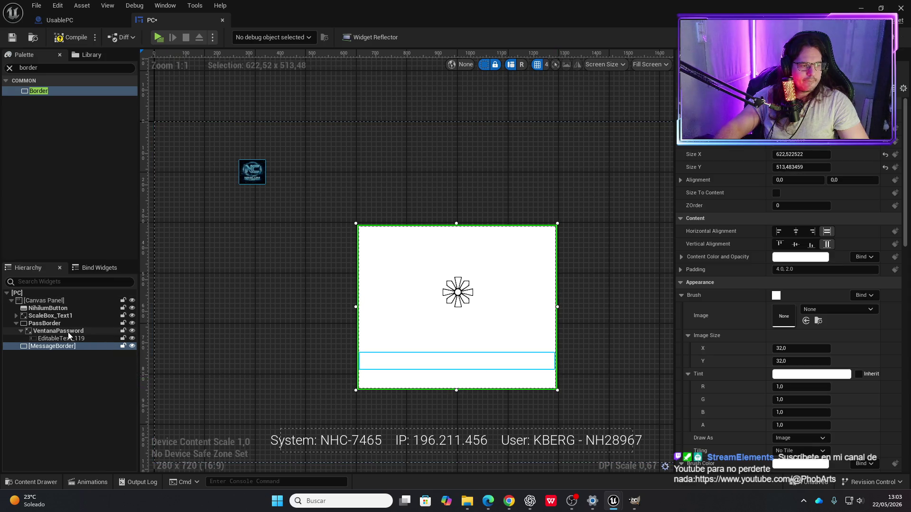
Step: Move PassBorder below MessageBorder in the Hierarchy so the password draws on top
left_click(45, 324)
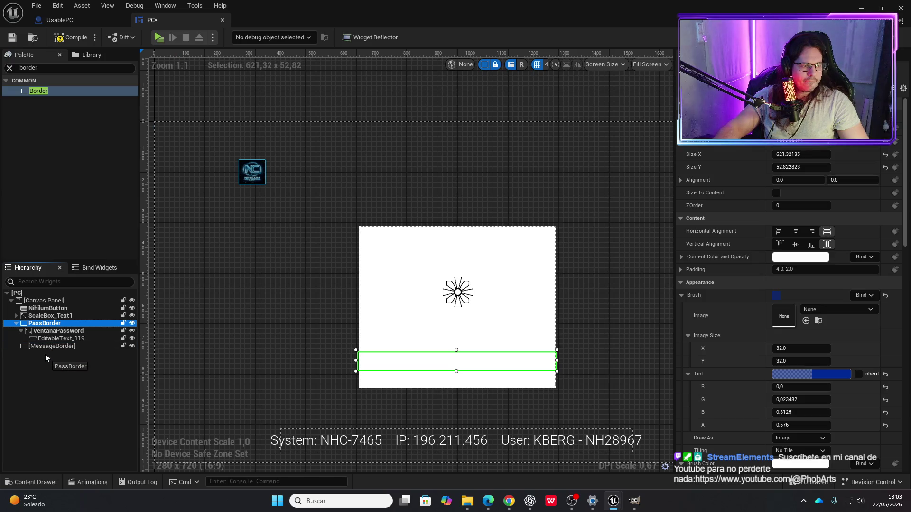
left_click_drag(47, 351, 49, 350)
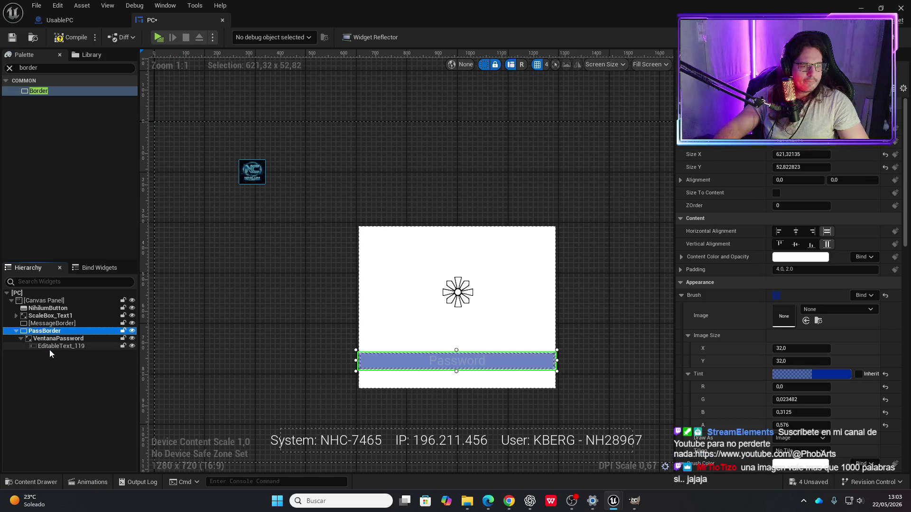
scroll(486, 333, "up", 4)
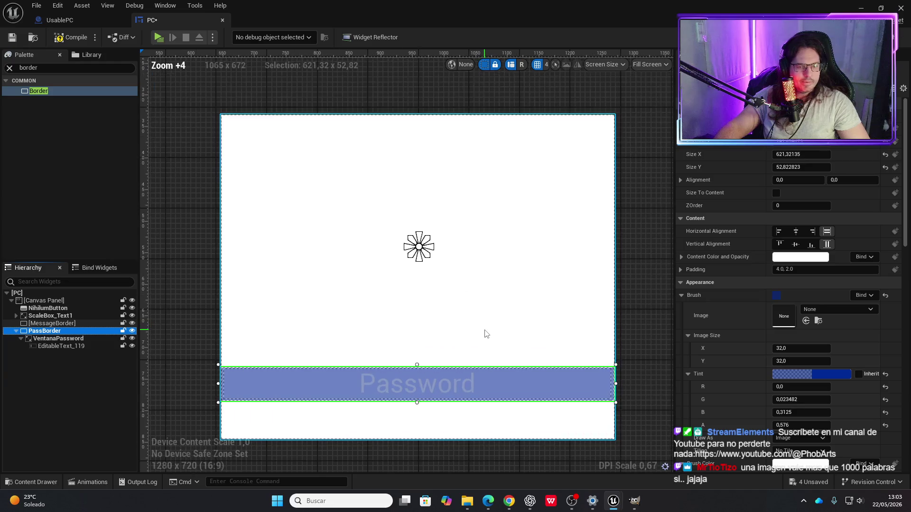
scroll(486, 334, "down", 3)
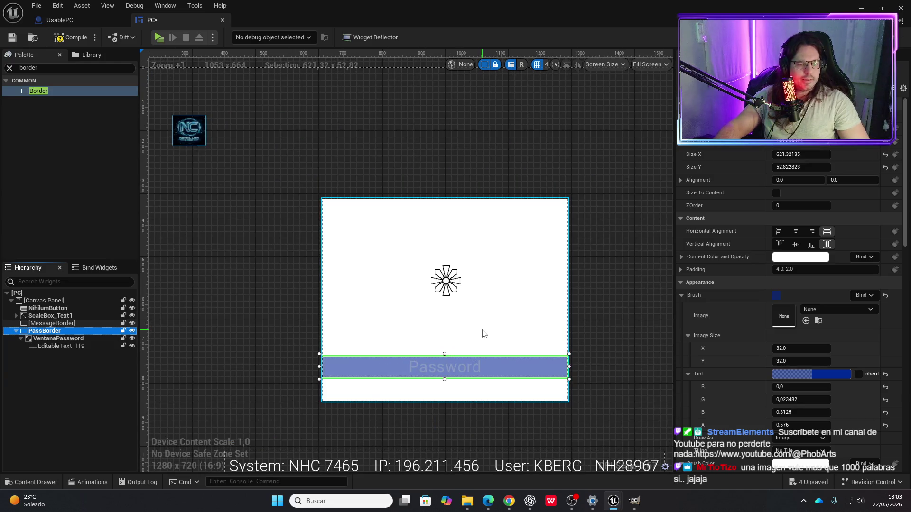
Step: Give MessageBorder a translucent black tint with alpha 0.528
left_click(56, 339)
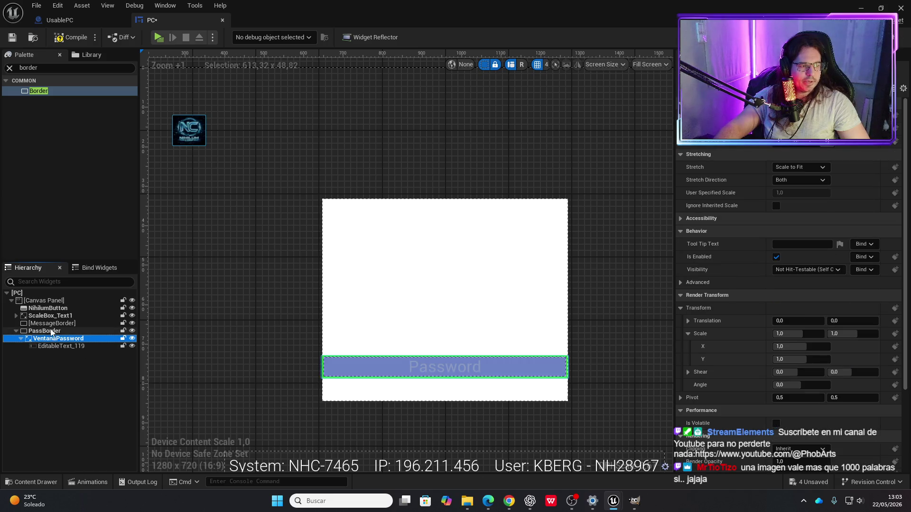
left_click(52, 314)
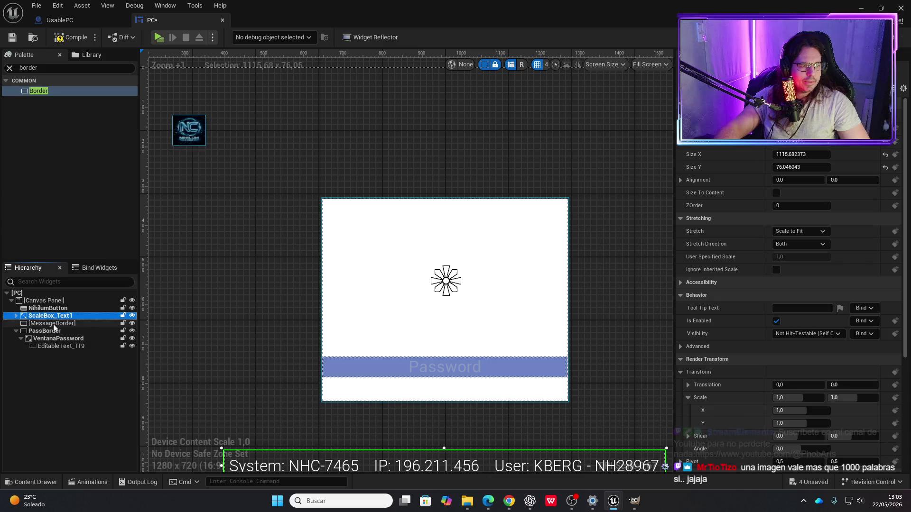
left_click(53, 324)
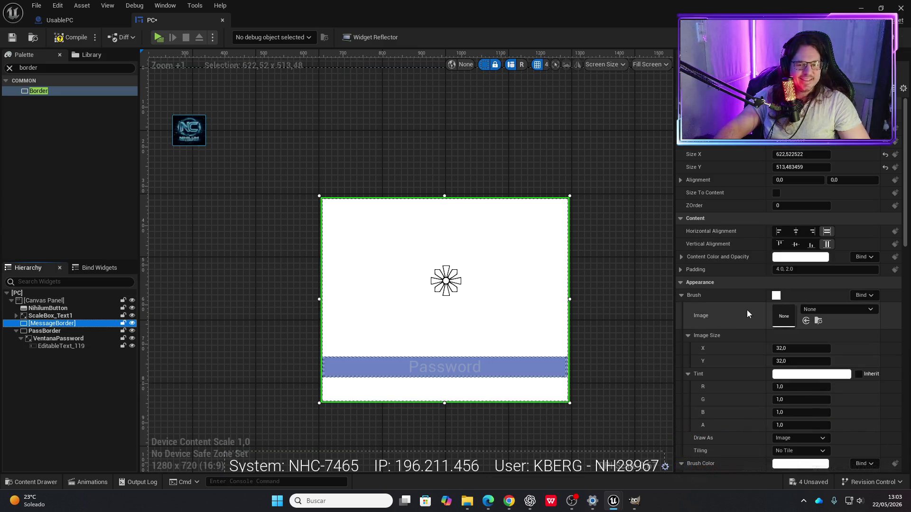
scroll(744, 348, "down", 2)
left_click(812, 343)
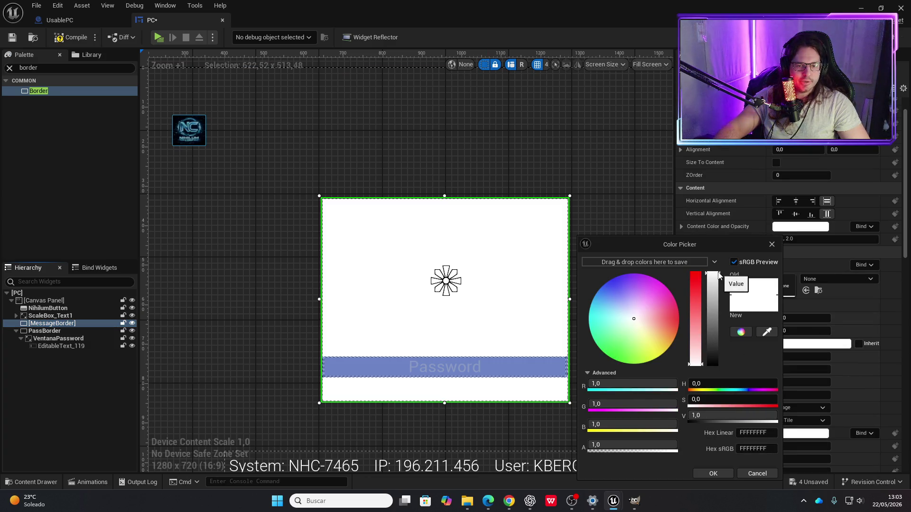
left_click_drag(713, 314, 710, 383)
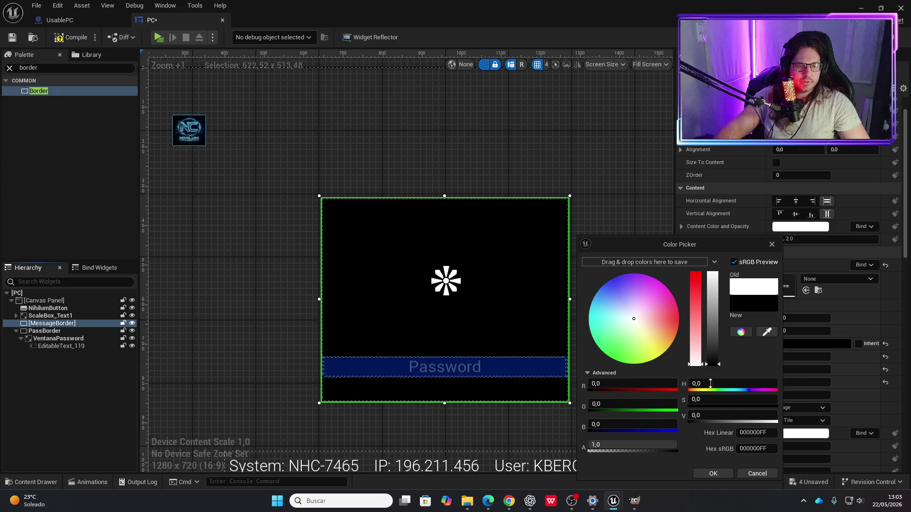
left_click(718, 473)
left_click_drag(802, 394, 773, 394)
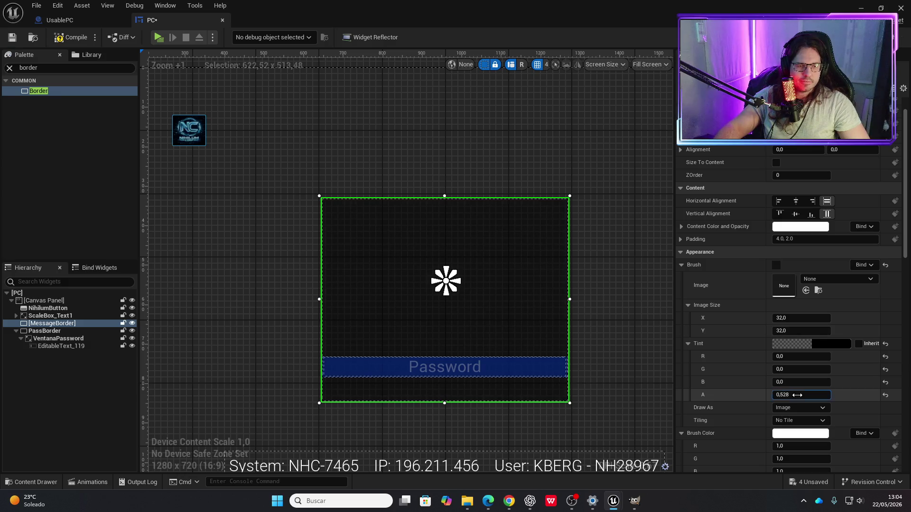
Step: Recentre the view on the dark panel and compile the widget
scroll(591, 275, "up", 2)
scroll(588, 276, "down", 1)
scroll(587, 276, "down", 1)
left_click_drag(587, 277, 617, 249)
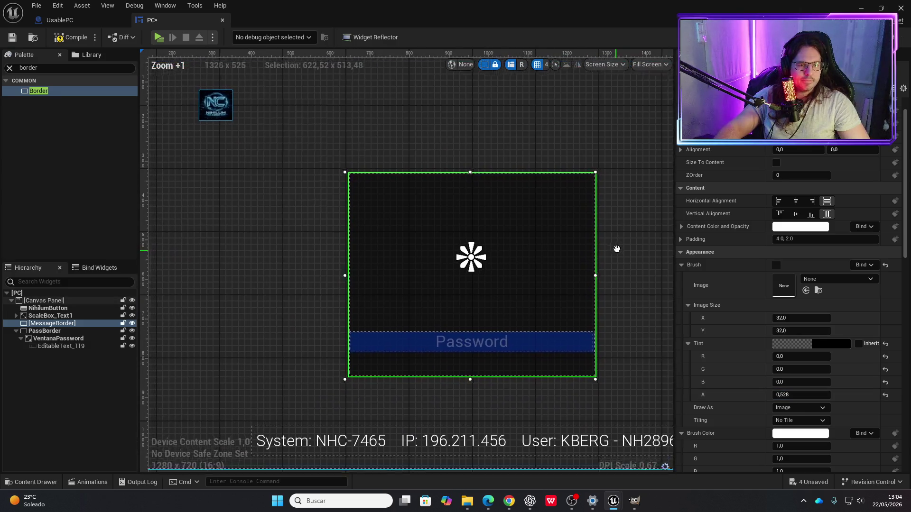
scroll(616, 249, "up", 1)
left_click(66, 39)
left_click(37, 67)
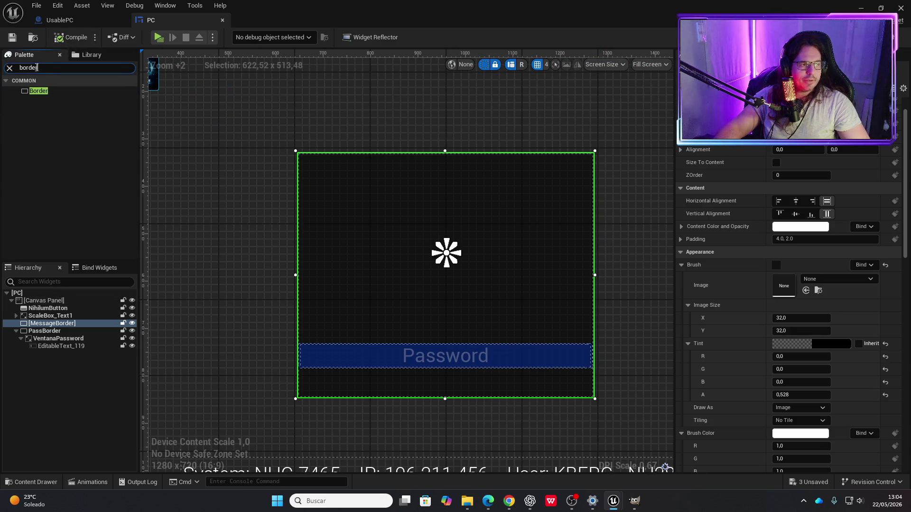
Step: Place a Scale Box inside MessageBorder and compile
type("scaleb")
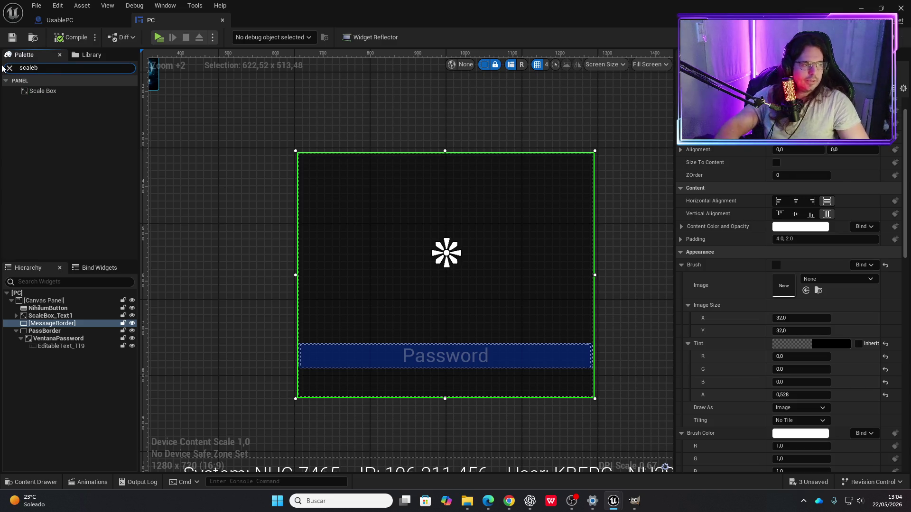
left_click_drag(24, 91, 55, 324)
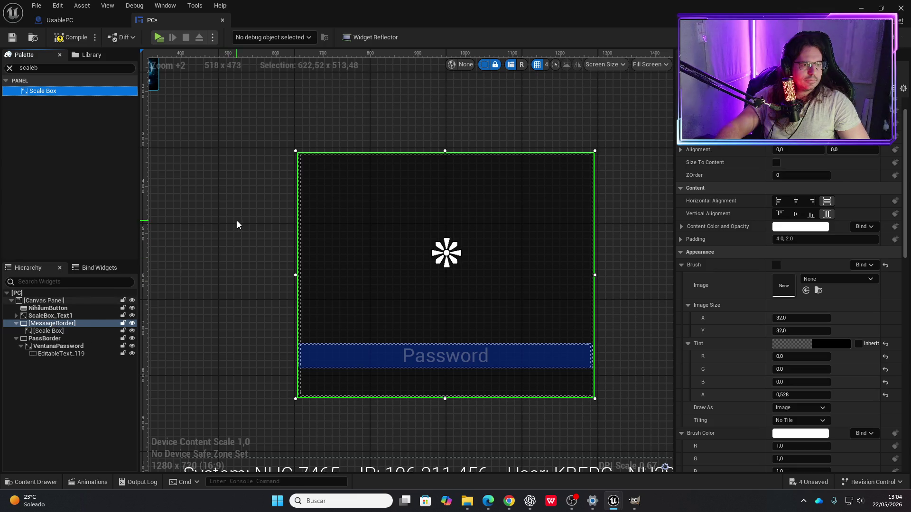
left_click(50, 332)
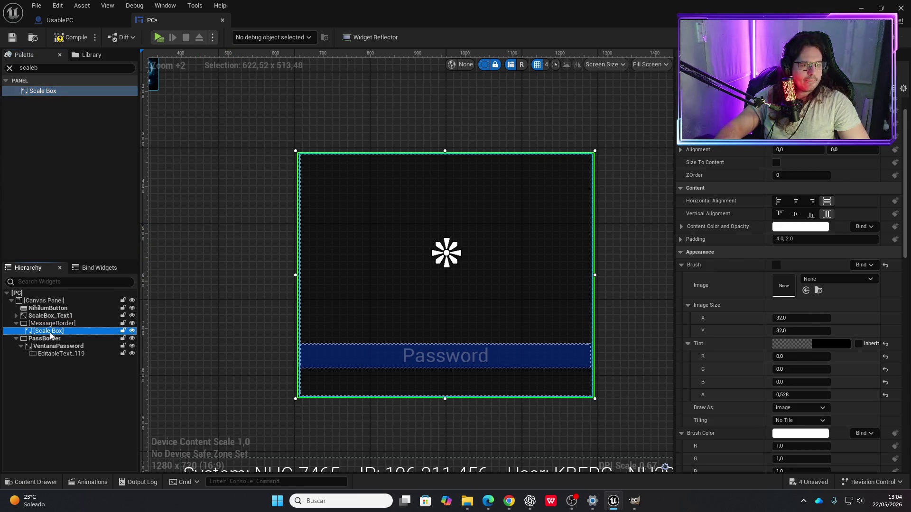
left_click(69, 39)
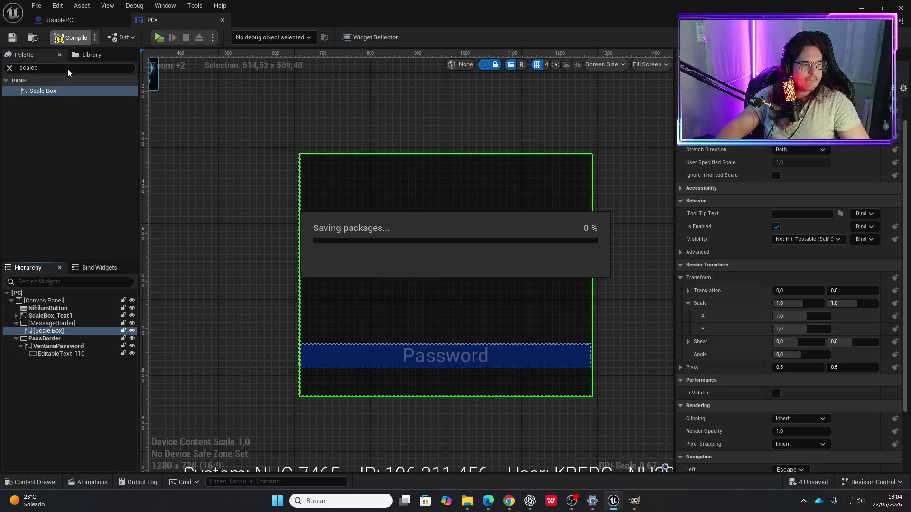
Step: Add a Text widget inside the new Scale Box
left_click(15, 67)
type("tex t")
mouse_move(35, 101)
left_mouse_down()
mouse_move(48, 168)
mouse_move(48, 334)
left_mouse_up()
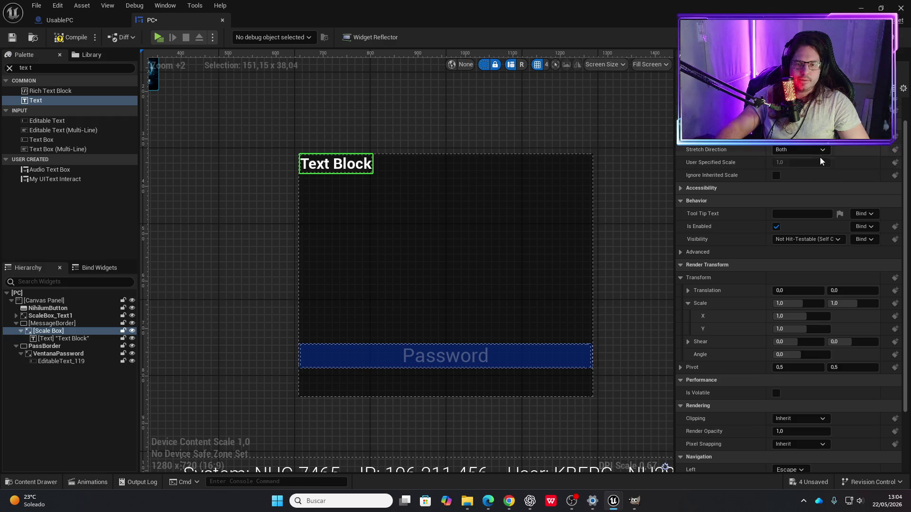
Step: Set the Text Block's typeface to Light and its font family to RobotoTiny
left_click(51, 339)
left_click(823, 188)
left_click(823, 189)
left_click(824, 189)
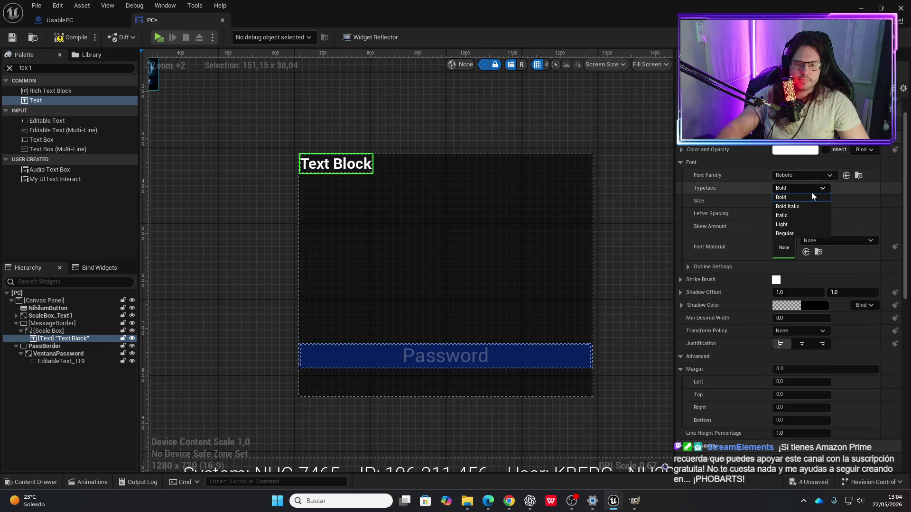
left_click(790, 224)
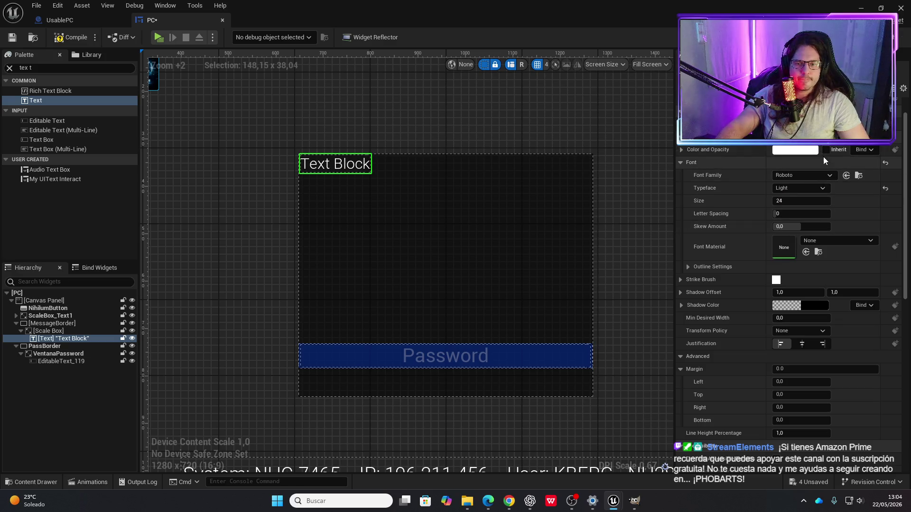
left_click(822, 175)
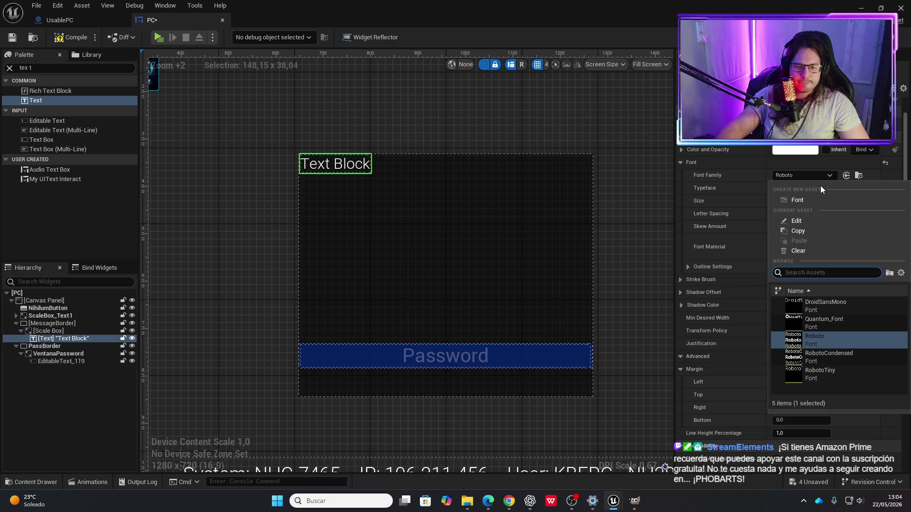
left_click(813, 374)
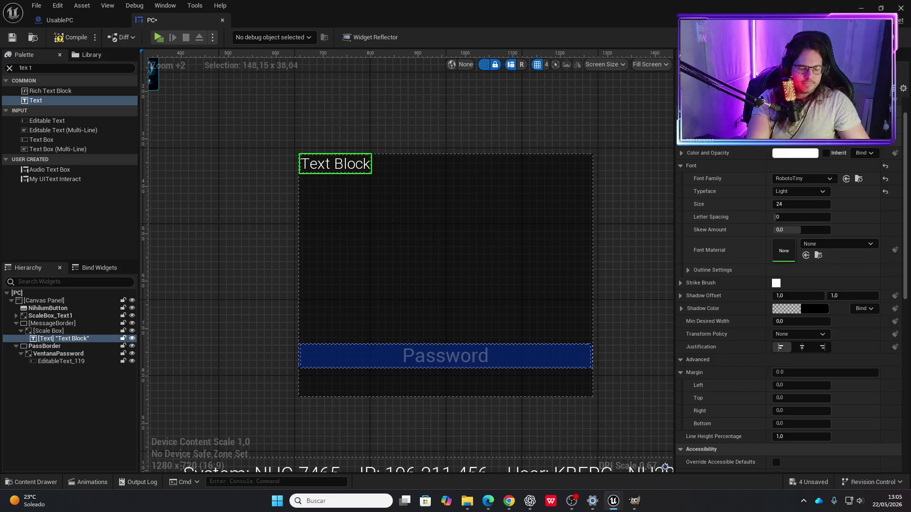
scroll(788, 309, "up", 1)
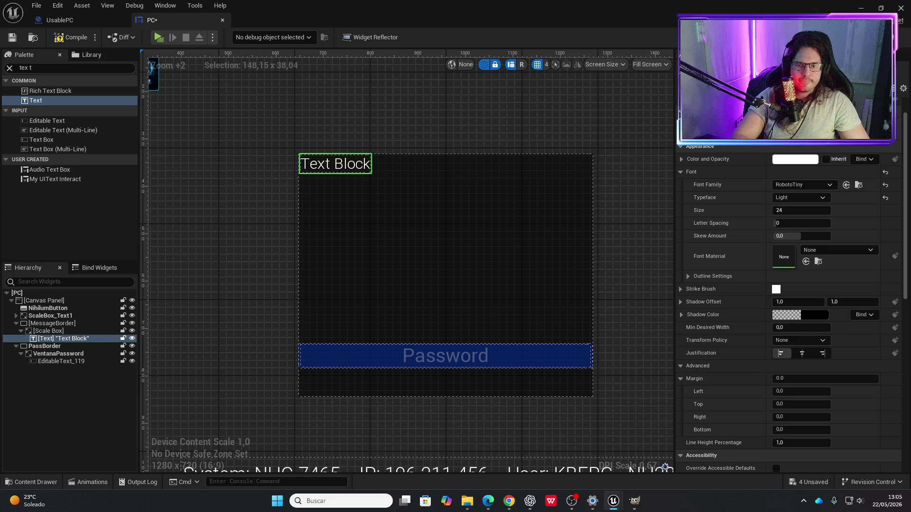
scroll(817, 297, "up", 1)
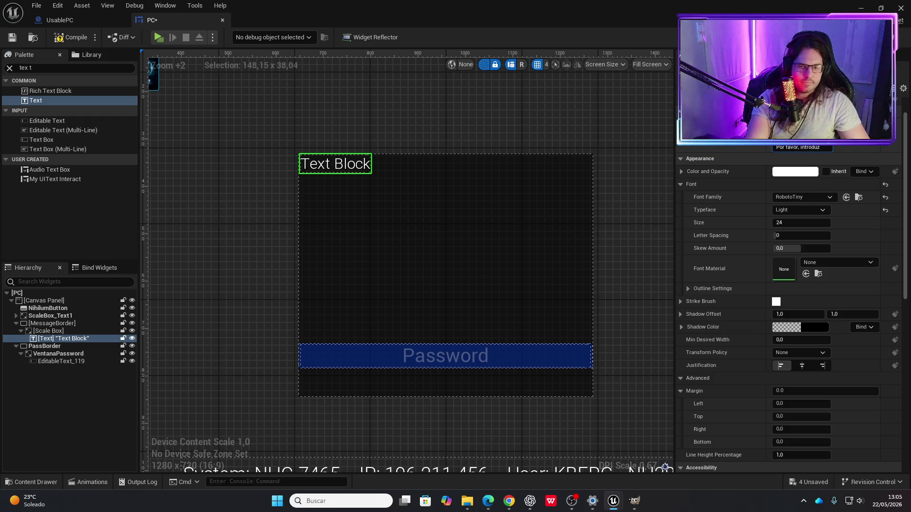
Step: Finish typing the lock message ending '...para reestablecer los sistemas' and commit it
type("a la contrase")
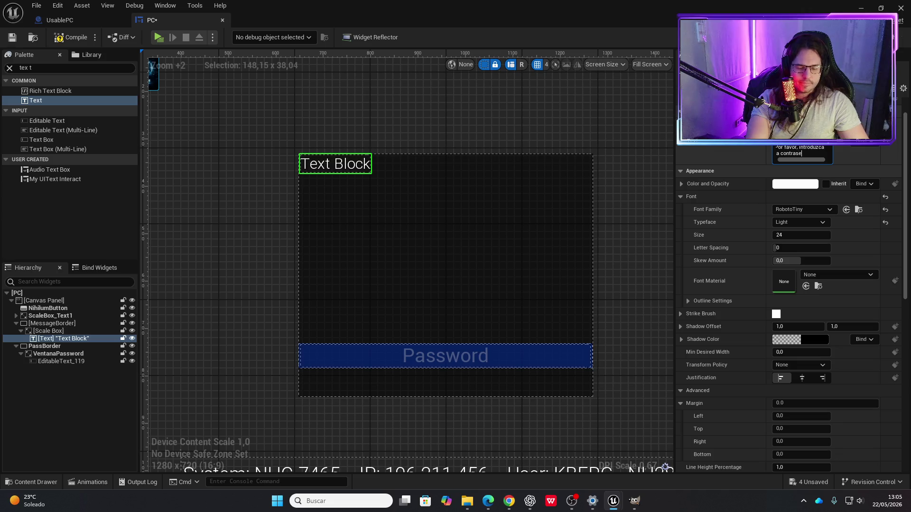
type("ra eestablecer los")
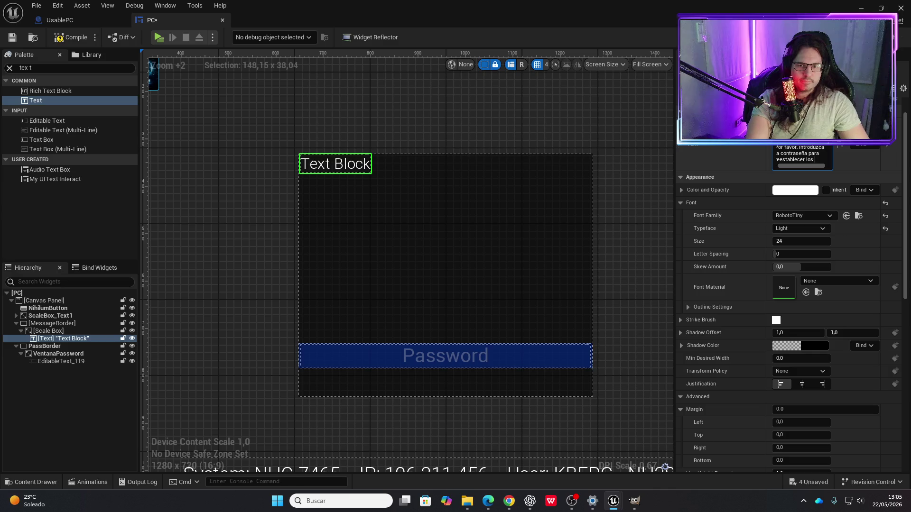
type("emas")
key("Return")
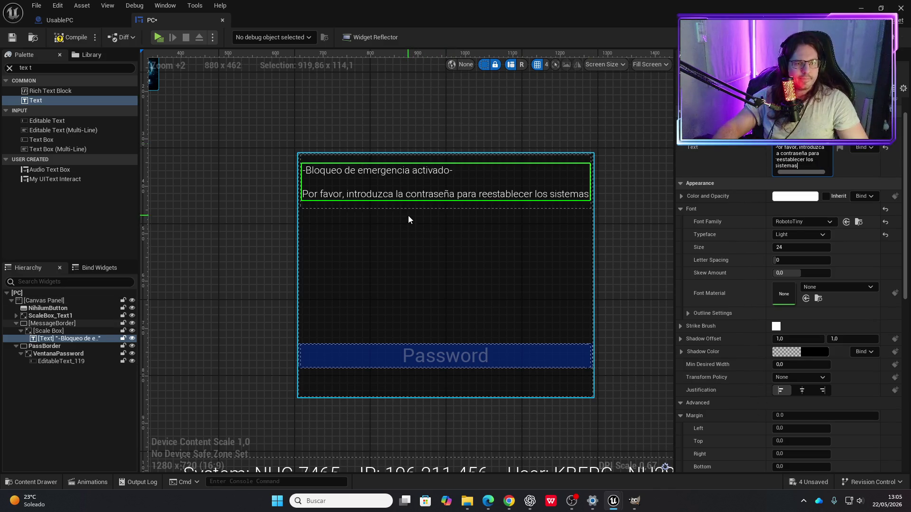
left_click(455, 172)
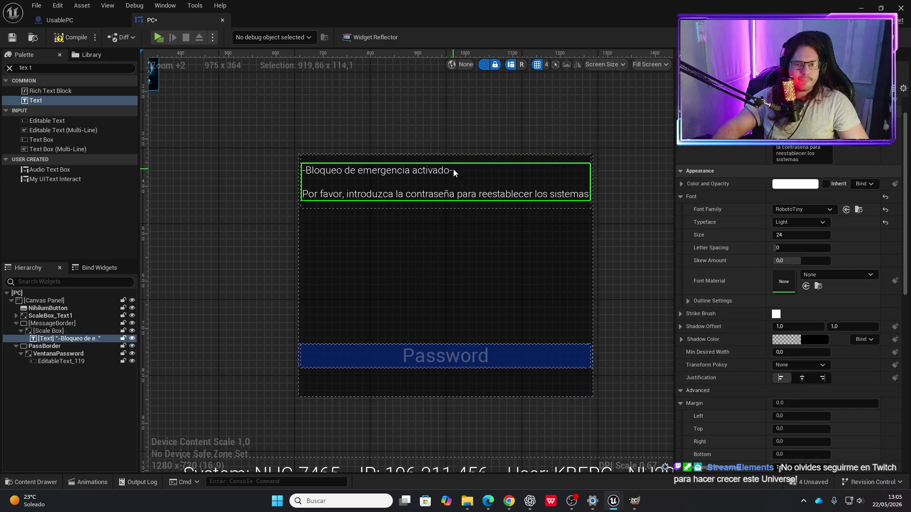
Step: Try centre and fill vertical alignment on the message's Scale Box, then leave it top-aligned
scroll(770, 229, "up", 2)
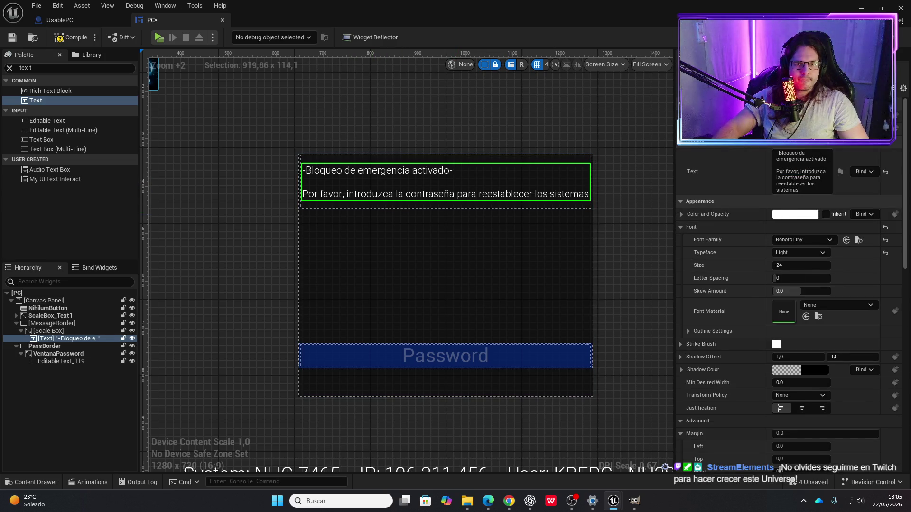
left_click(55, 340)
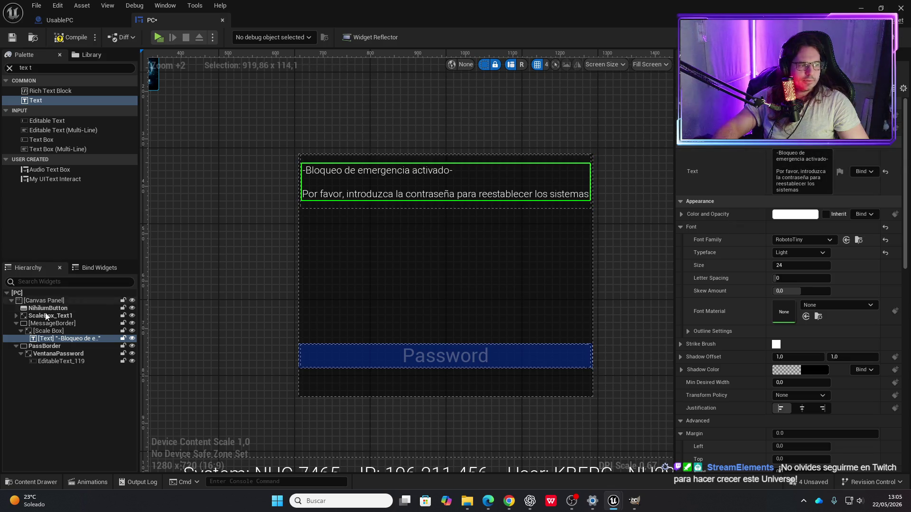
left_click(48, 330)
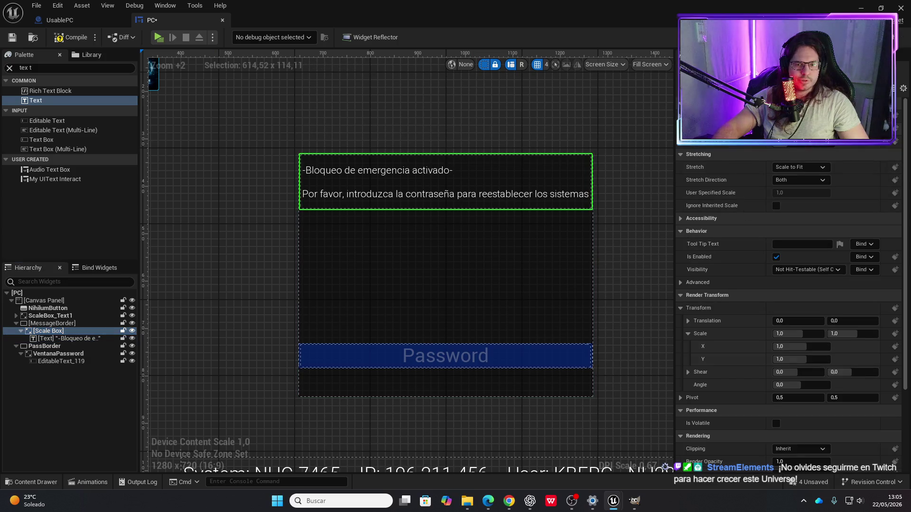
left_click(793, 145)
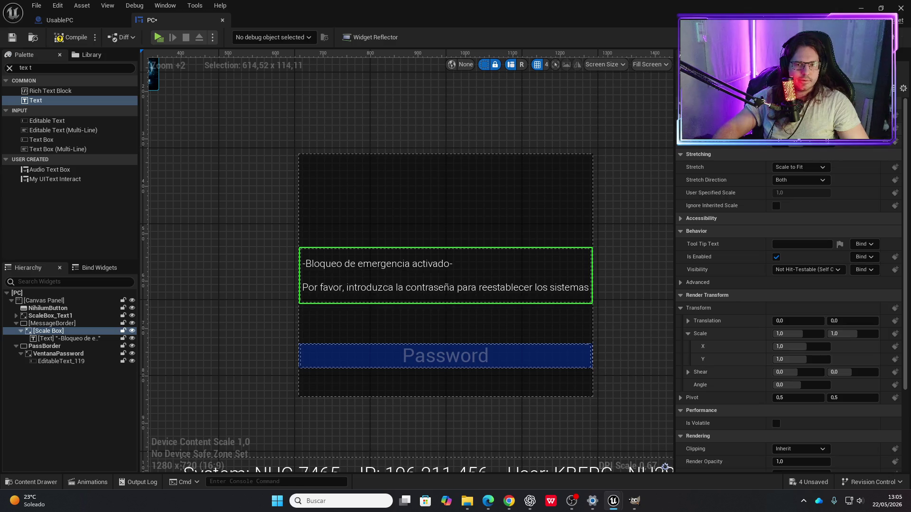
left_click(825, 146)
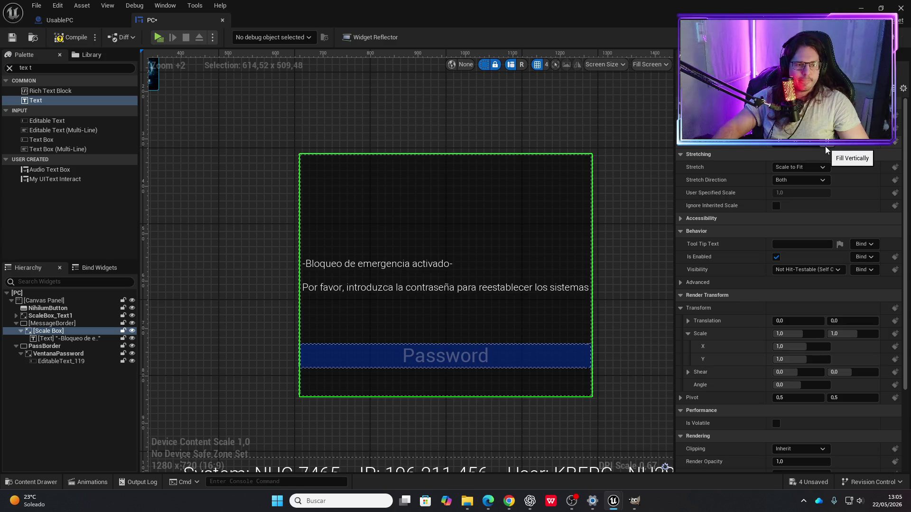
left_click(780, 147)
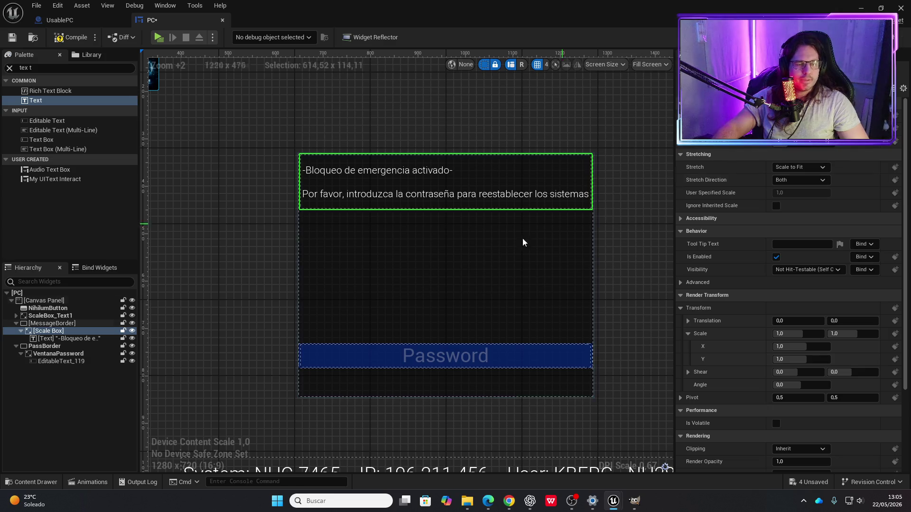
left_click(217, 283)
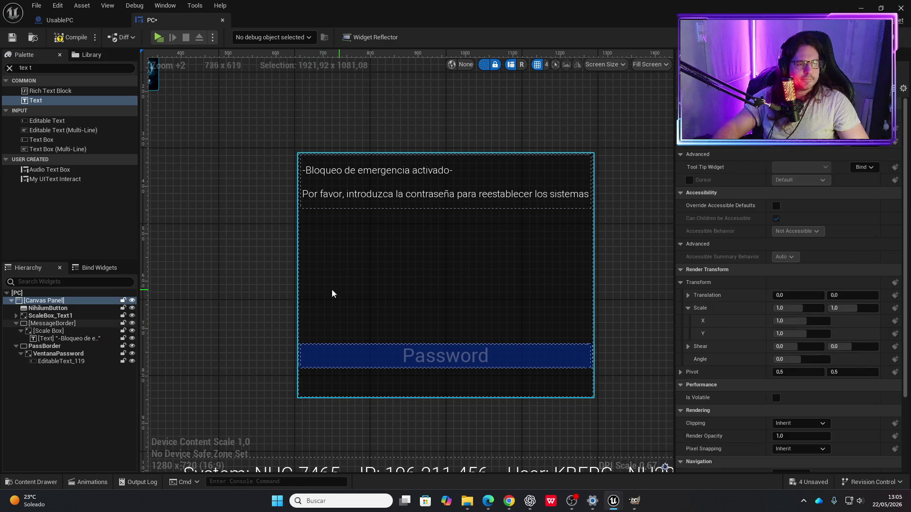
Step: Pad '-Bloqueo de emergencia activado-' with leading spaces so it centres over the instruction line
scroll(228, 231, "down", 3)
scroll(228, 231, "up", 3)
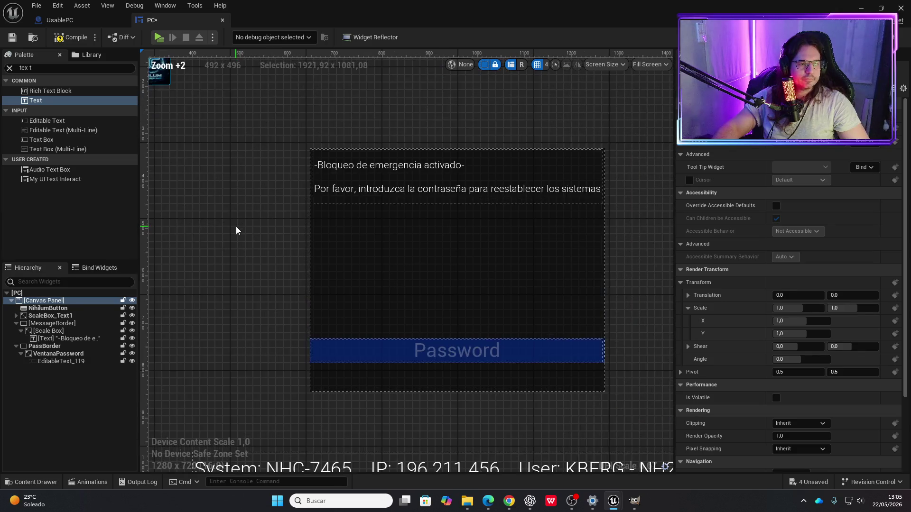
left_click(315, 176)
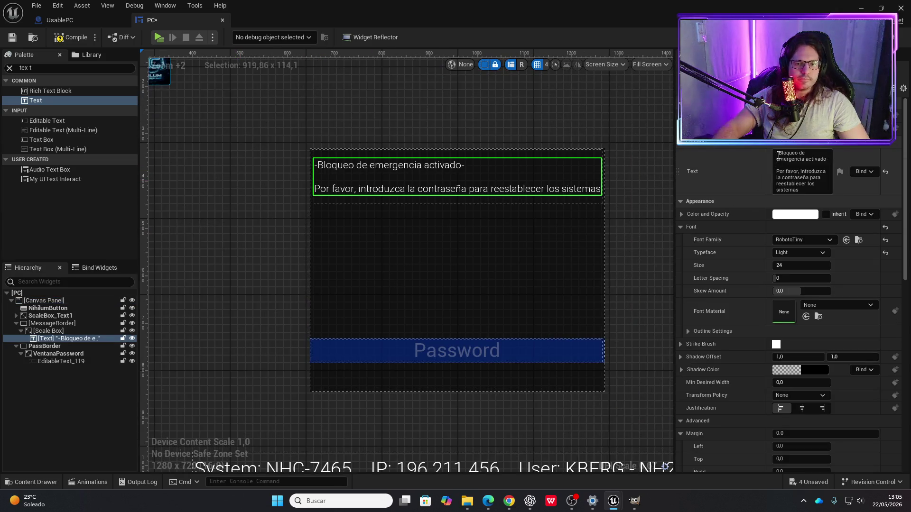
left_click(778, 155)
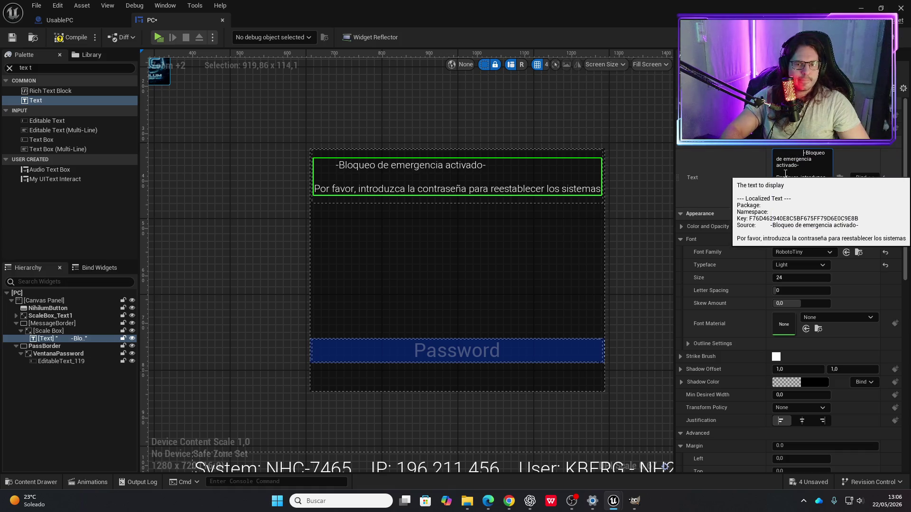
left_click(804, 152)
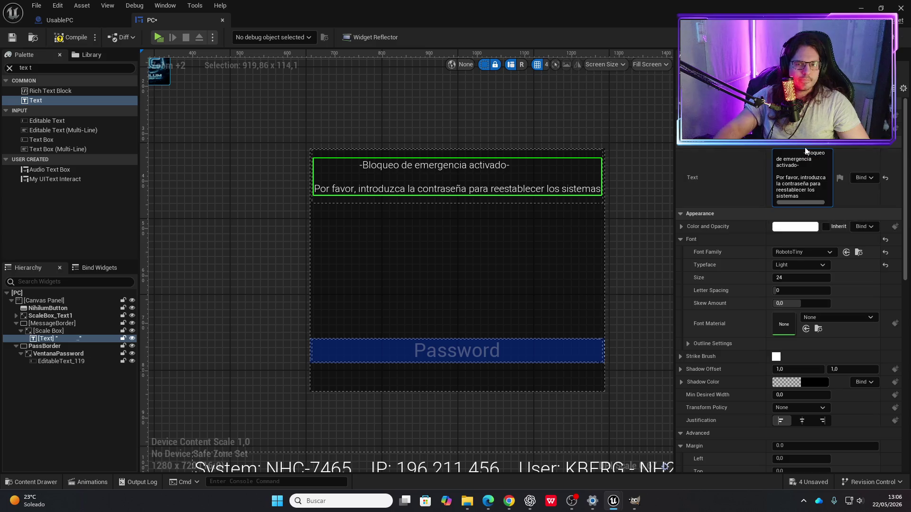
key("shift+Return")
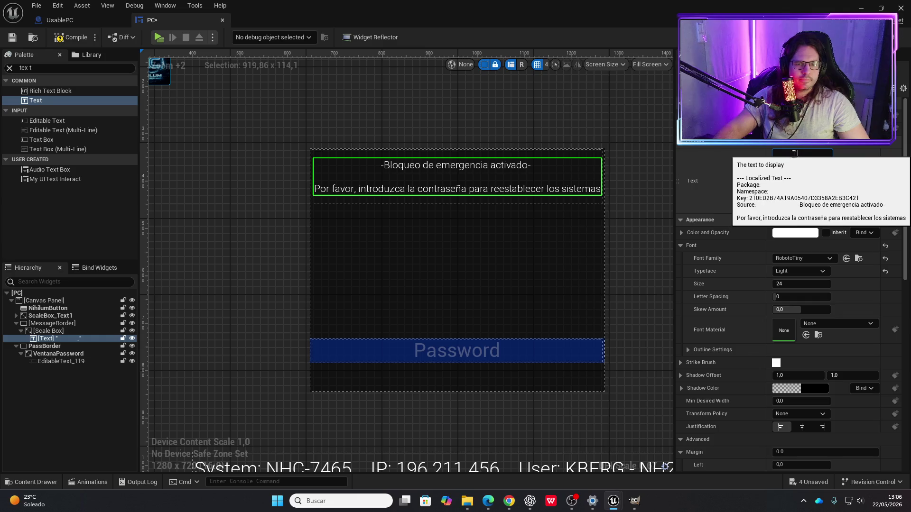
left_click(800, 153)
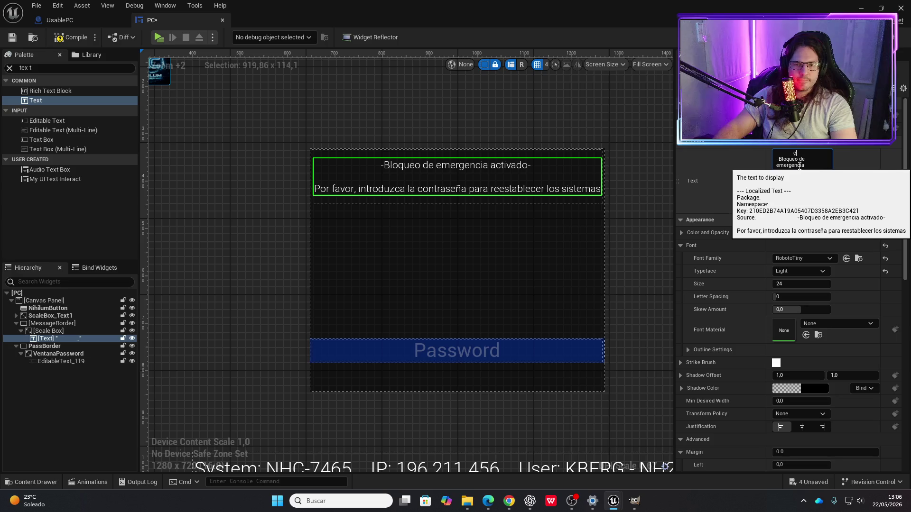
key("BackSpace")
key("BackSpace")
key("BackSpace")
left_click(252, 231)
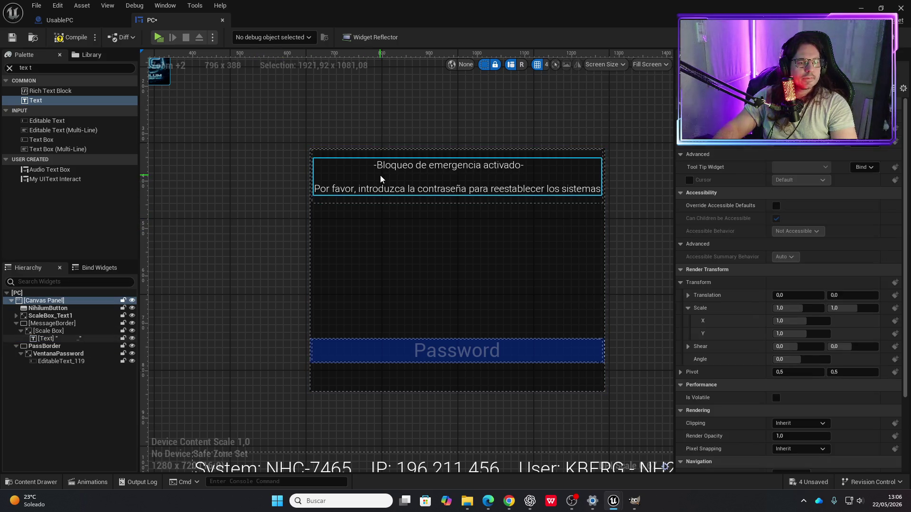
left_click(49, 333)
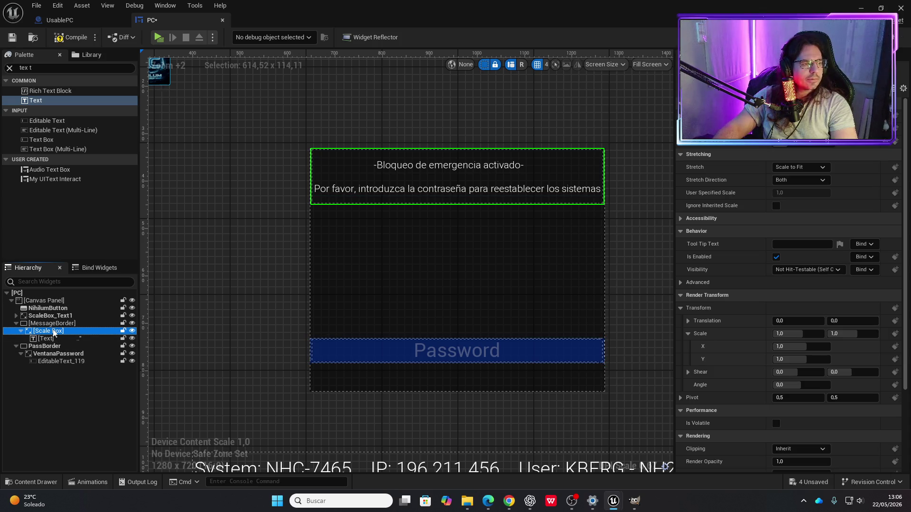
Step: Search the Palette for 'scalebox' and try dropping another Scale Box onto the message
left_click(42, 68)
type("scaleb")
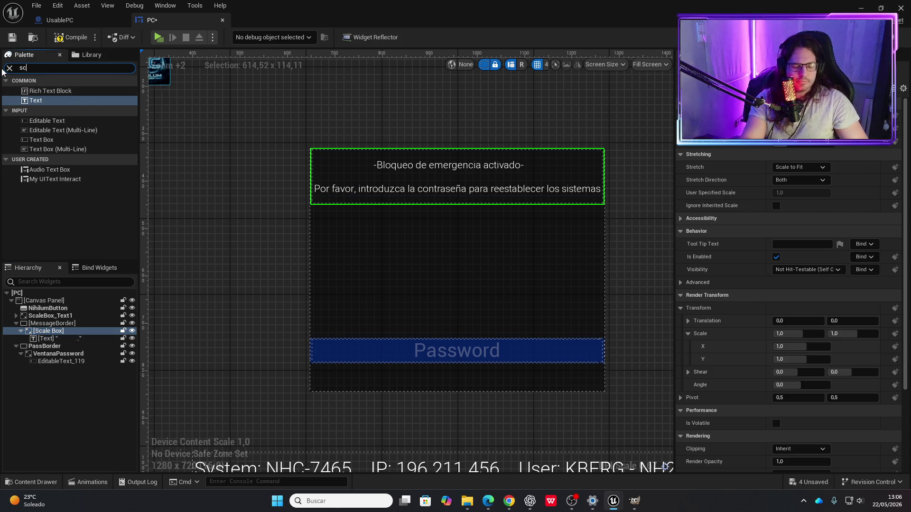
type("ox")
left_click_drag(41, 91, 51, 340)
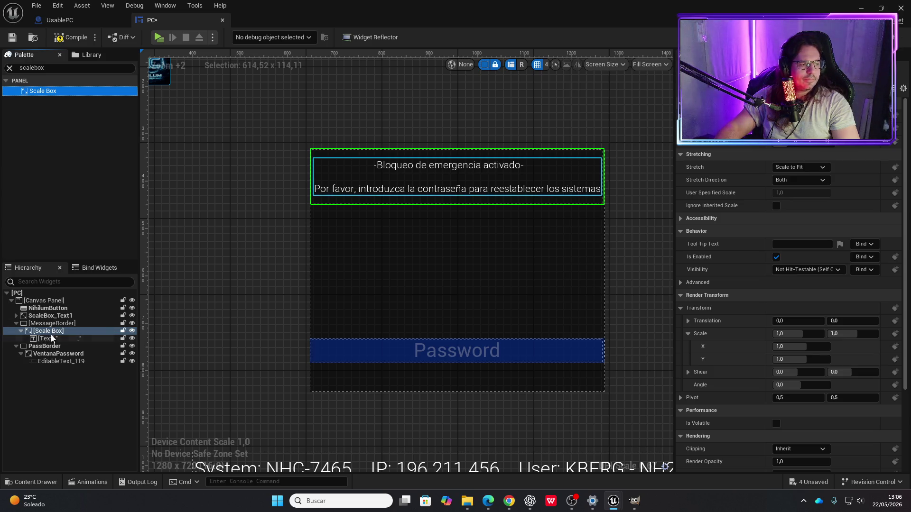
Step: Add a leading space to the message Text so the heading shifts slightly right
left_click(415, 188)
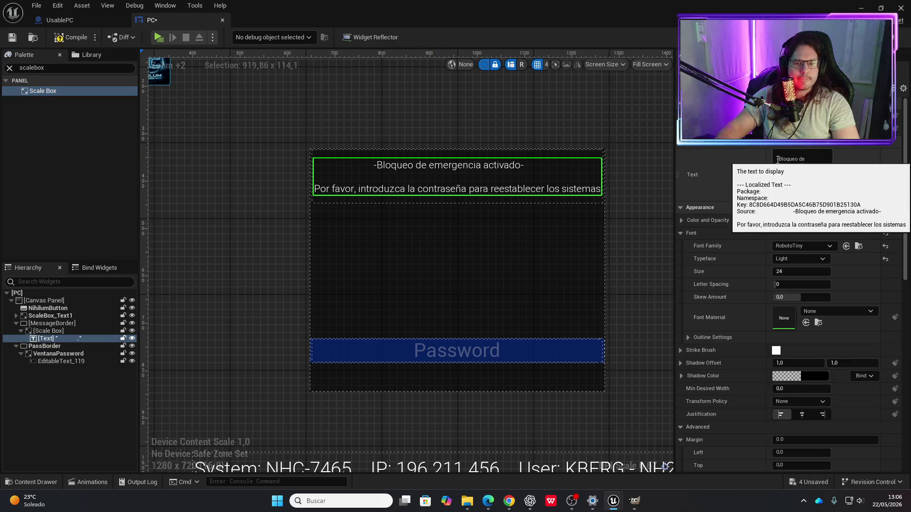
left_click(786, 172)
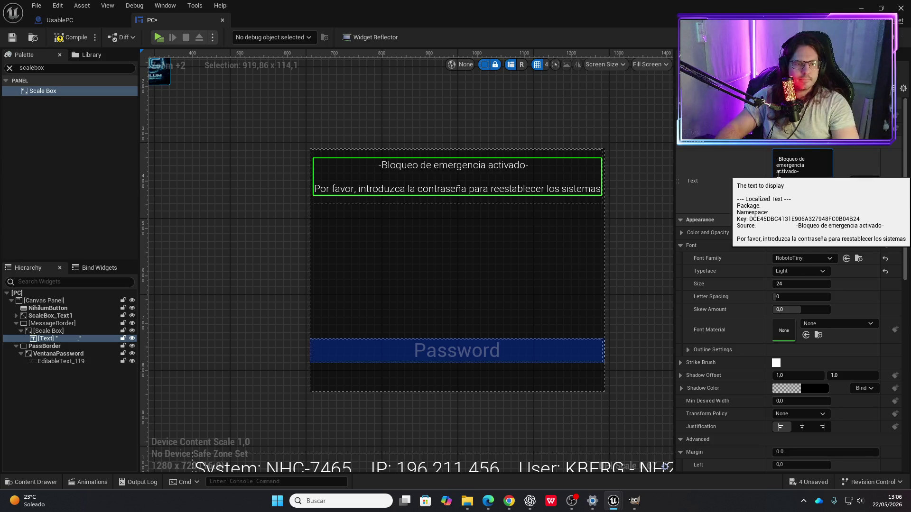
left_click(202, 271)
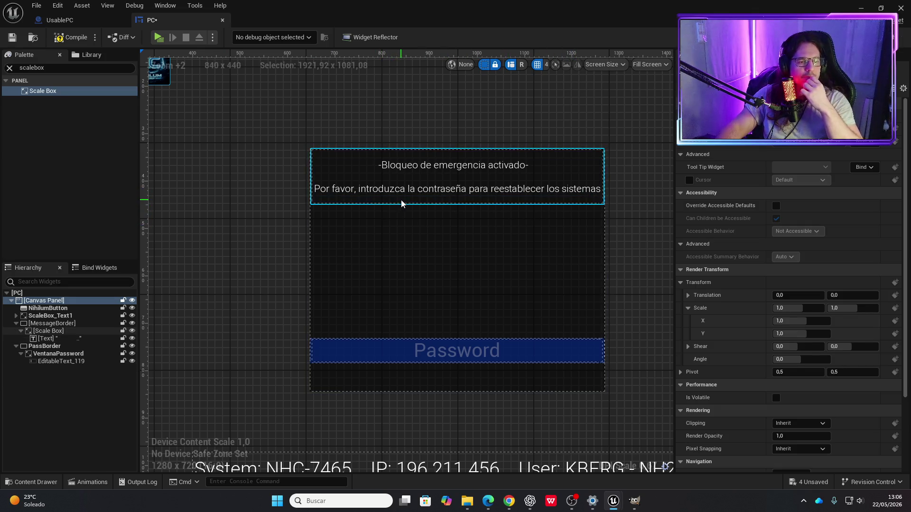
Step: Select MessageBorder and compile and save the PC widget
left_click(399, 247)
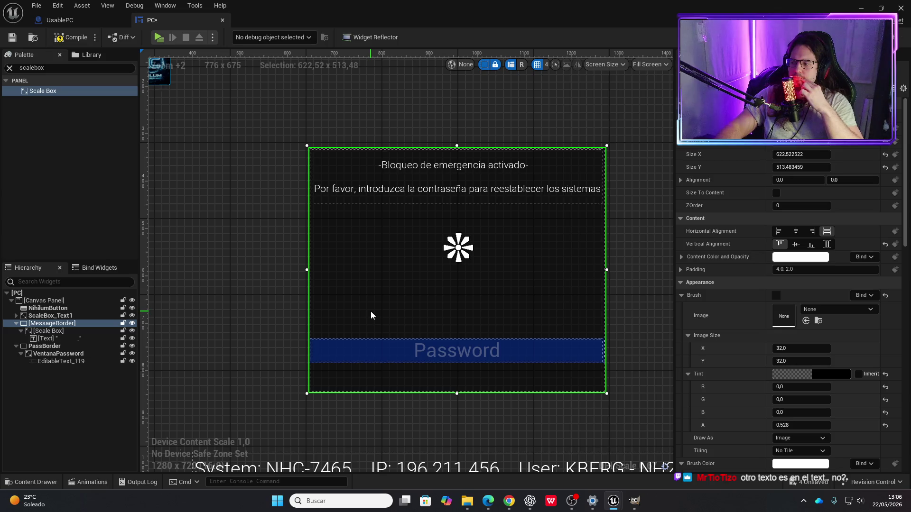
left_click(49, 339)
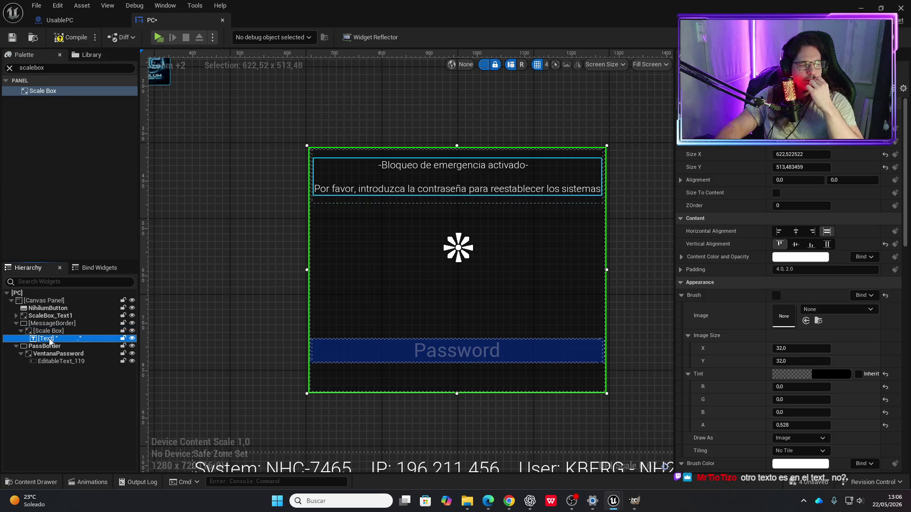
left_click(54, 324)
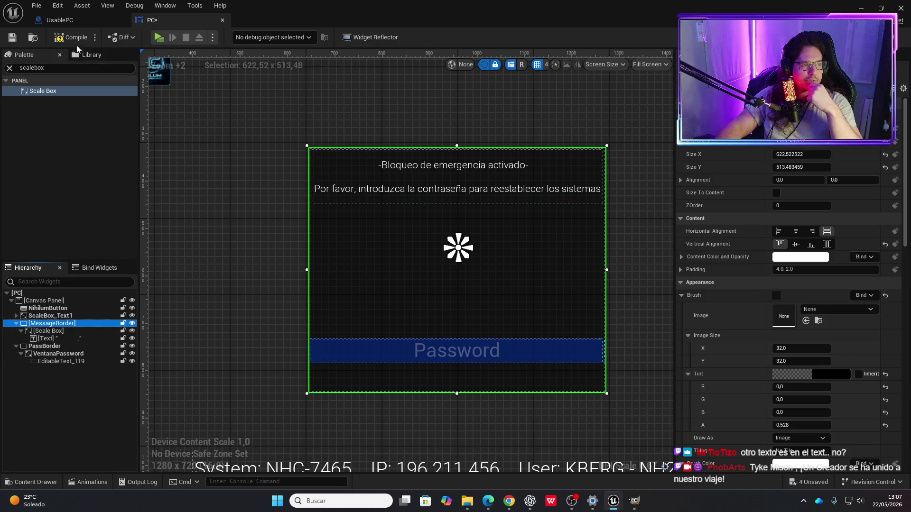
key("ctrl+s")
Step: Search the Palette for 'text' and start dragging a Text widget toward the message border
left_click(52, 70)
type("text")
left_click_drag(45, 100, 52, 331)
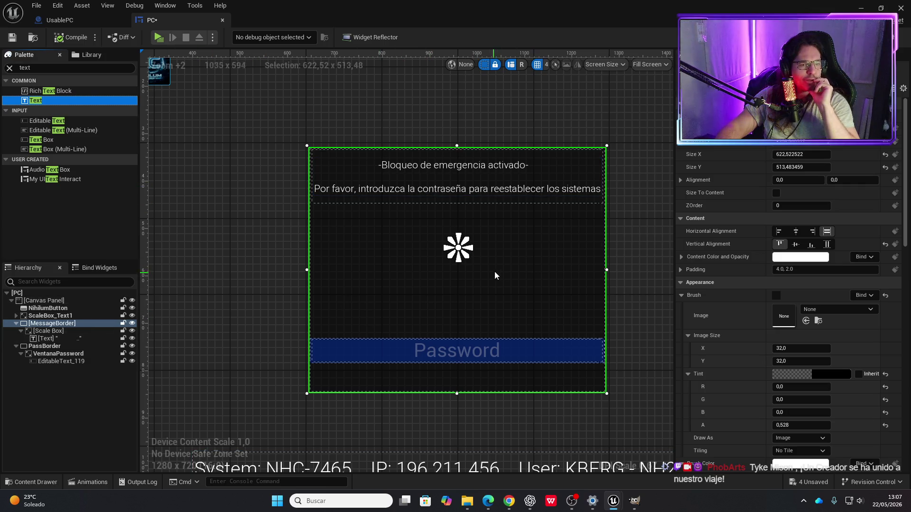
Step: Shorten MessageBorder from the bottom to about 622 × 341, undoing an accidental password-field move
left_click_drag(457, 393, 455, 297)
left_click(523, 355)
mouse_move(523, 356)
left_mouse_down()
mouse_move(519, 301)
mouse_move(510, 299)
left_mouse_up()
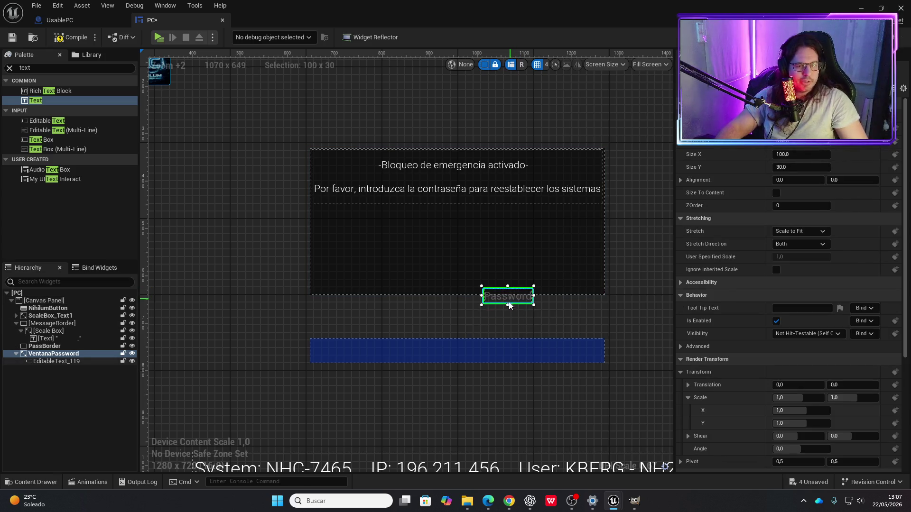
key("ctrl+z")
left_click(63, 347)
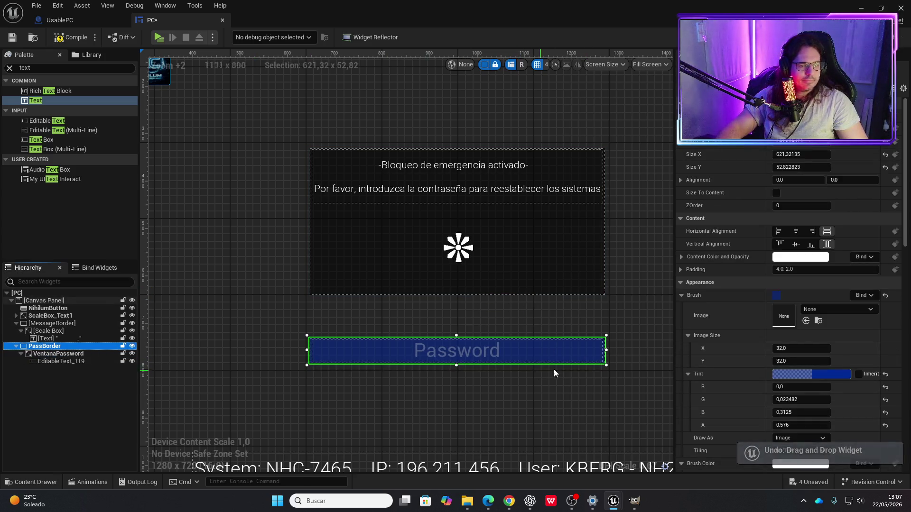
left_click(583, 365)
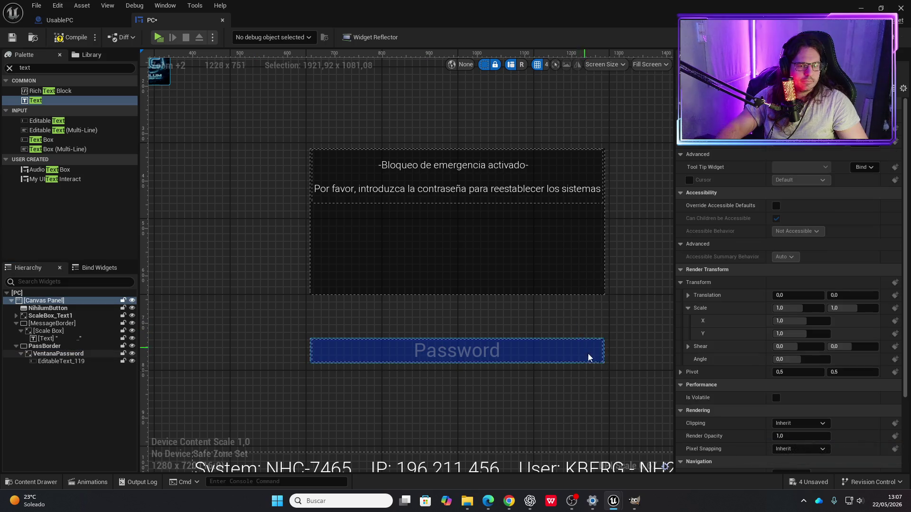
left_click(62, 347)
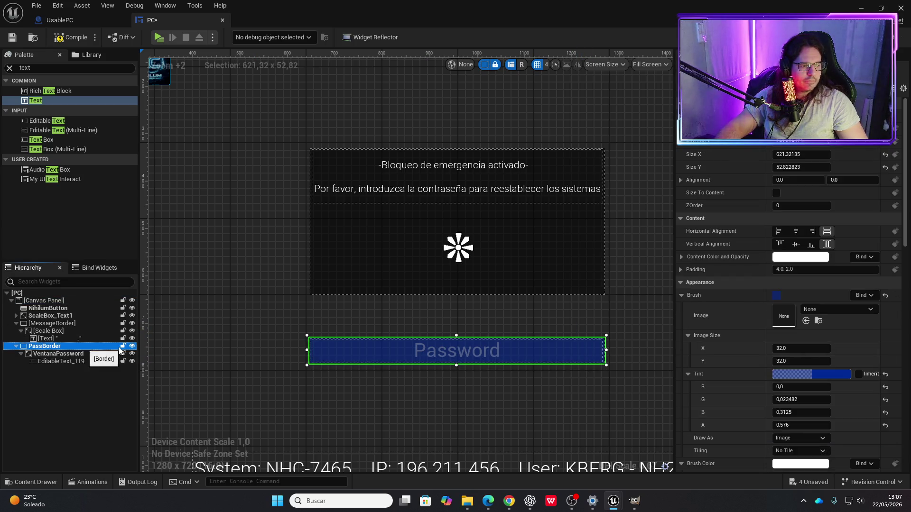
Step: Move the Password bar up into the message panel and save the widget
left_click_drag(585, 347, 585, 255)
key("ctrl+s")
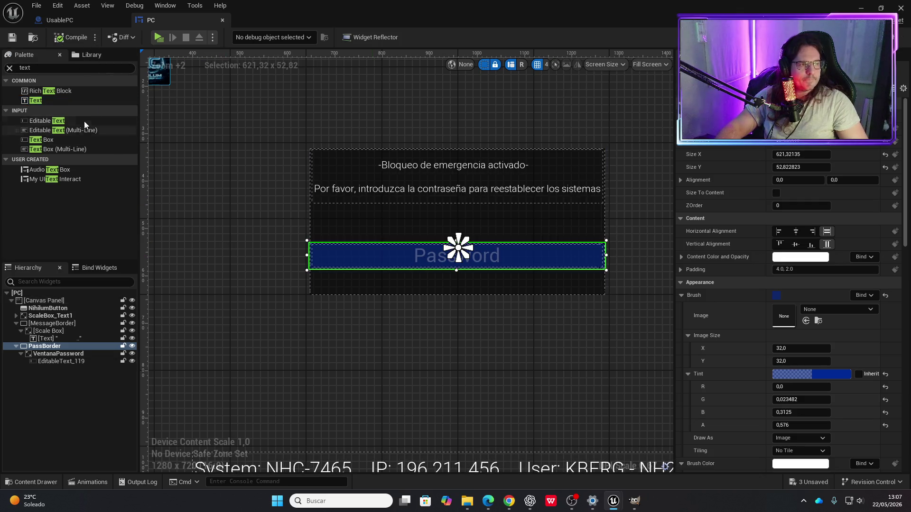
scroll(854, 344, "down", 1)
scroll(854, 344, "down", 10)
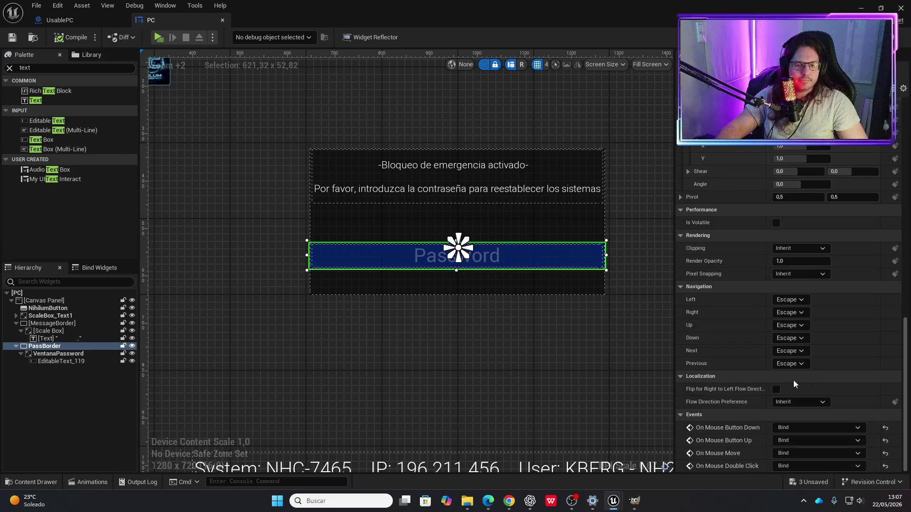
left_click(59, 361)
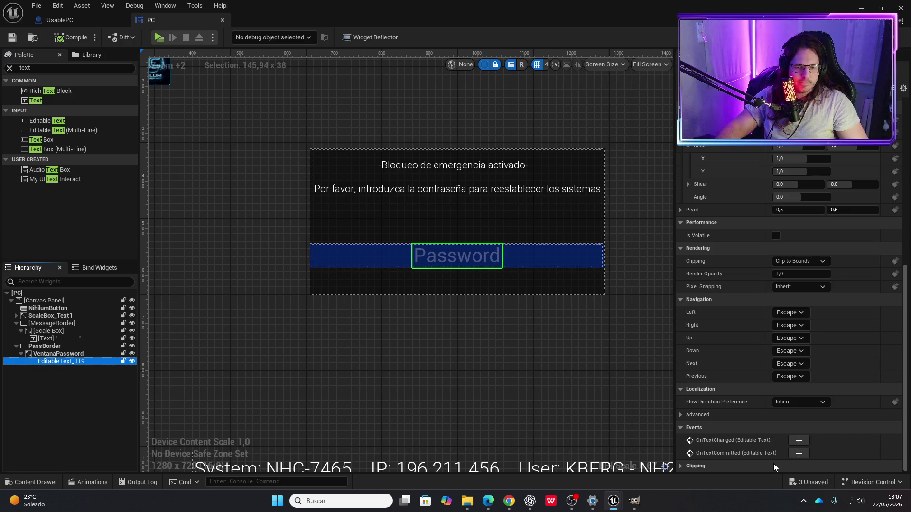
Step: Run a game preview to check the lock panel, then exit back to the designer
left_click(158, 38)
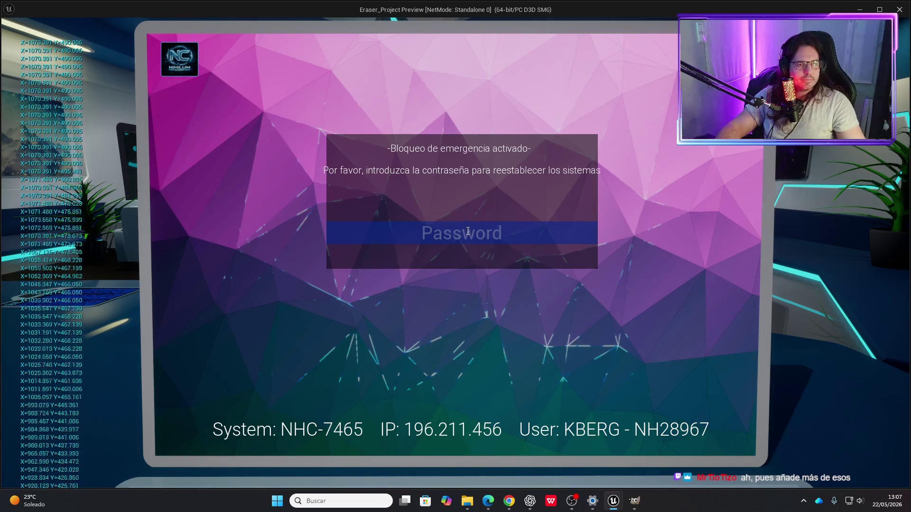
key("Escape")
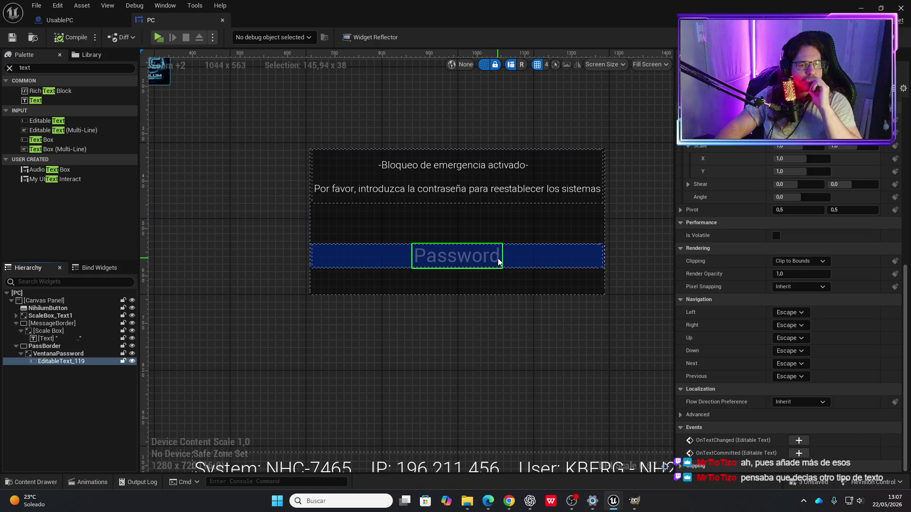
left_click(339, 280)
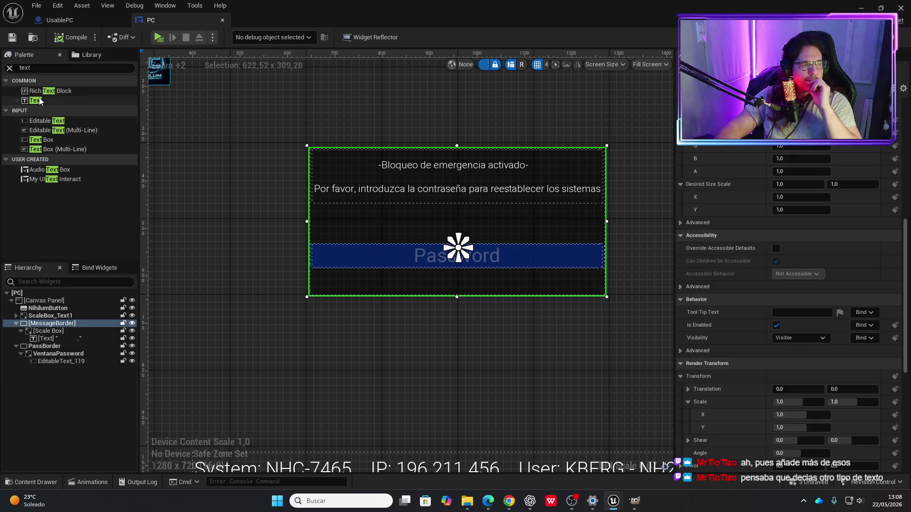
Step: Adjust the message Text block's layout inside its Scale Box so both lines sit higher, then preview again
left_click(47, 331)
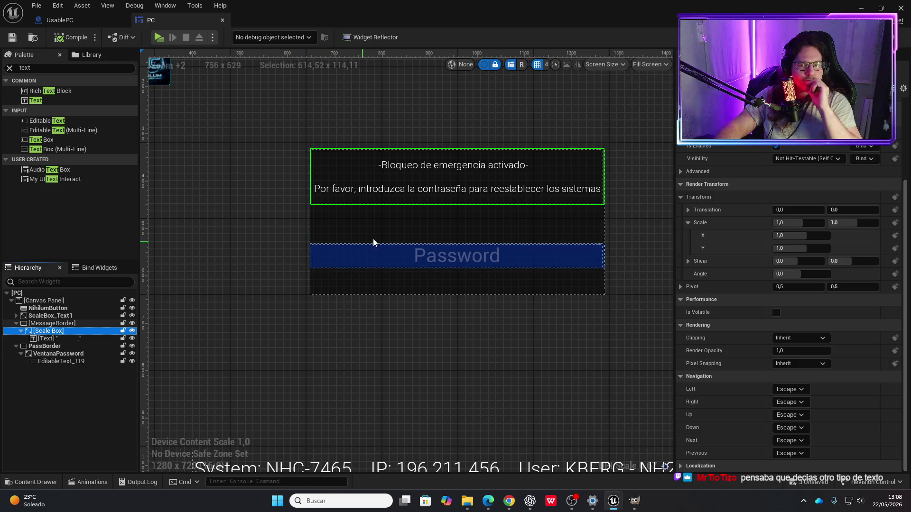
left_click(47, 339)
scroll(802, 217, "up", 5)
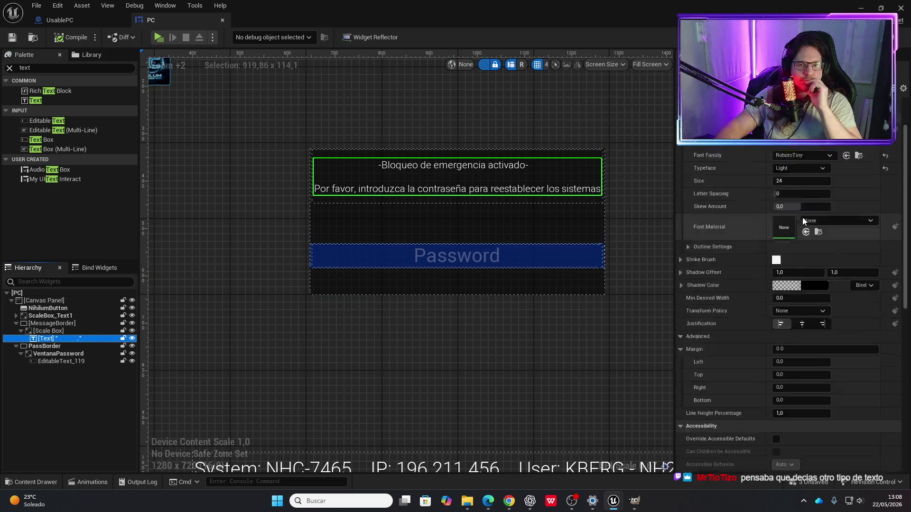
scroll(802, 217, "down", 3)
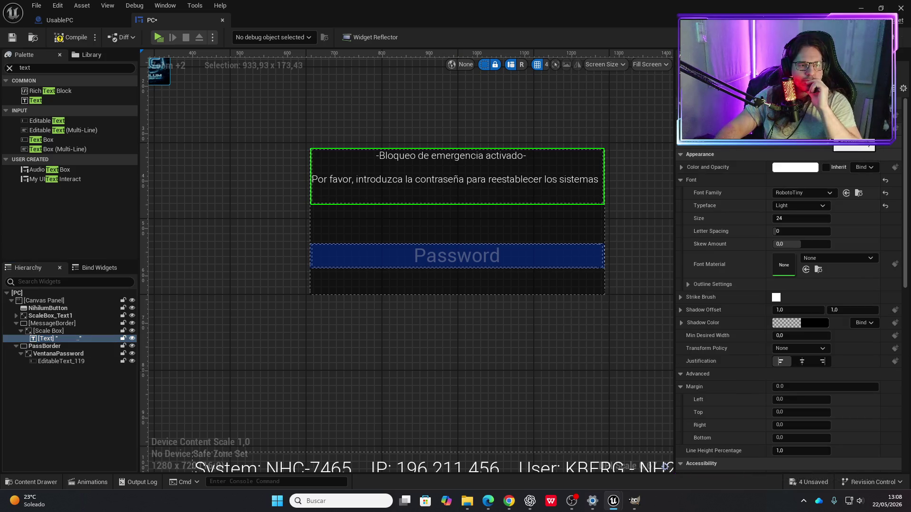
left_click(200, 275)
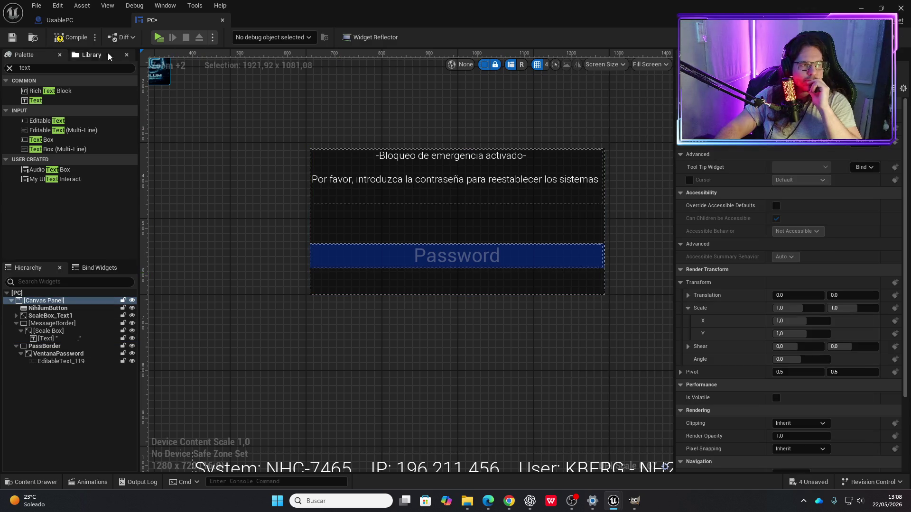
left_click(160, 38)
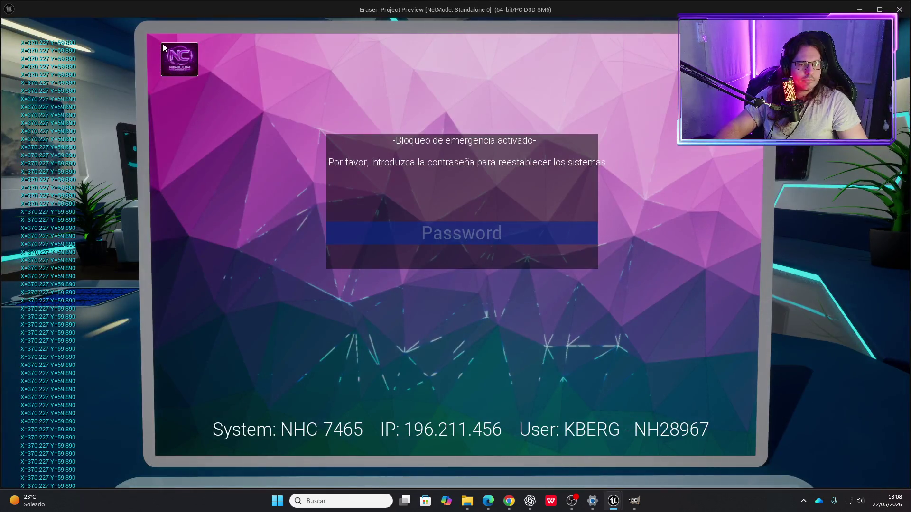
key("Escape")
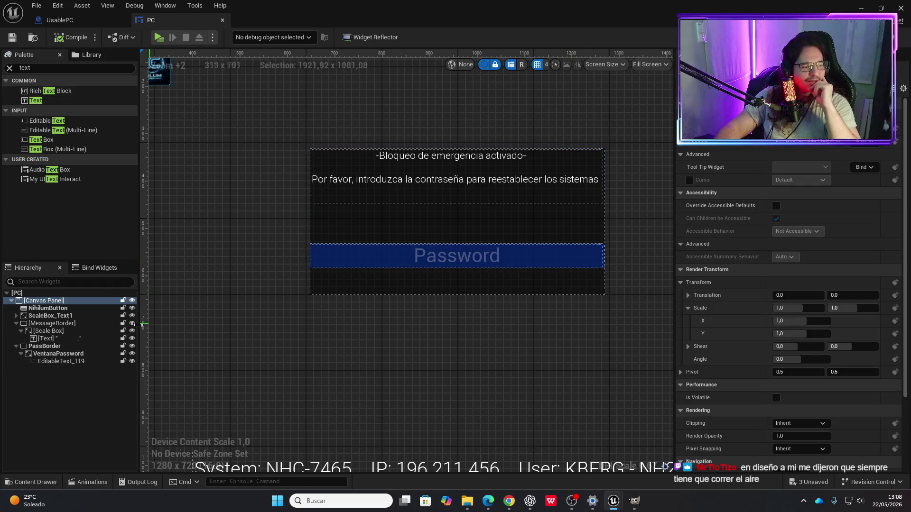
left_click(46, 339)
Step: Widen the message panel slightly to the right and move the Password bar lower in it
left_click(57, 334)
left_click(52, 323)
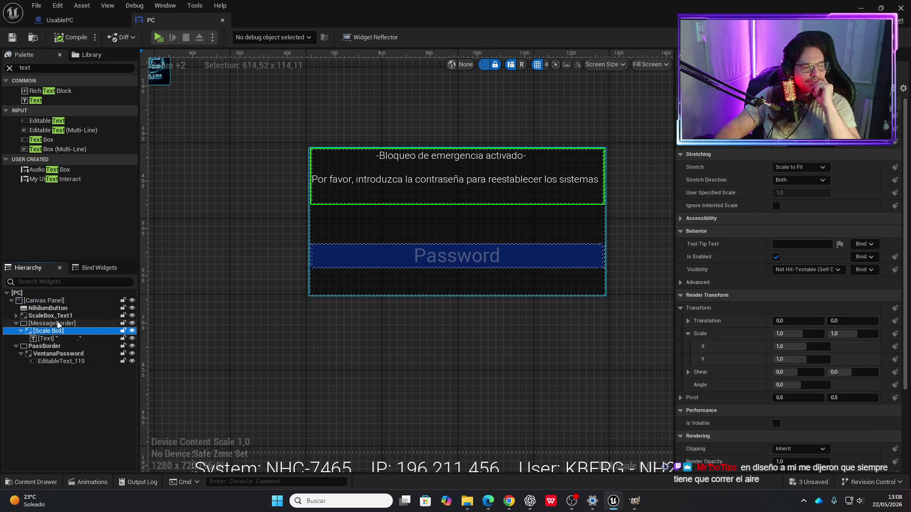
left_click_drag(607, 222, 617, 221)
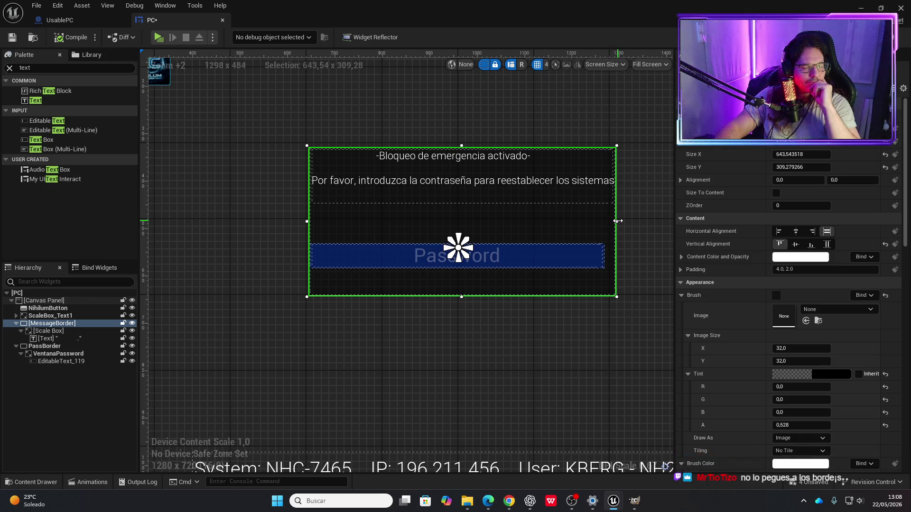
left_click(574, 199)
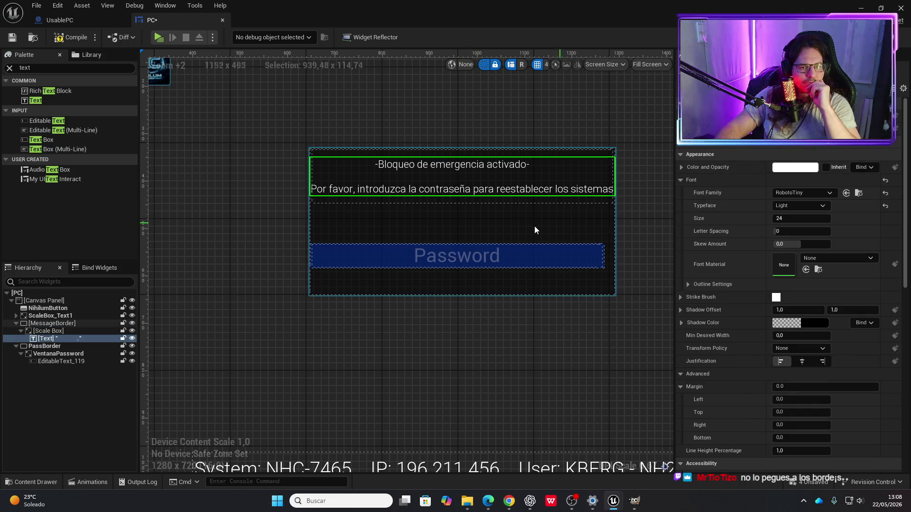
left_click(47, 323)
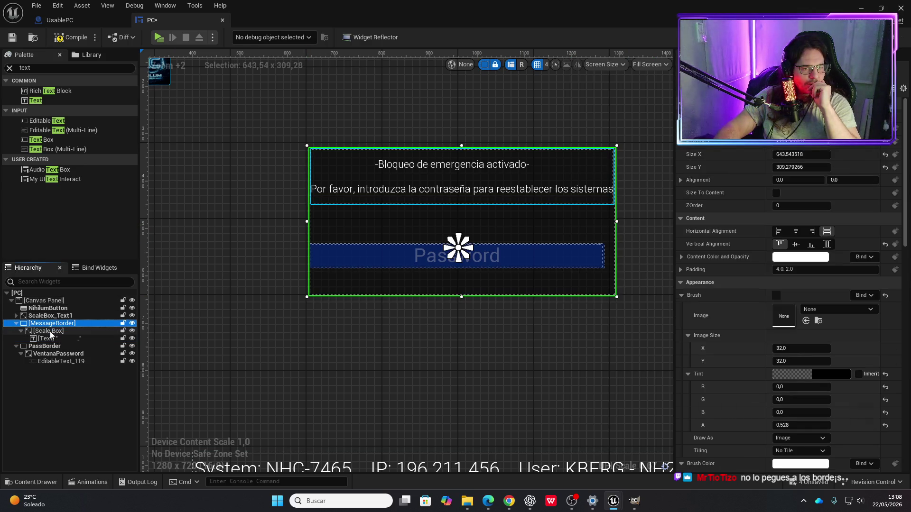
left_click(50, 331)
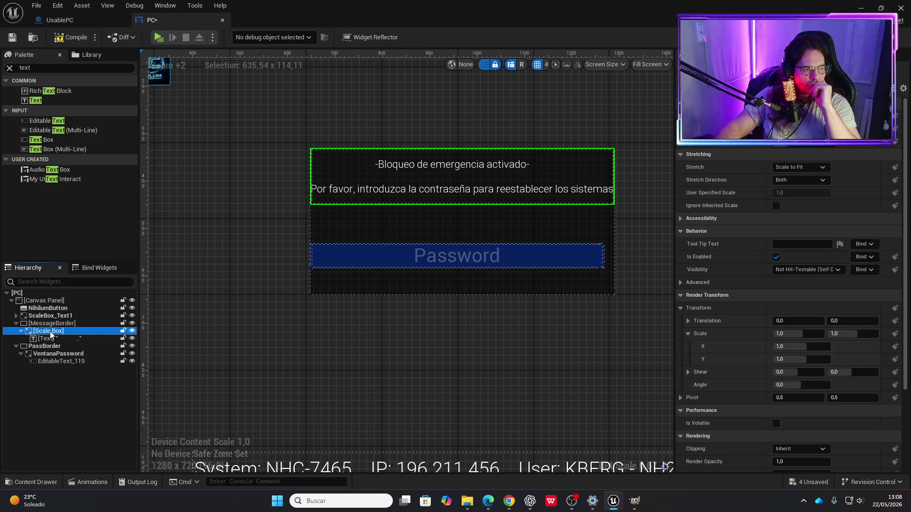
left_click(46, 347)
mouse_move(545, 263)
left_mouse_down()
mouse_move(555, 264)
mouse_move(551, 274)
left_mouse_up()
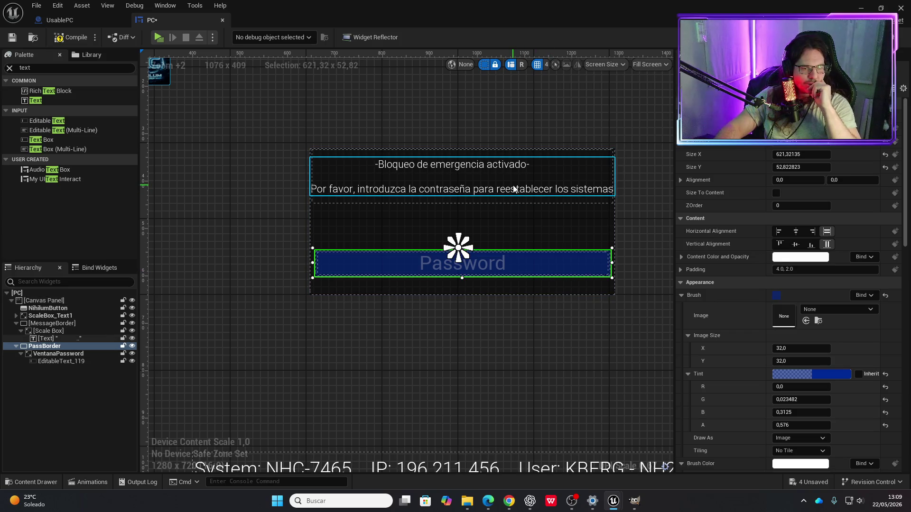
Step: Widen the message panel left and right to about 823 × 309, nudge the Password bar, and compile
left_click(323, 234)
mouse_move(307, 221)
left_mouse_down()
mouse_move(246, 222)
mouse_move(260, 221)
left_mouse_up()
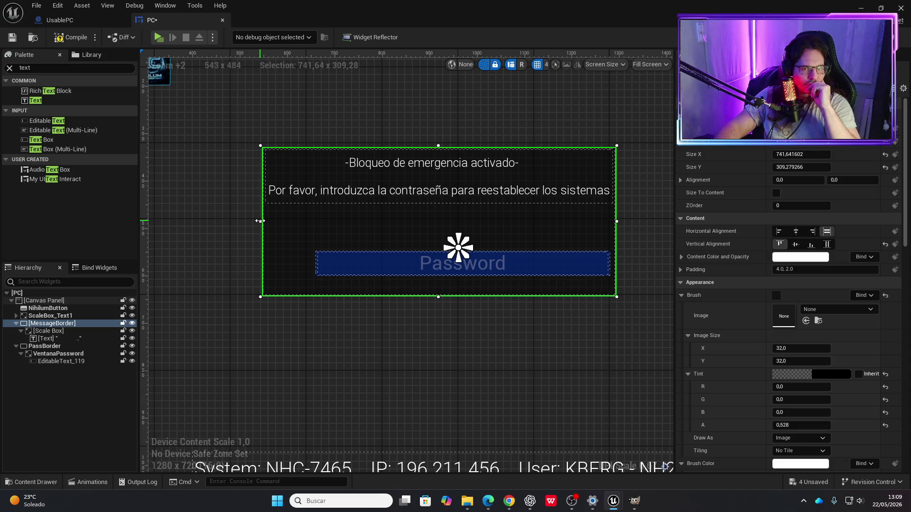
left_click(535, 272)
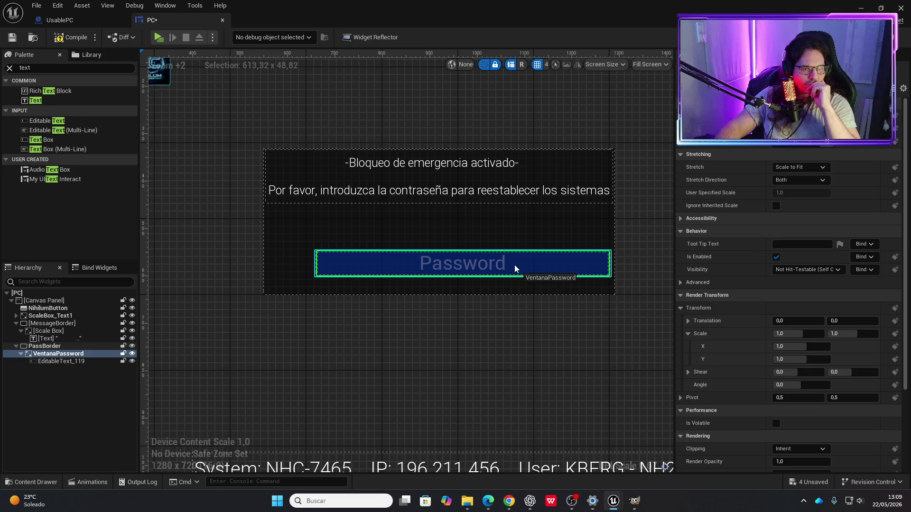
left_click(71, 346)
mouse_move(569, 273)
left_mouse_down()
mouse_move(560, 267)
mouse_move(573, 278)
left_mouse_up()
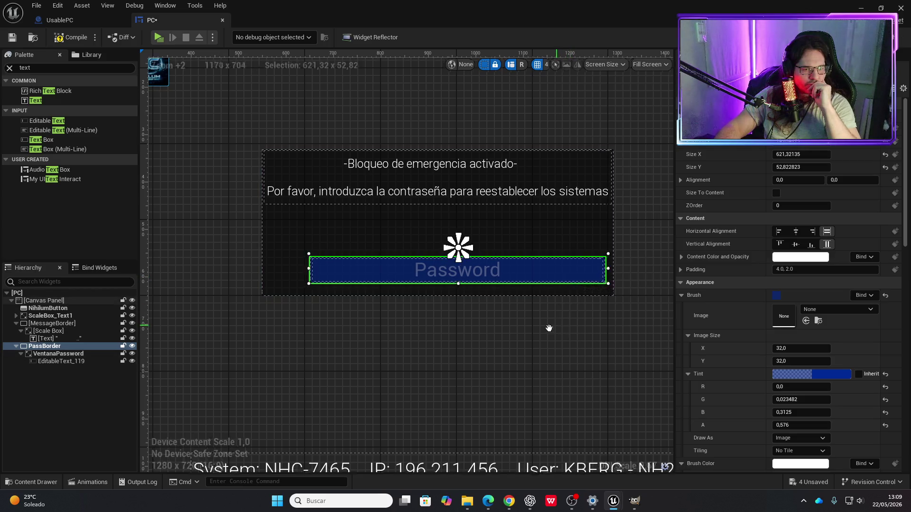
left_click(109, 323)
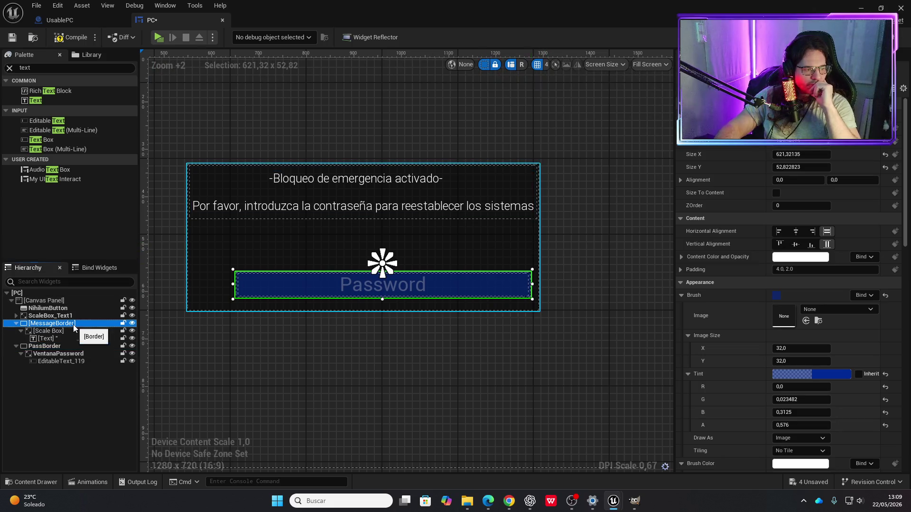
left_click_drag(541, 236, 579, 240)
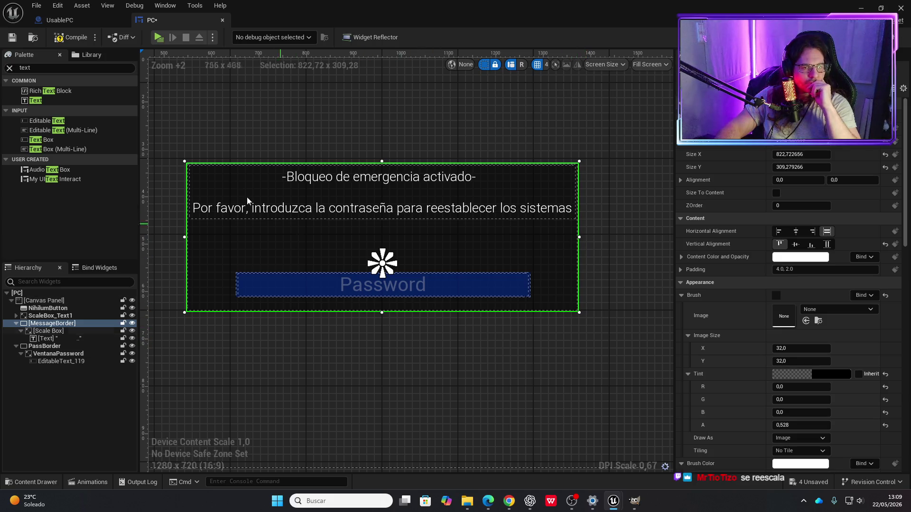
key("F7")
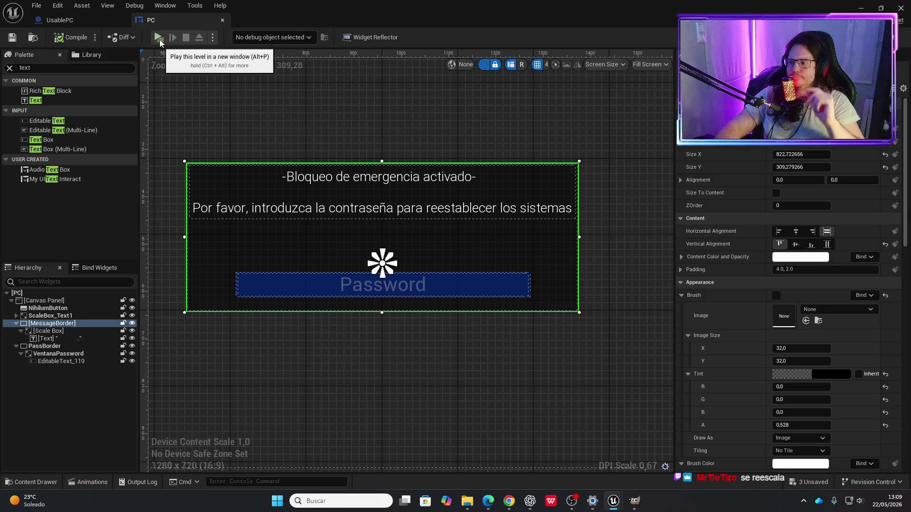
Step: Run a game preview, use the laptop with E to view the lock panel, then exit with Esc
left_click(160, 39)
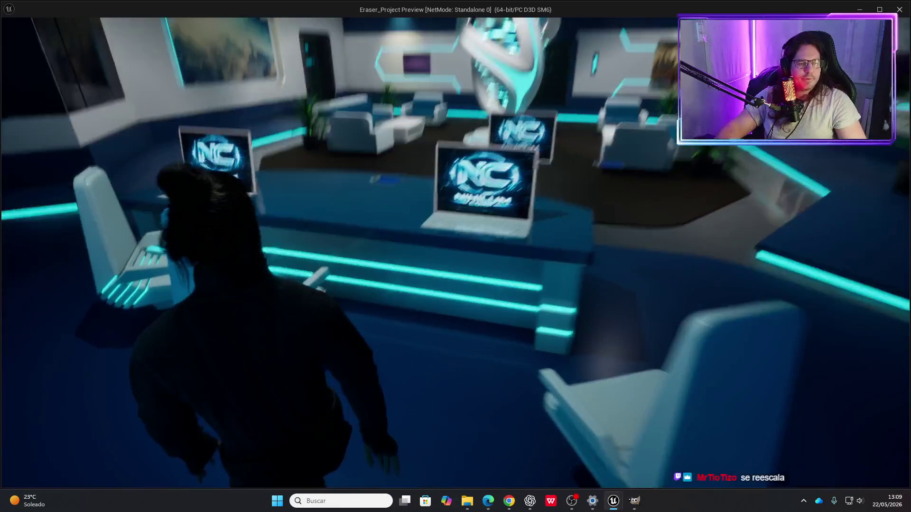
key("e")
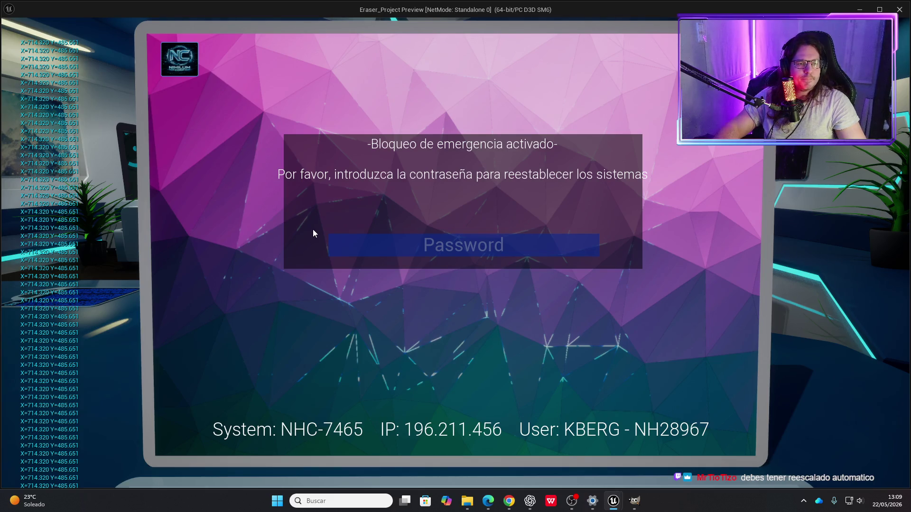
key("Escape")
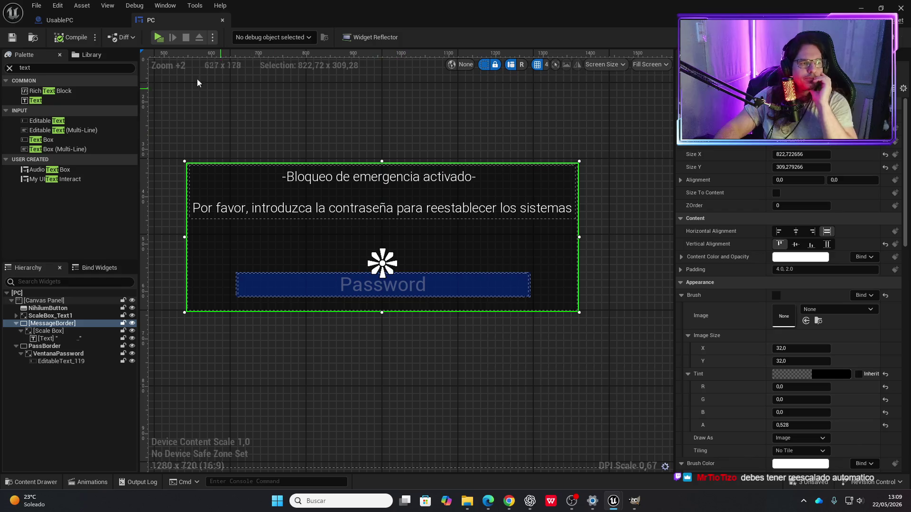
left_click(252, 360)
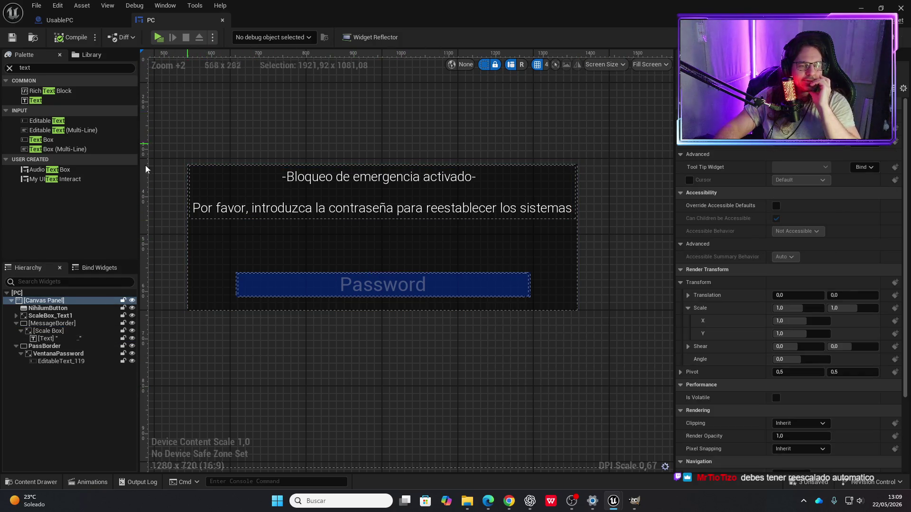
left_click(158, 37)
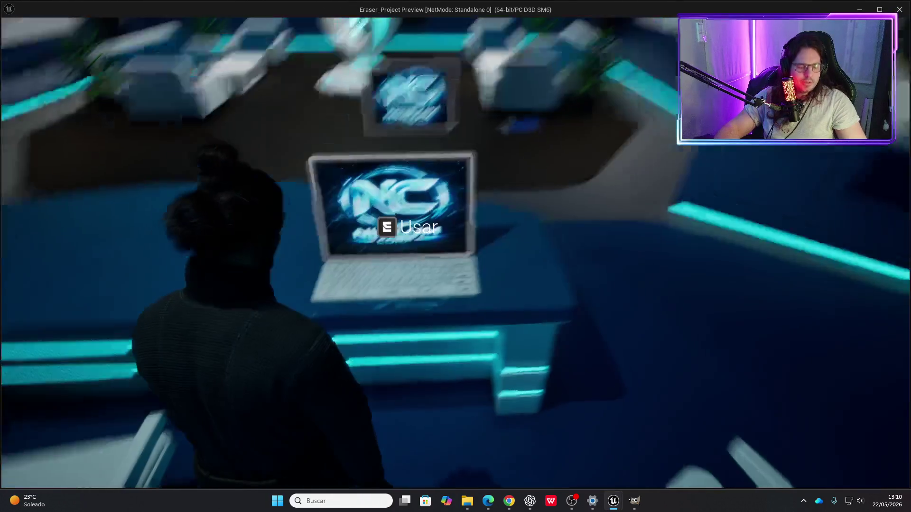
key("grave")
key("grave")
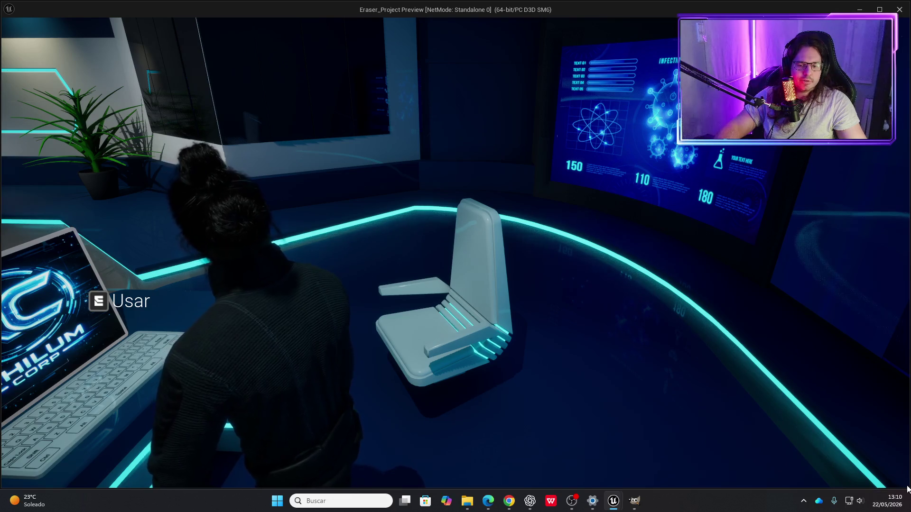
mouse_move(907, 486)
left_mouse_down()
mouse_move(885, 487)
mouse_move(670, 346)
mouse_move(513, 339)
mouse_move(471, 362)
left_mouse_up()
left_click_drag(269, 13, 396, 47)
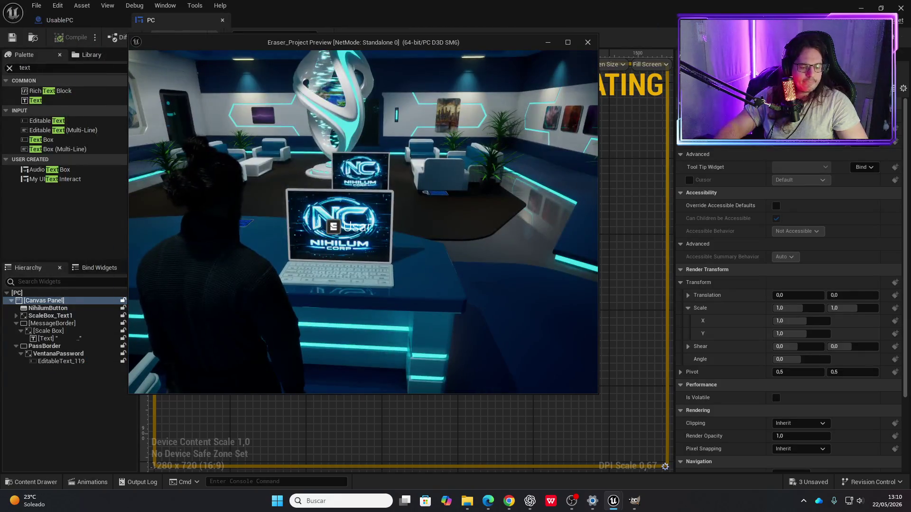
key("e")
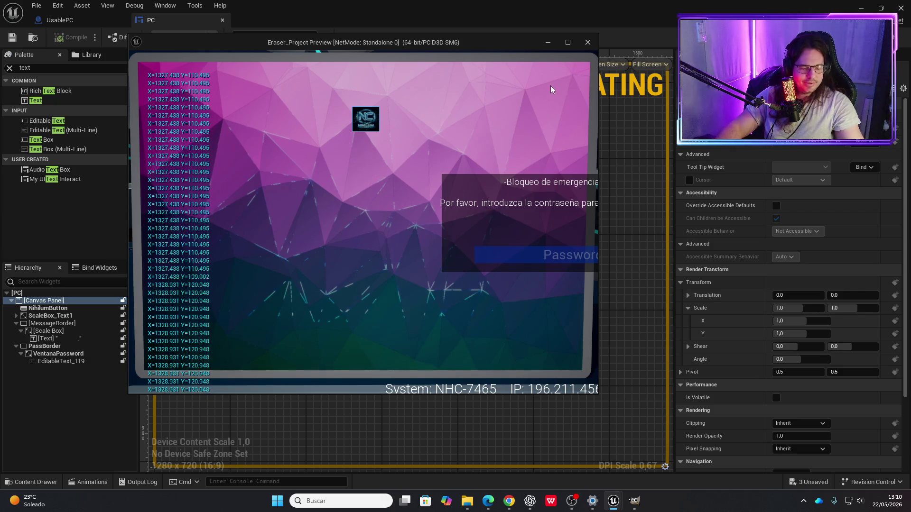
key("Escape")
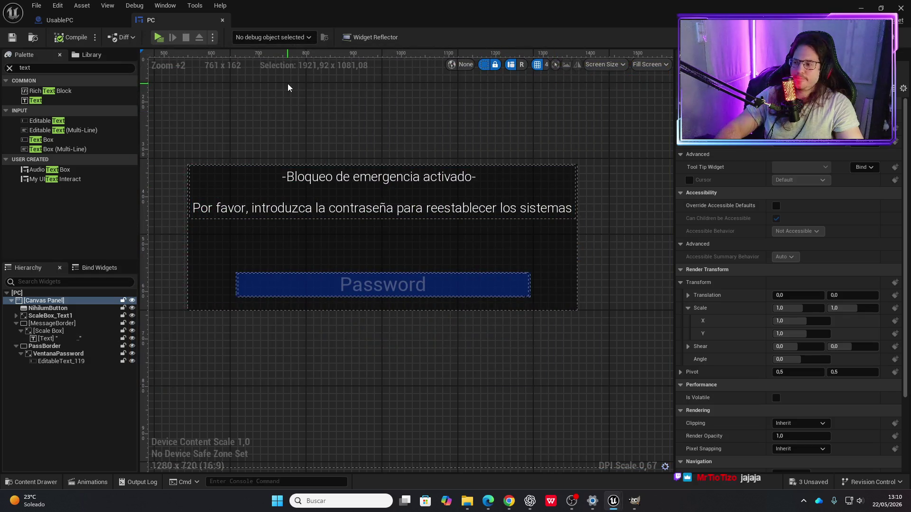
left_click(163, 36)
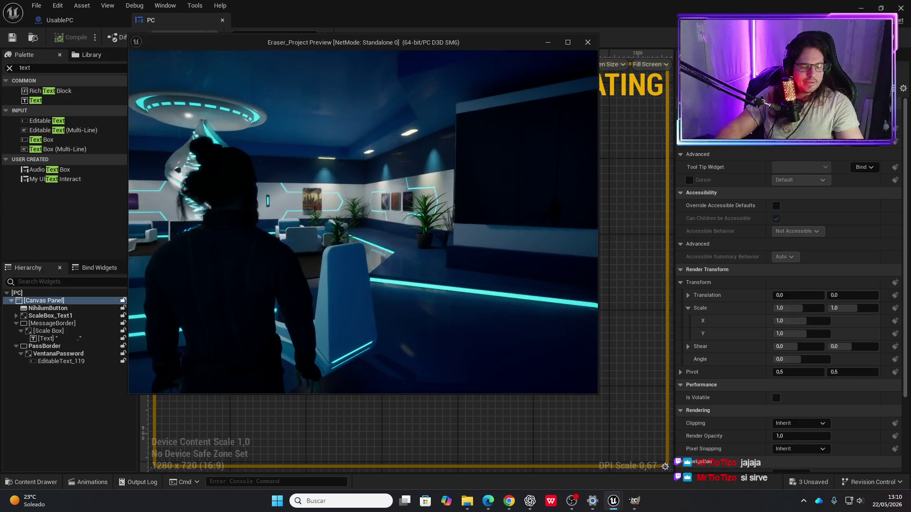
left_click(565, 46)
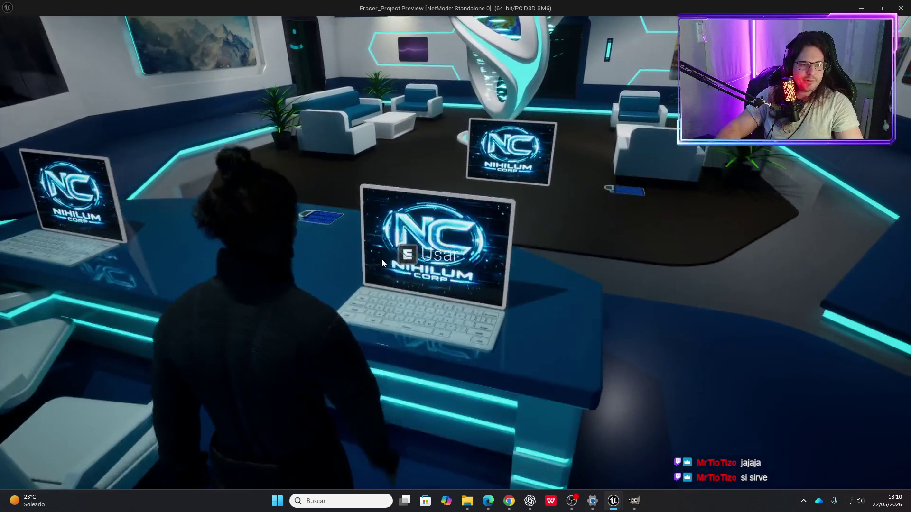
left_click(381, 259)
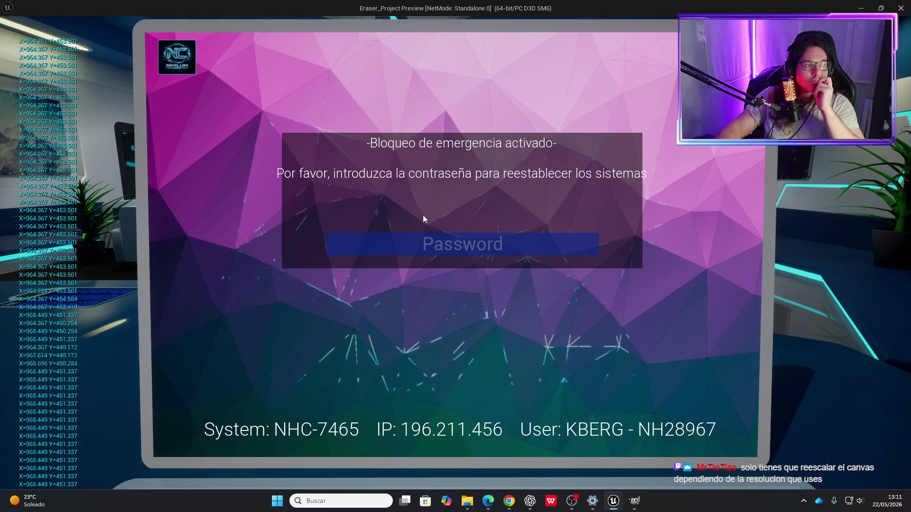
key("Escape")
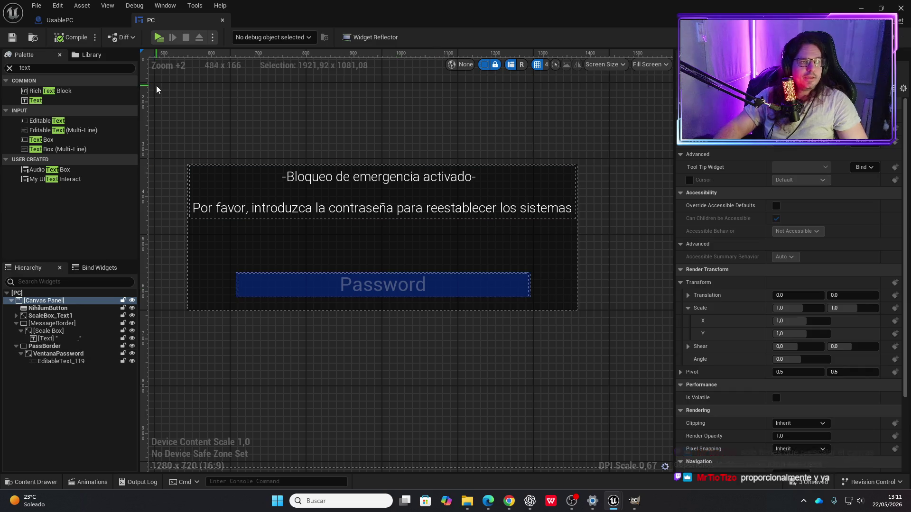
scroll(303, 157, "down", 2)
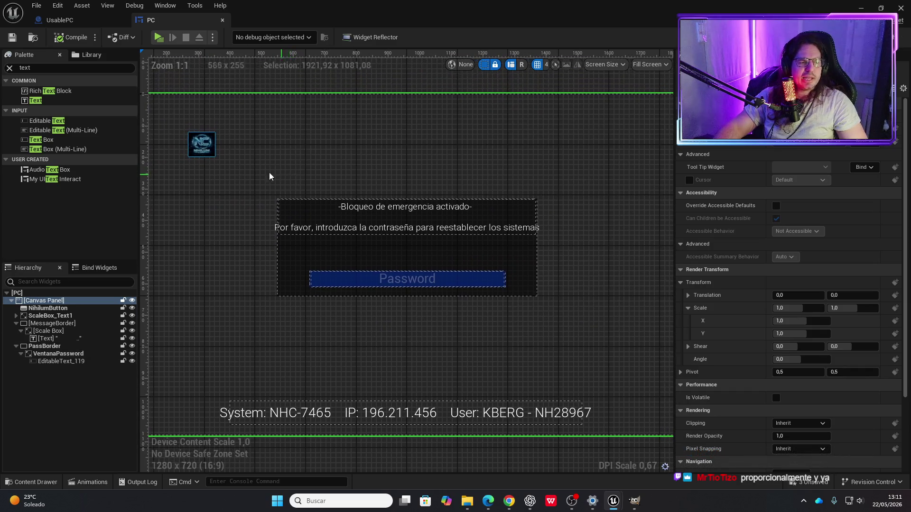
scroll(257, 169, "up", 2)
scroll(298, 237, "down", 3)
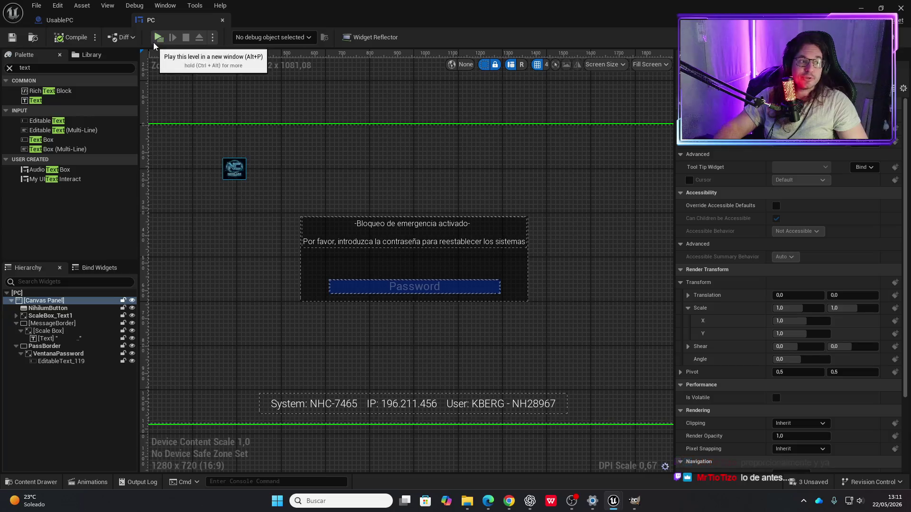
left_click(81, 24)
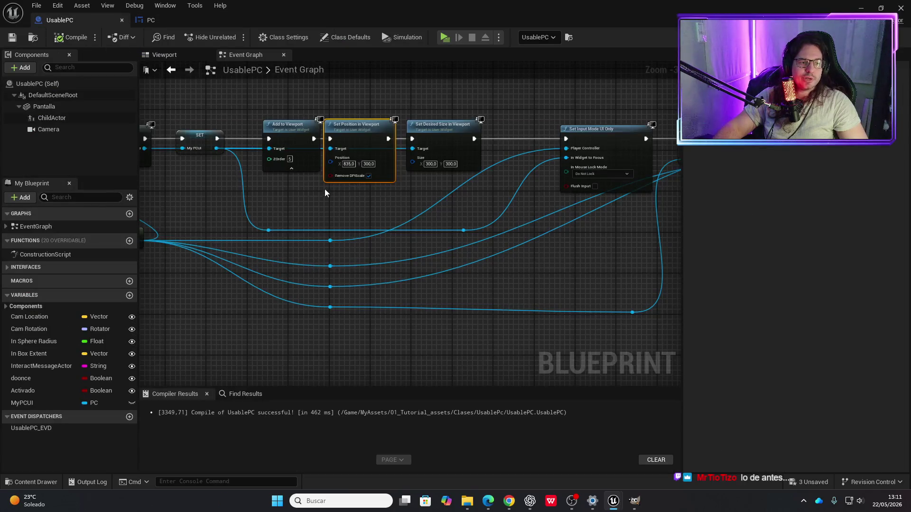
scroll(324, 189, "up", 3)
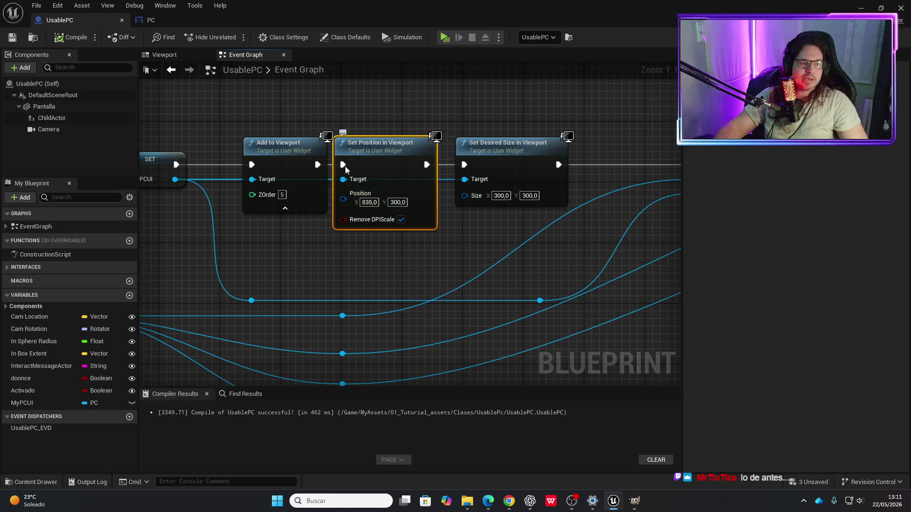
left_click_drag(318, 263, 245, 263)
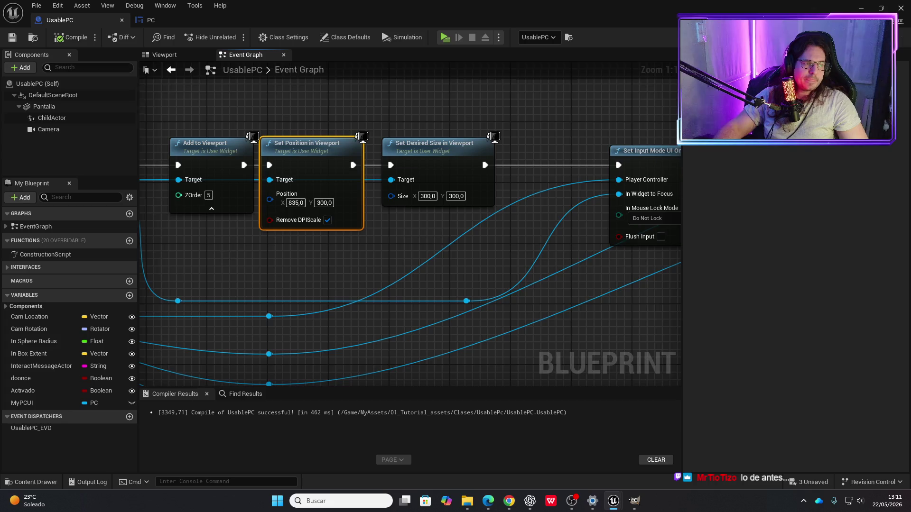
scroll(299, 238, "down", 2)
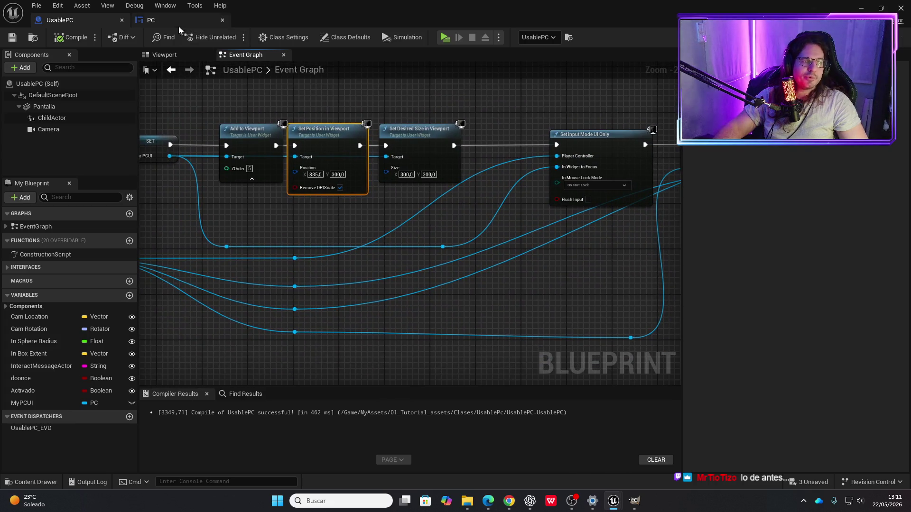
left_click(179, 26)
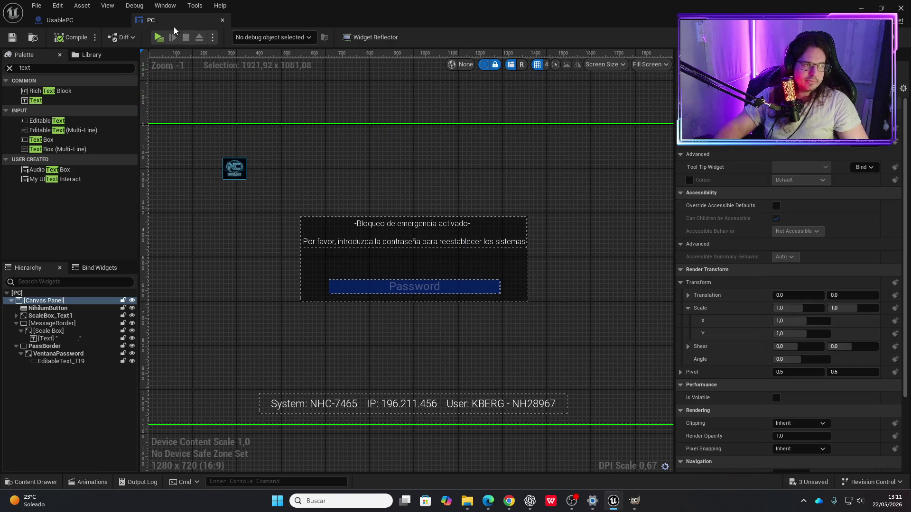
left_click(154, 41)
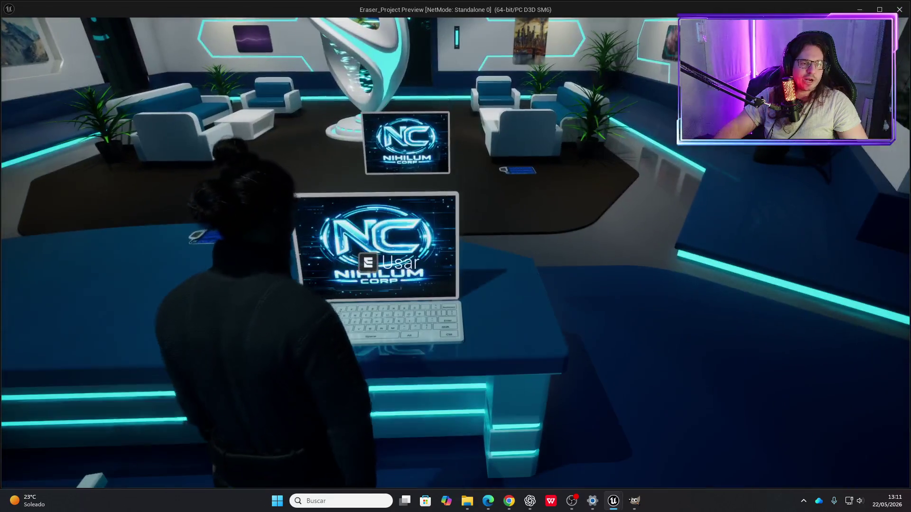
key("e")
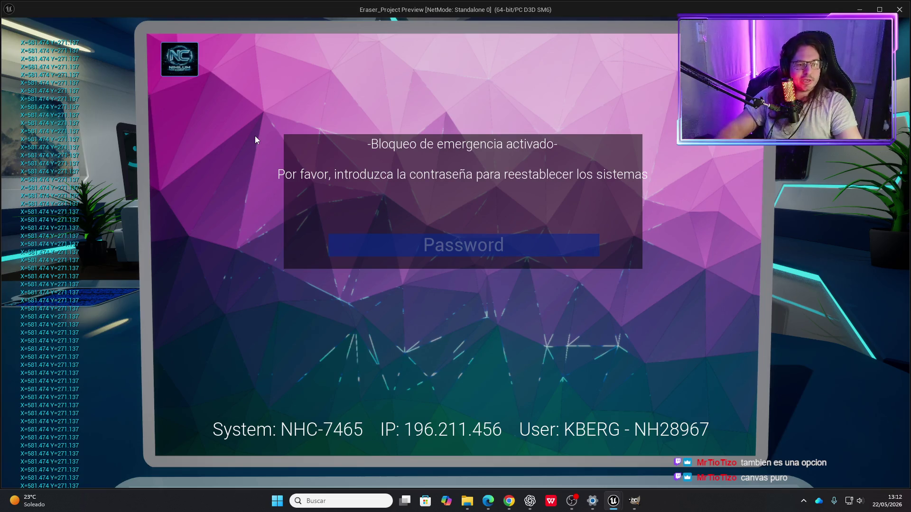
key("Escape")
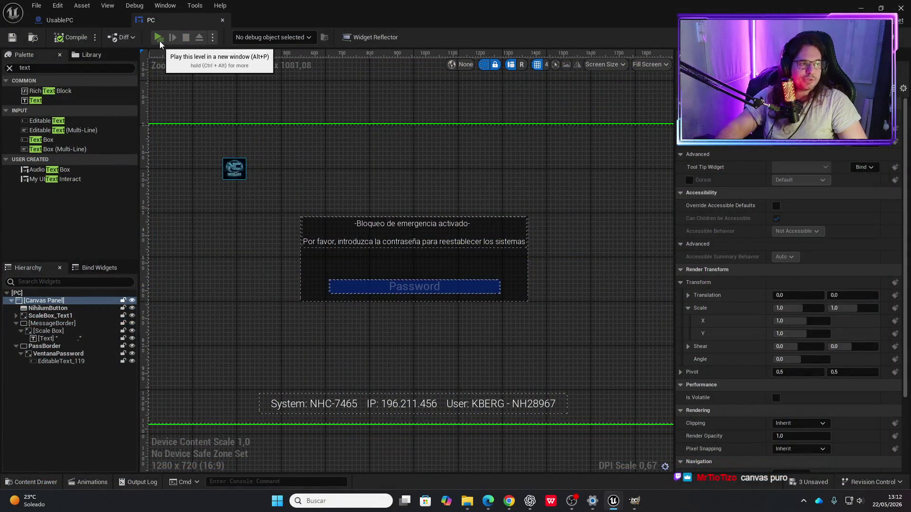
left_click(159, 38)
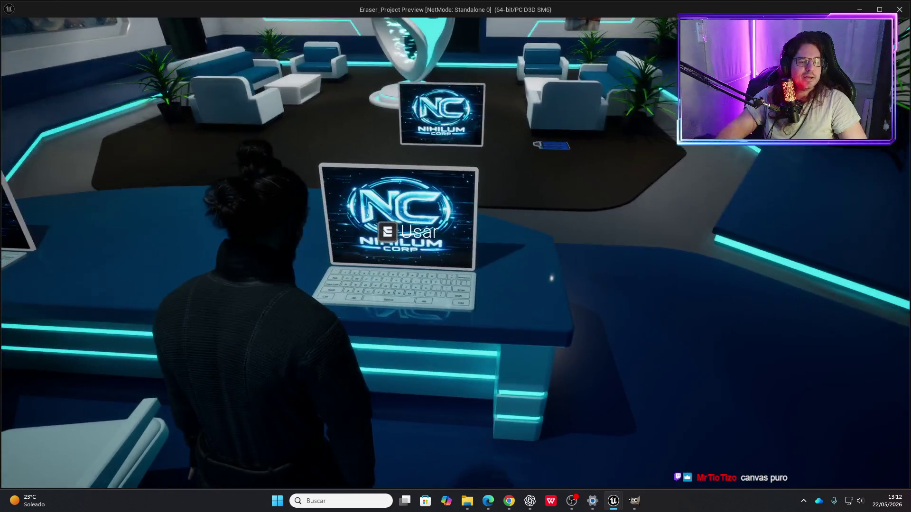
key("e")
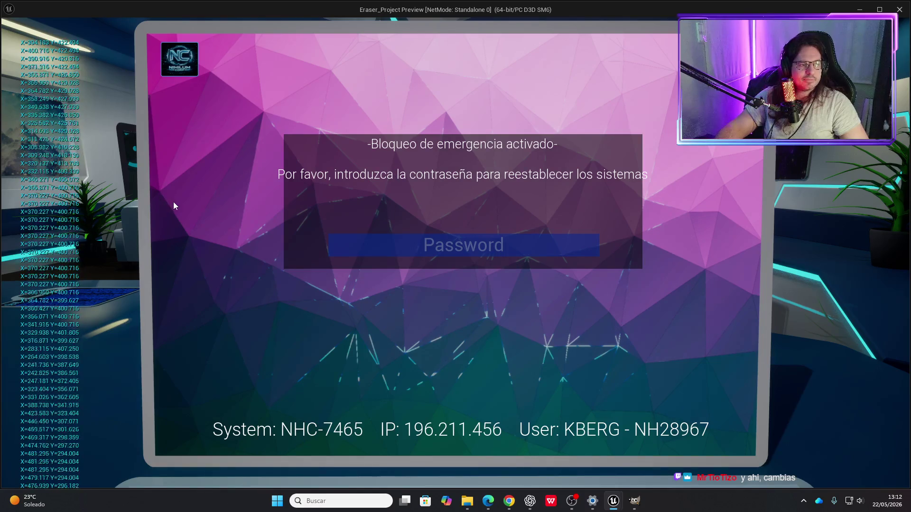
key("Escape")
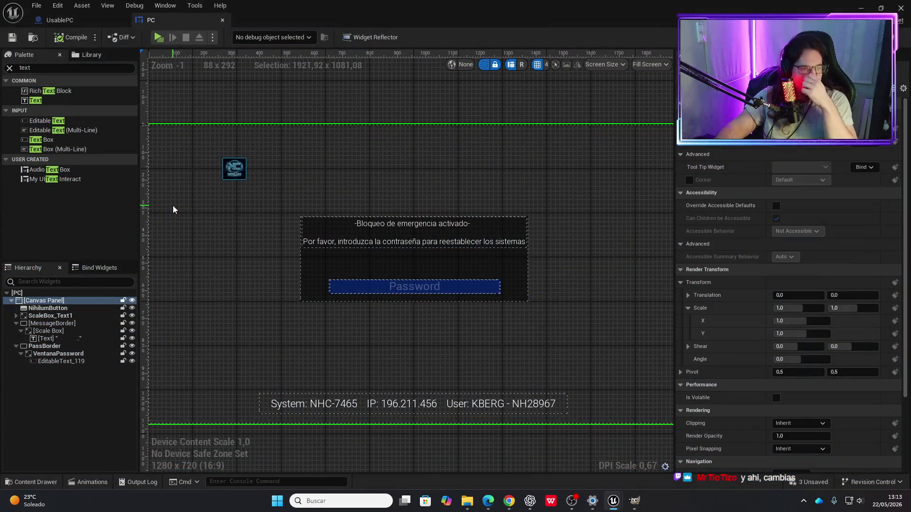
left_click_drag(173, 209, 257, 218)
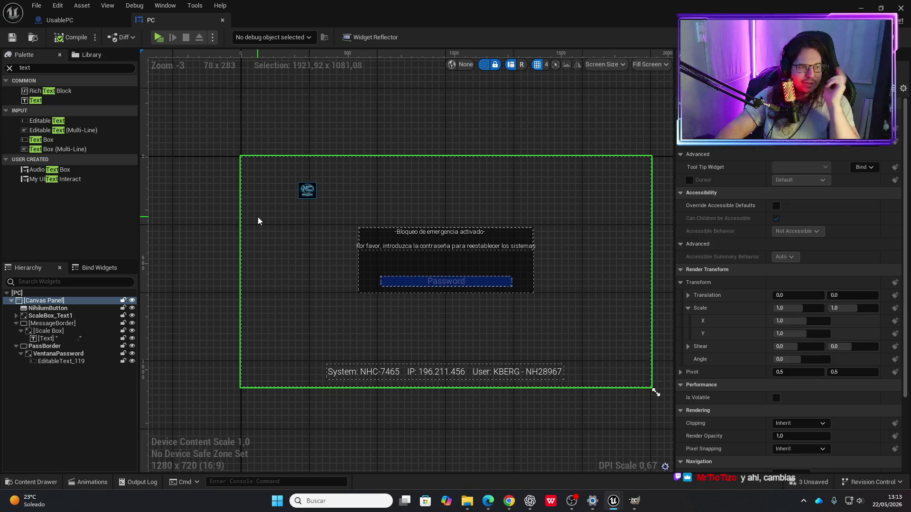
left_click(62, 20)
left_click(143, 18)
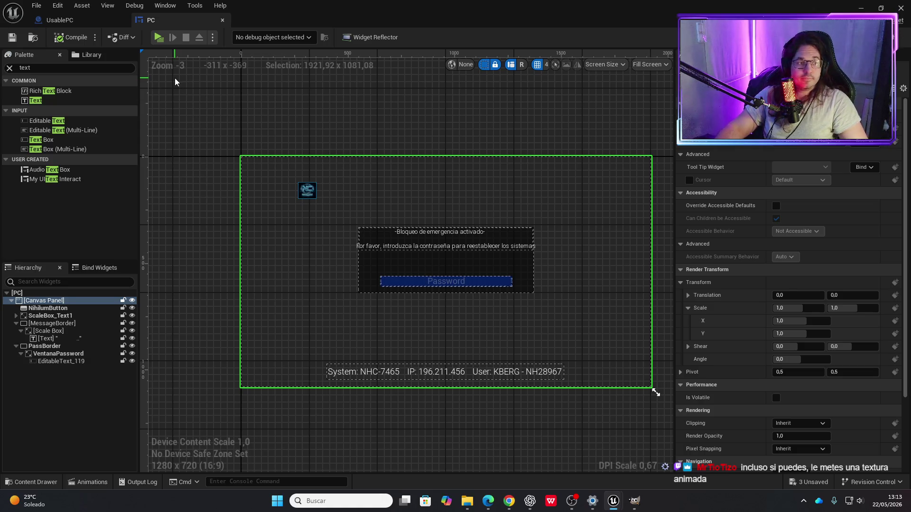
scroll(292, 161, "up", 2)
scroll(296, 152, "up", 1)
scroll(322, 143, "down", 2)
scroll(319, 143, "up", 3)
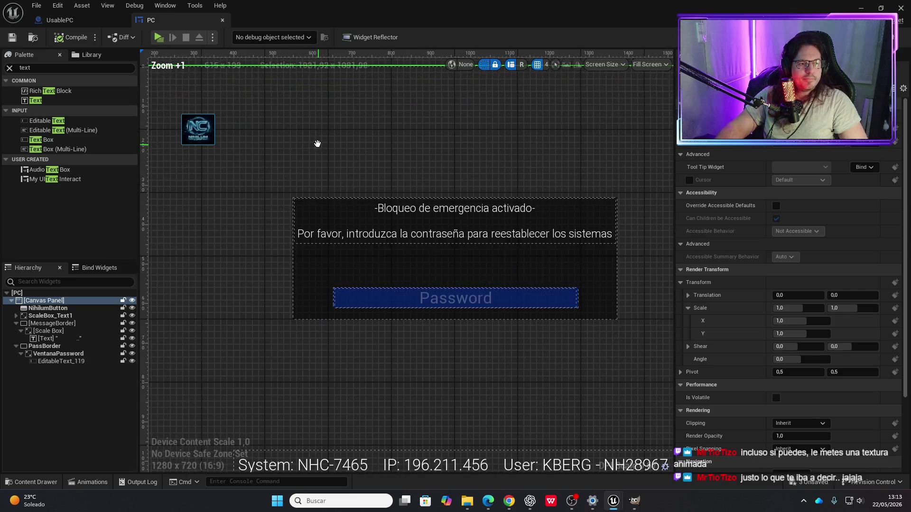
scroll(332, 151, "down", 2)
scroll(332, 153, "down", 1)
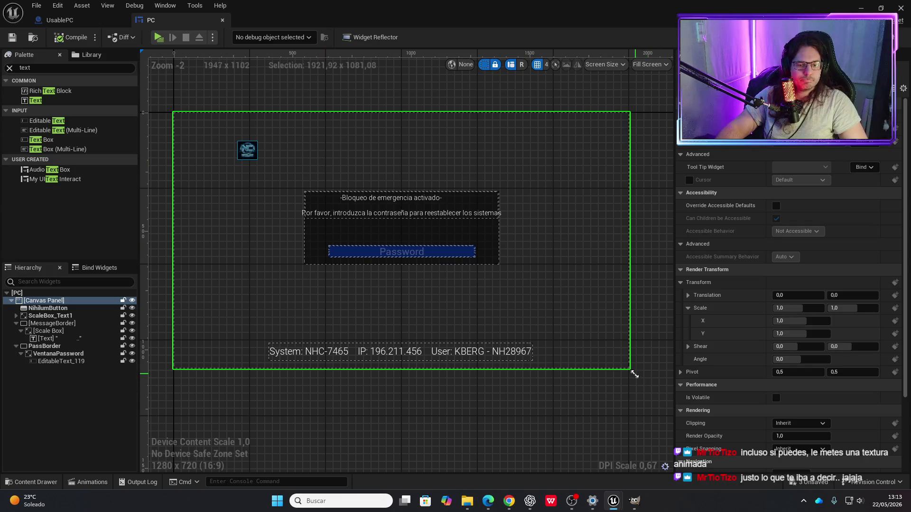
mouse_move(634, 374)
left_mouse_down()
mouse_move(545, 396)
mouse_move(629, 383)
left_mouse_up()
scroll(378, 264, "up", 2)
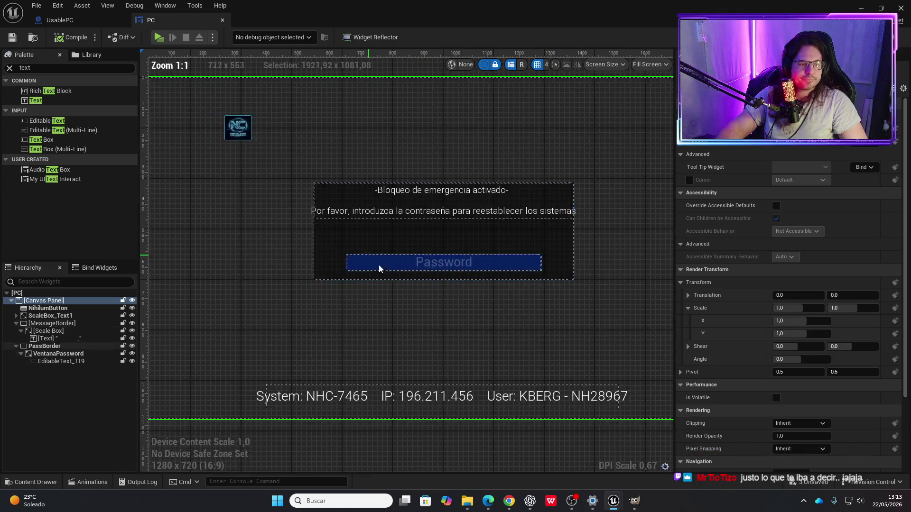
mouse_move(146, 147)
left_mouse_down()
mouse_move(337, 248)
mouse_move(301, 248)
left_mouse_up()
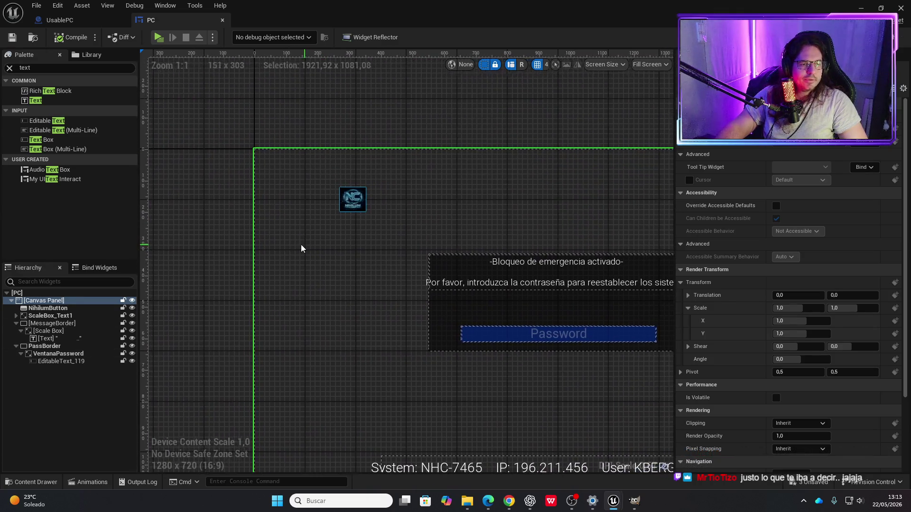
left_click(348, 203)
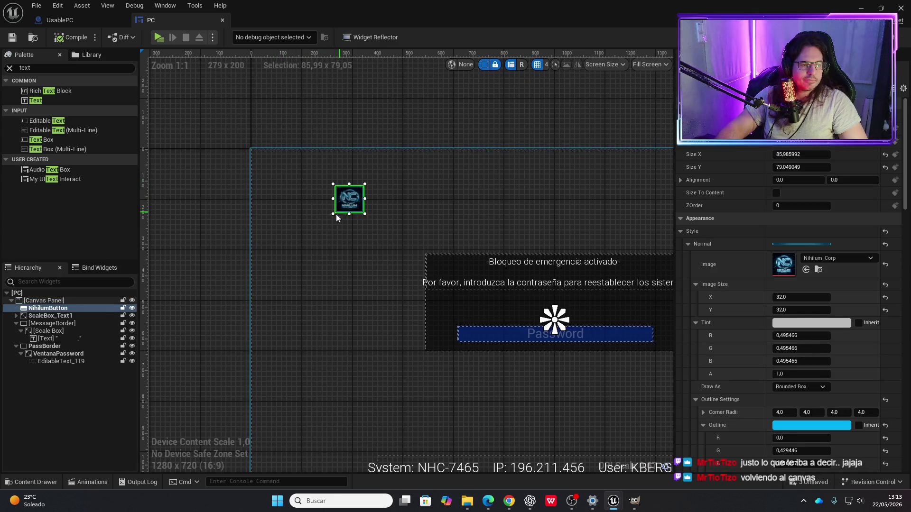
Step: Move the Nihilum logo to the canvas's top-left corner
mouse_move(362, 216)
left_mouse_down()
mouse_move(290, 190)
mouse_move(284, 180)
mouse_move(457, 288)
left_mouse_up()
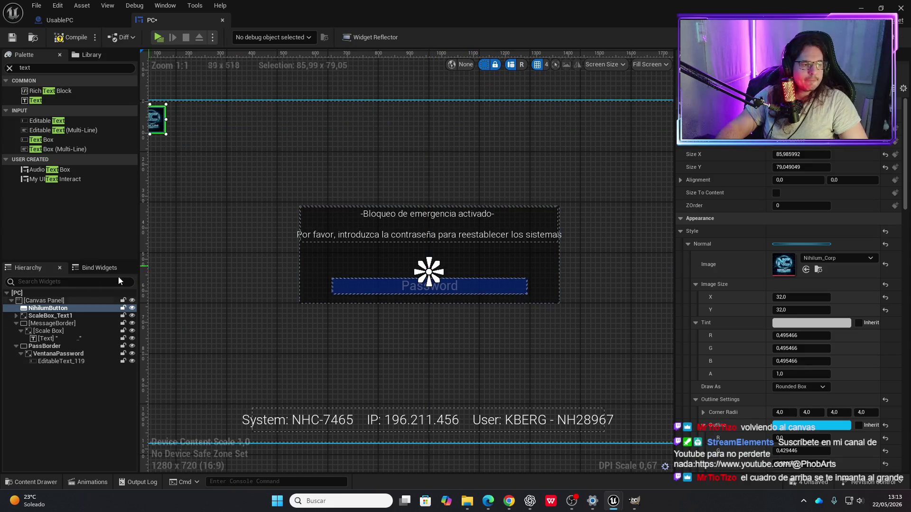
left_click(59, 302)
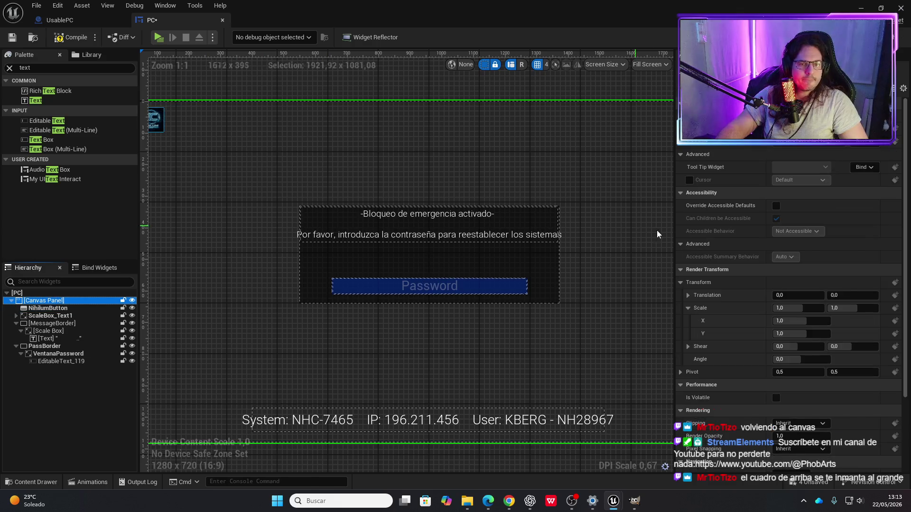
left_click(49, 308)
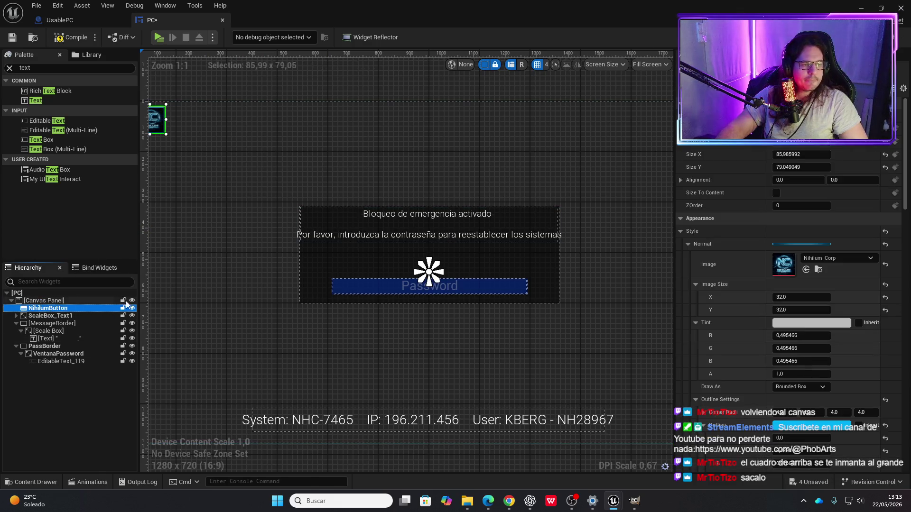
left_click(797, 129)
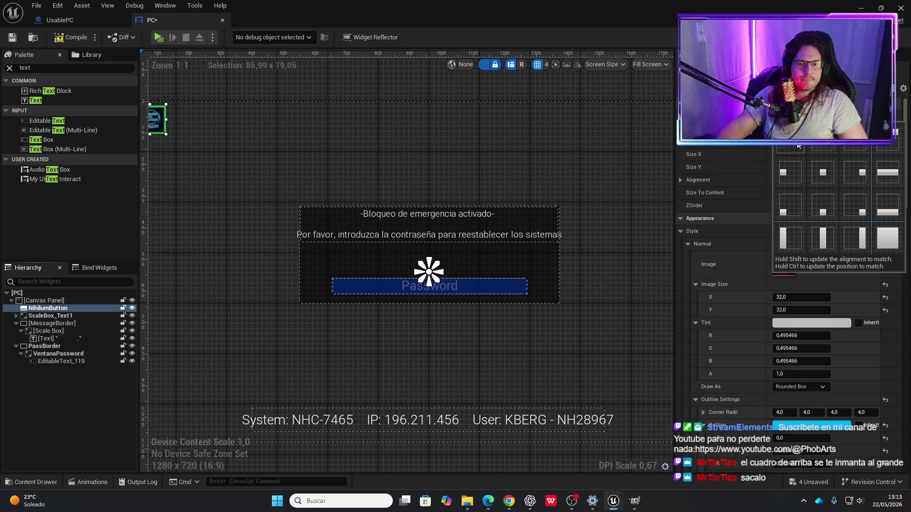
Step: Set full-stretch anchors on the system info text scale box and MessageBorder
left_click(51, 316)
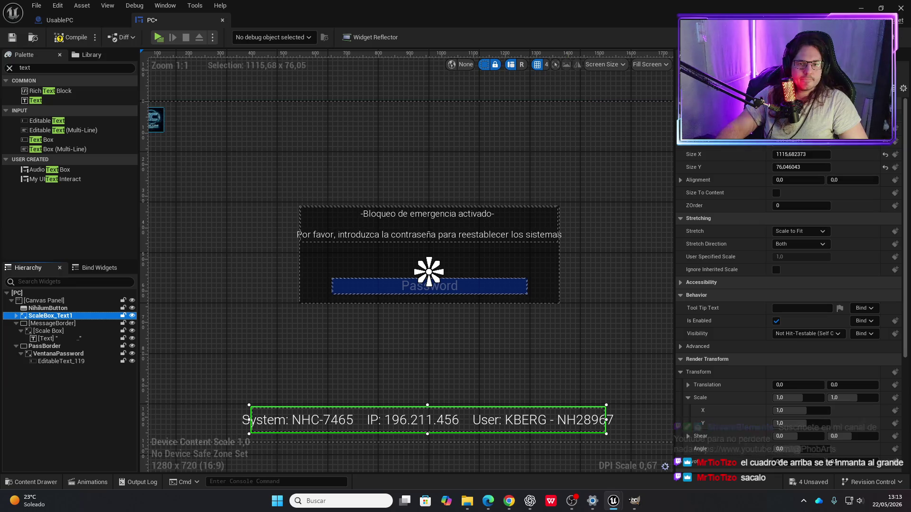
left_click(797, 129)
left_click(880, 239)
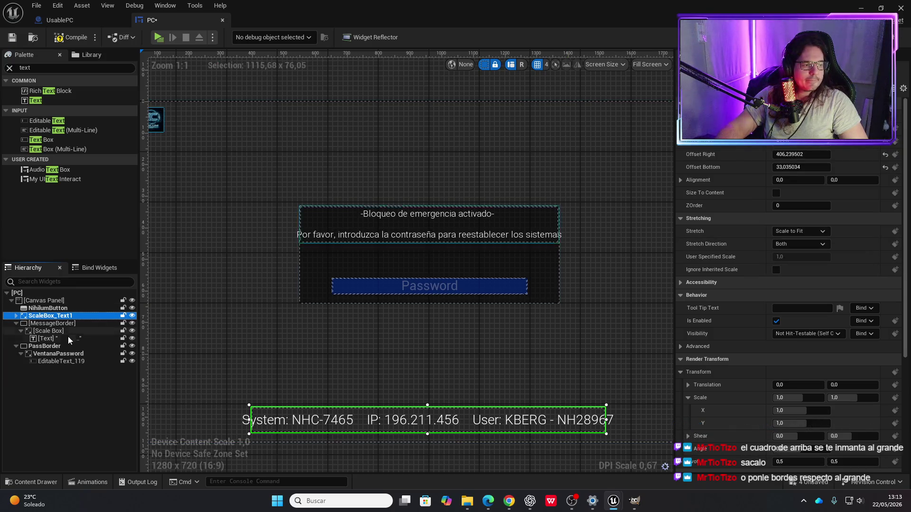
left_click(62, 325)
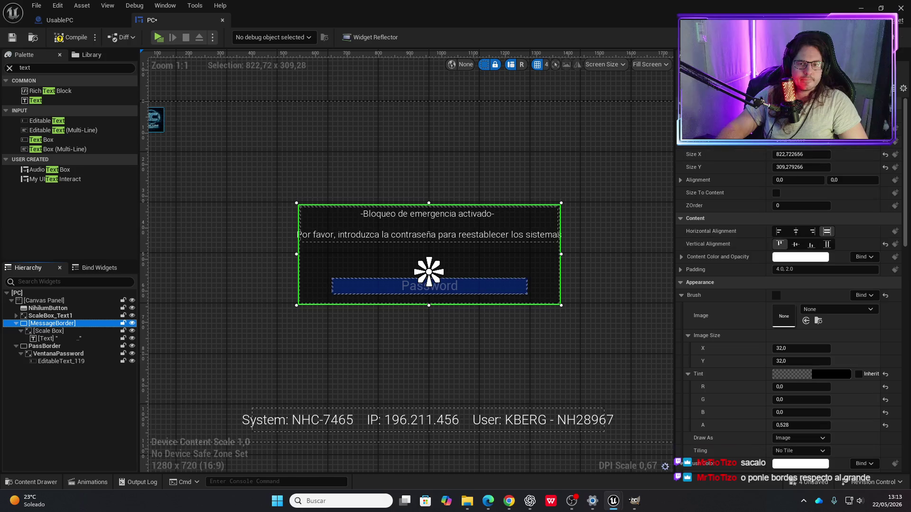
left_click(797, 129)
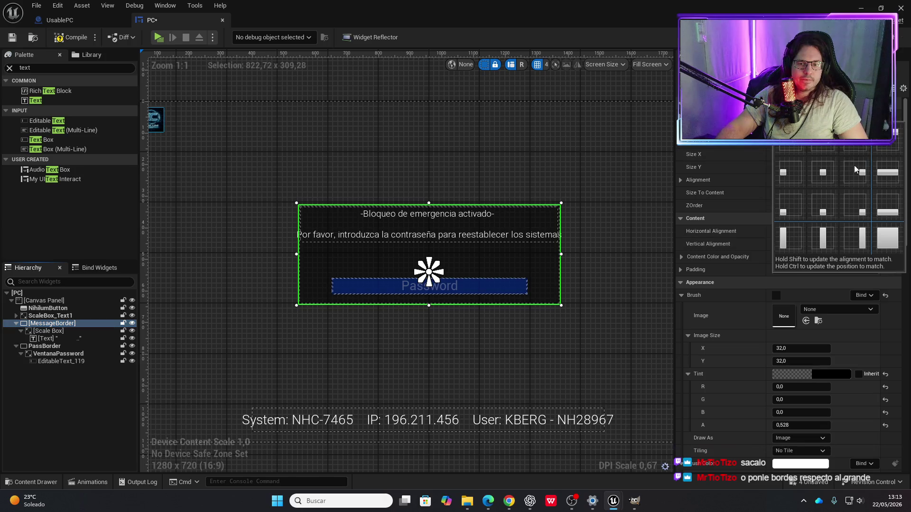
left_click(895, 241)
Step: Give PassBorder a full-stretch anchor and compile the PC widget
left_click(48, 332)
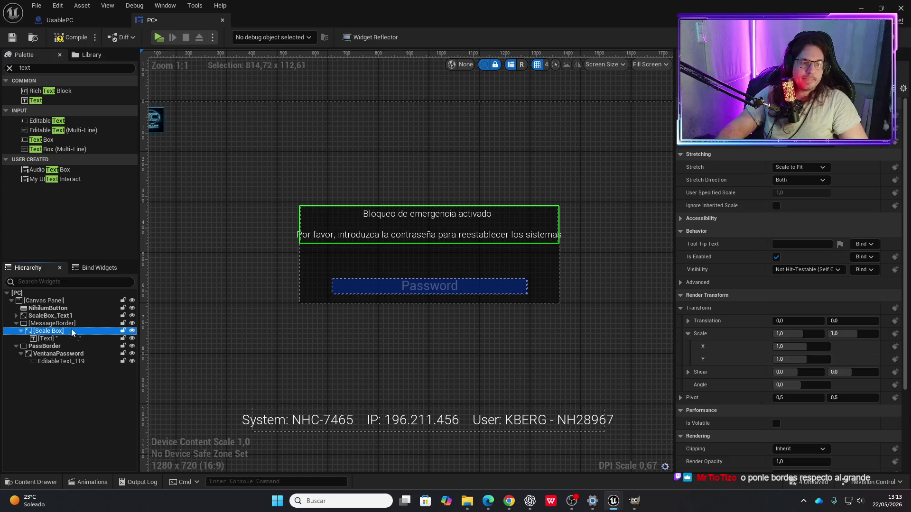
left_click(57, 324)
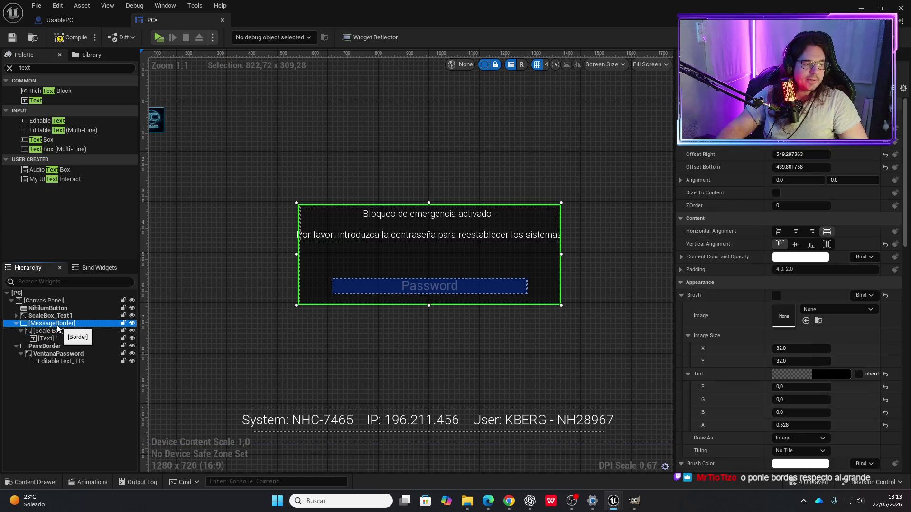
left_click(53, 331)
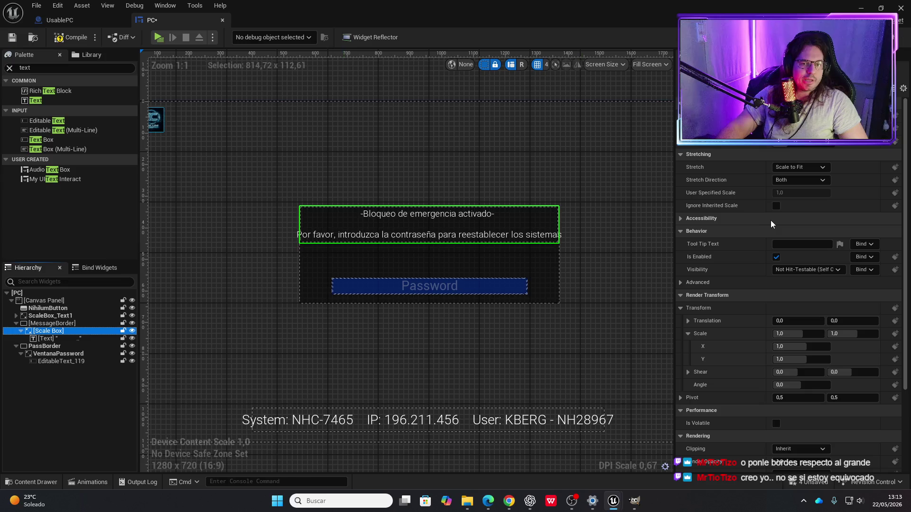
left_click(44, 346)
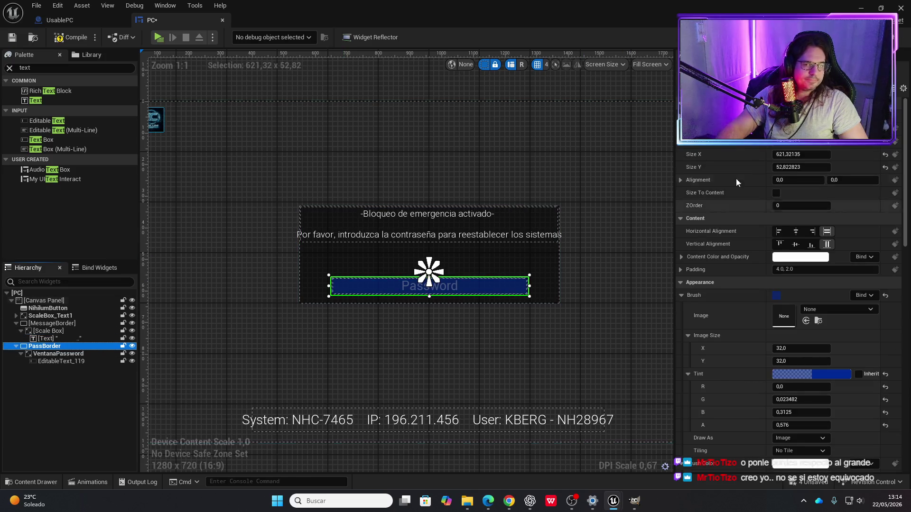
left_click(787, 115)
left_click(887, 239)
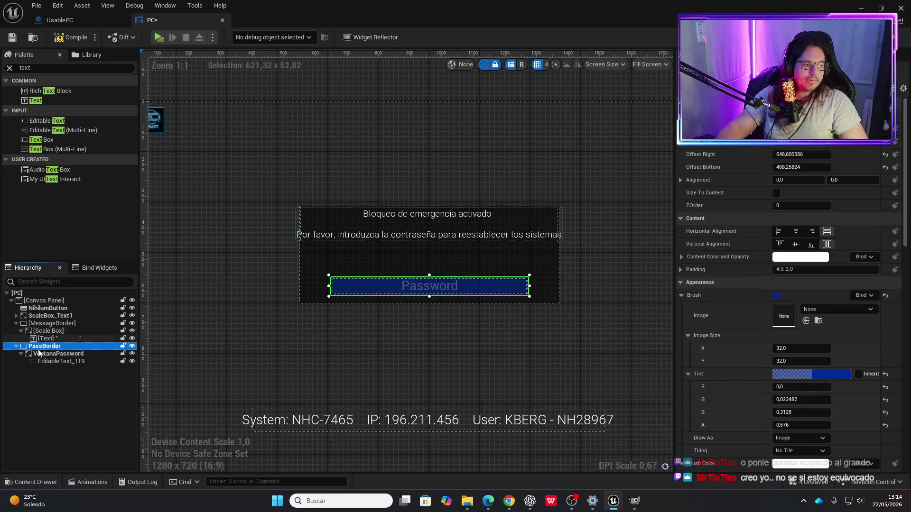
left_click(49, 354)
scroll(322, 257, "down", 2)
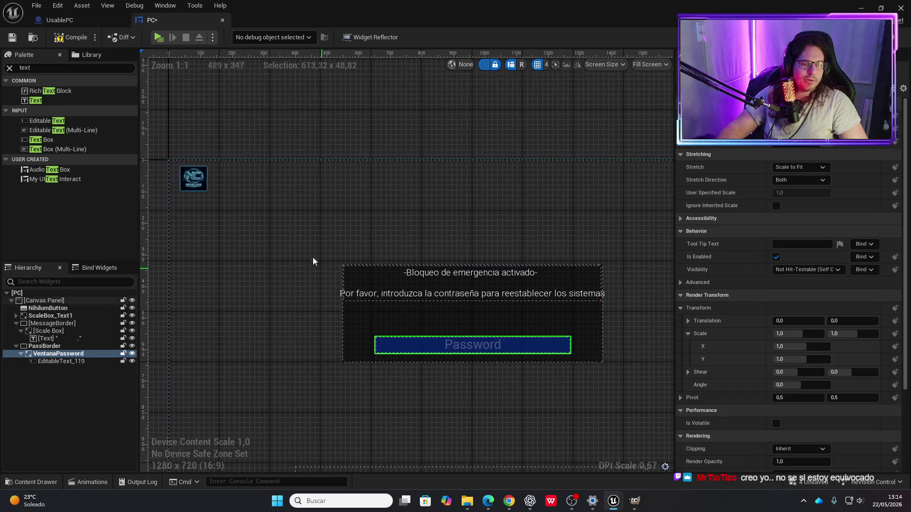
mouse_move(292, 264)
left_mouse_down()
mouse_move(286, 226)
mouse_move(243, 225)
left_mouse_up()
left_click(78, 37)
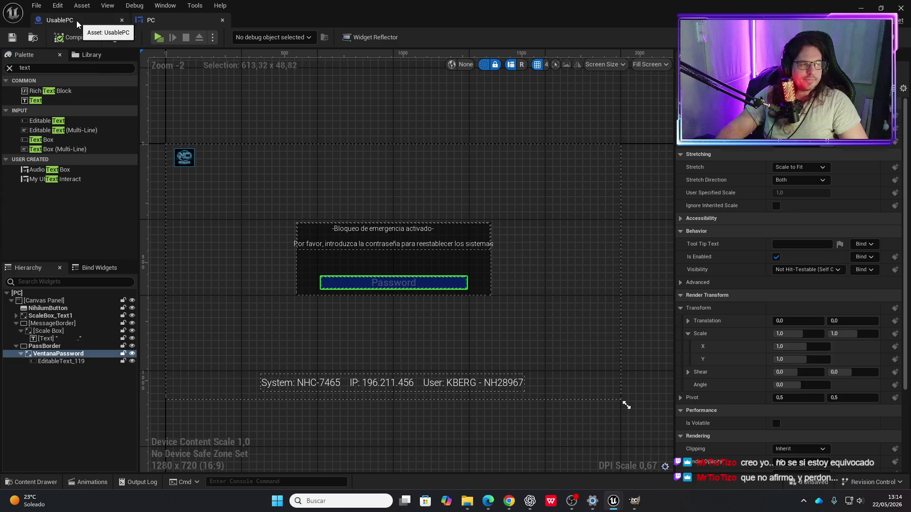
Step: Delete UsablePC's viewport position/size nodes and wire Add to Viewport to Set Input Mode UI Only
left_click(76, 21)
left_click_drag(275, 218, 393, 232)
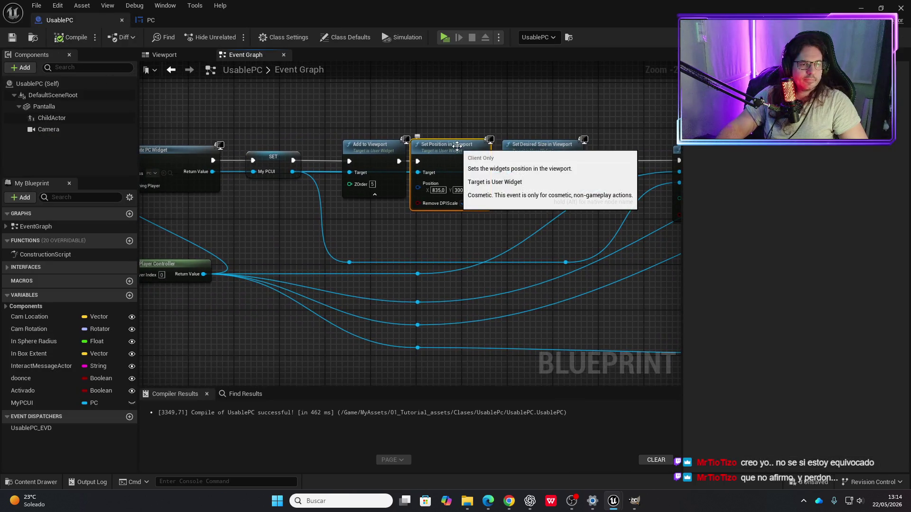
key("Delete")
key("Delete")
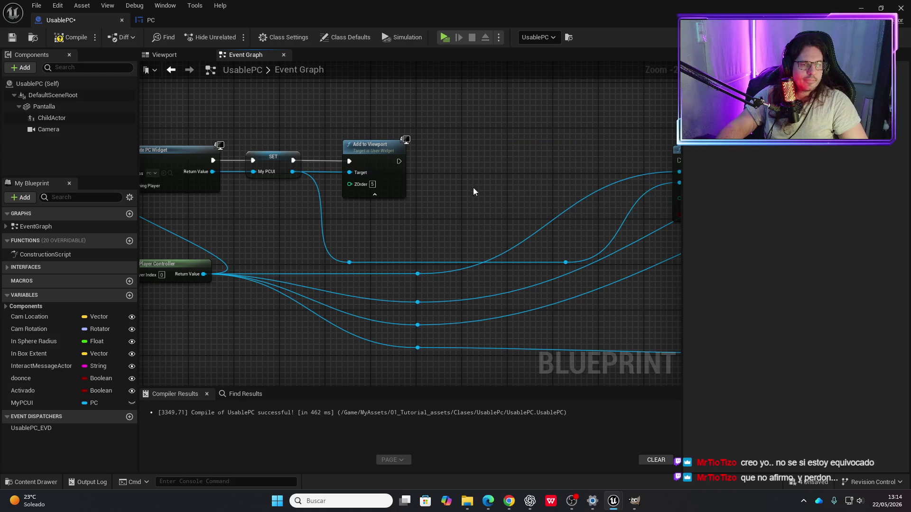
scroll(407, 211, "down", 2)
mouse_move(357, 217)
left_mouse_down()
mouse_move(460, 199)
mouse_move(326, 209)
mouse_move(201, 197)
mouse_move(348, 212)
left_mouse_up()
mouse_move(326, 174)
left_mouse_down()
mouse_move(446, 183)
mouse_move(513, 172)
left_mouse_up()
left_click_drag(341, 209, 314, 213)
Step: Compile UsablePC, test it in a game preview, and return to the PC widget designer
scroll(314, 218, "up", 3)
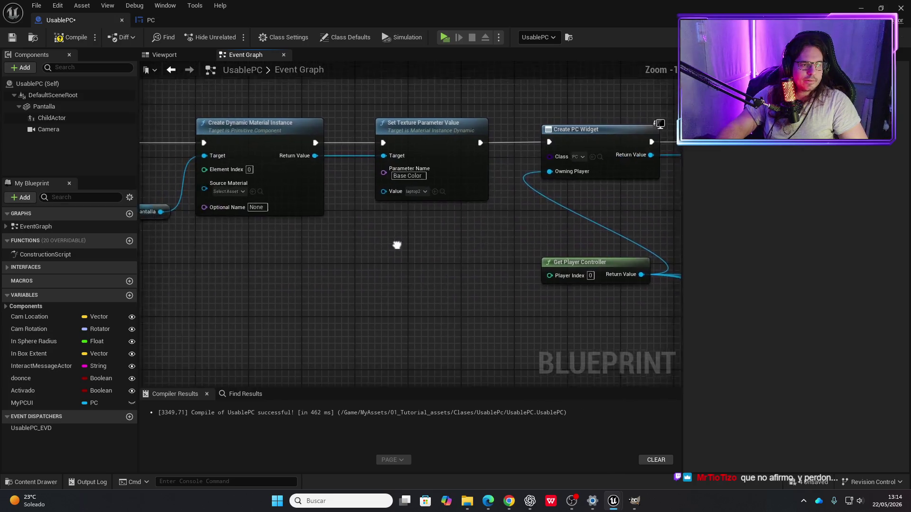
left_click_drag(522, 235, 379, 231)
left_click(74, 40)
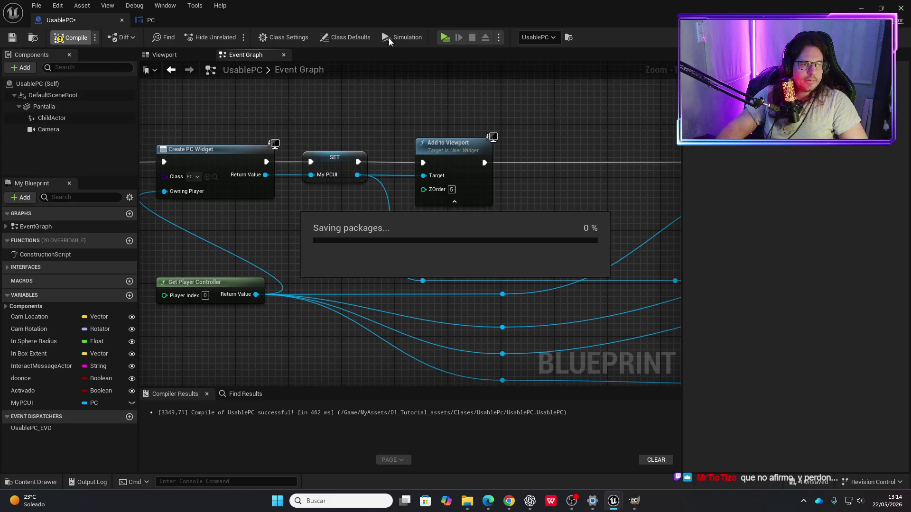
left_click(445, 37)
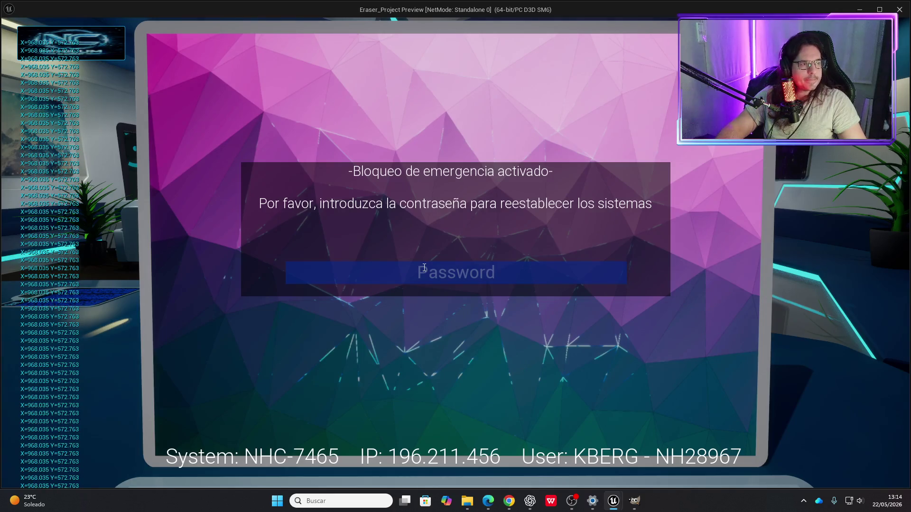
key("Escape")
left_click(152, 20)
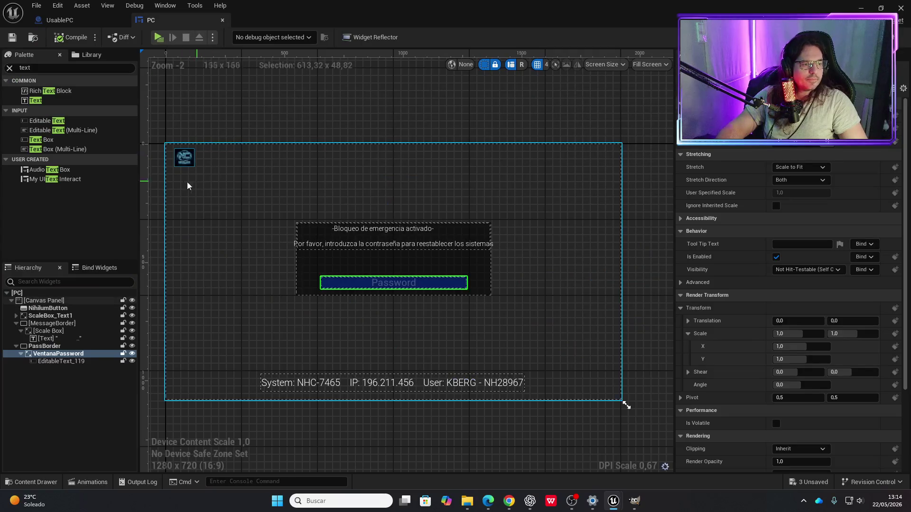
Step: Wrap the NihilumButton in a Scale Box found by searching the Palette
left_click(185, 160)
scroll(243, 220, "up", 3)
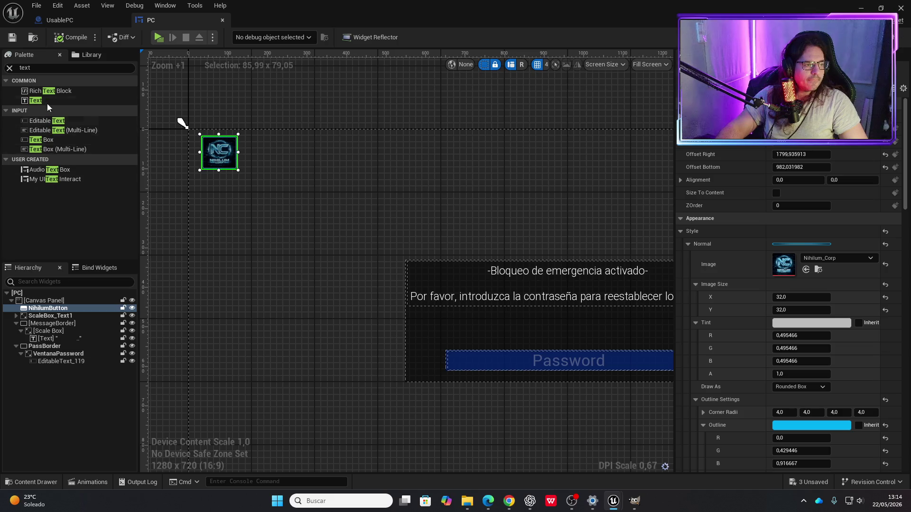
type("scalebo")
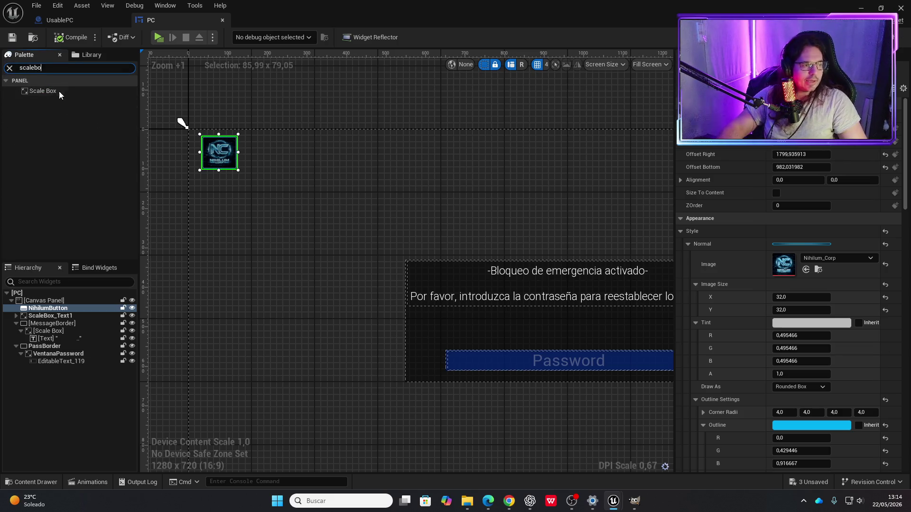
left_click_drag(59, 91, 57, 131)
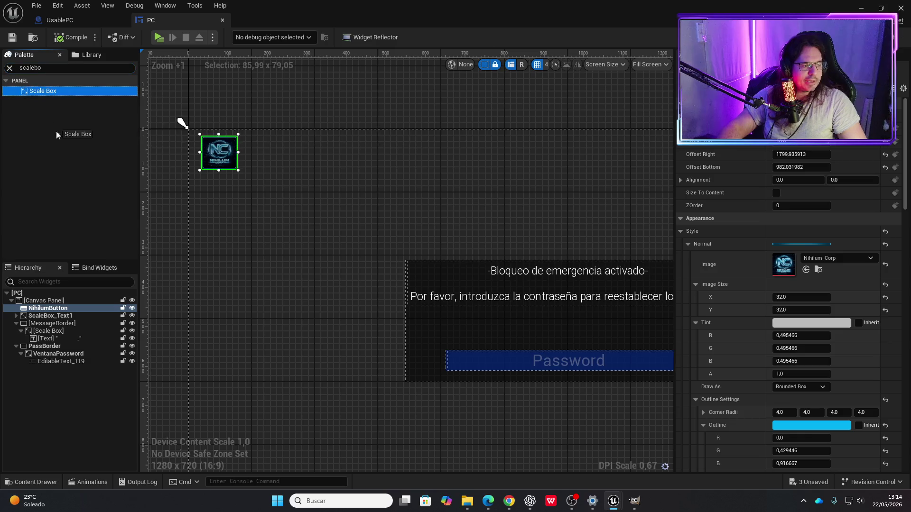
mouse_move(61, 305)
left_mouse_down()
mouse_move(52, 311)
mouse_move(51, 301)
mouse_move(46, 369)
left_mouse_up()
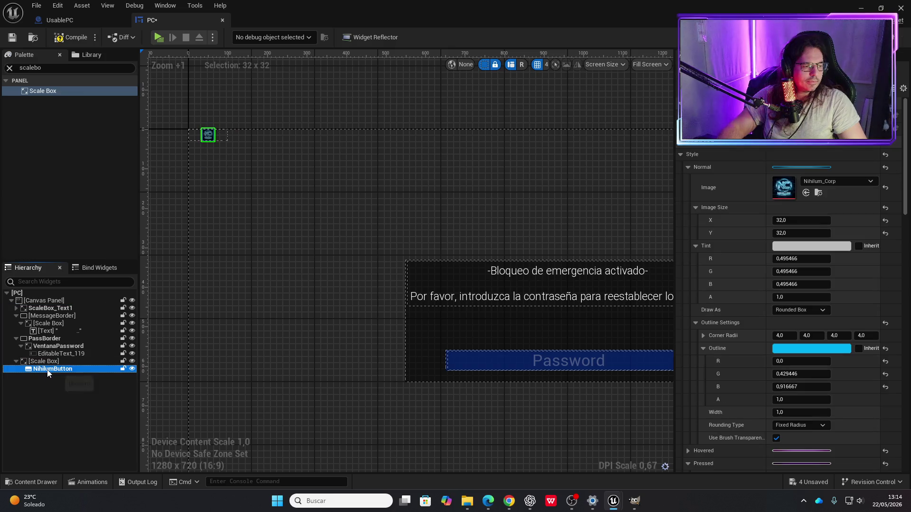
Step: Enlarge the logo's Scale Box to about 158 × 90, compile, and preview the game
left_click(223, 138)
mouse_move(228, 141)
left_mouse_down()
mouse_move(234, 161)
mouse_move(271, 176)
mouse_move(235, 180)
mouse_move(280, 158)
mouse_move(242, 183)
mouse_move(279, 182)
mouse_move(258, 172)
left_mouse_up()
left_click(81, 36)
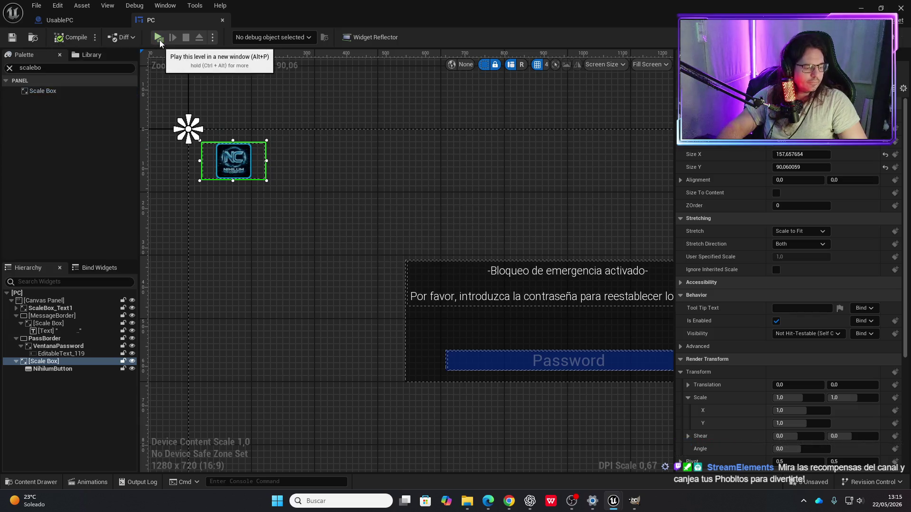
left_click(159, 40)
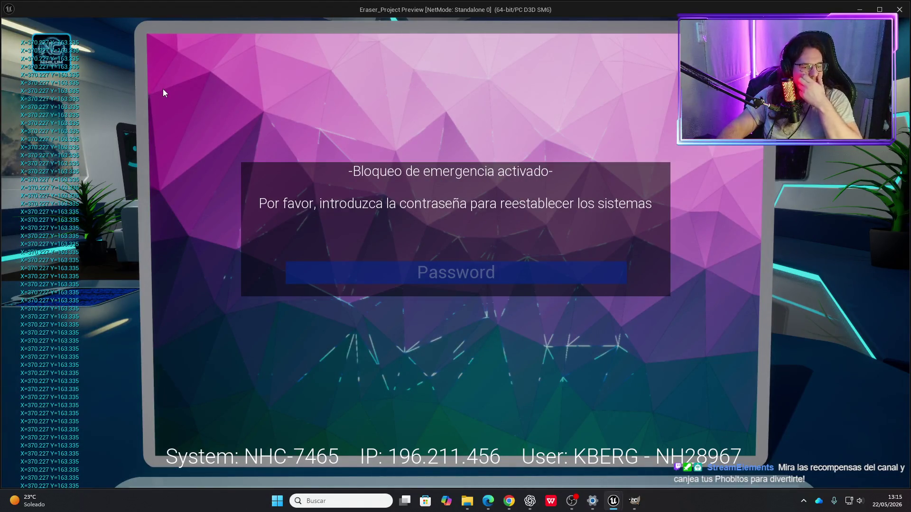
key("Escape")
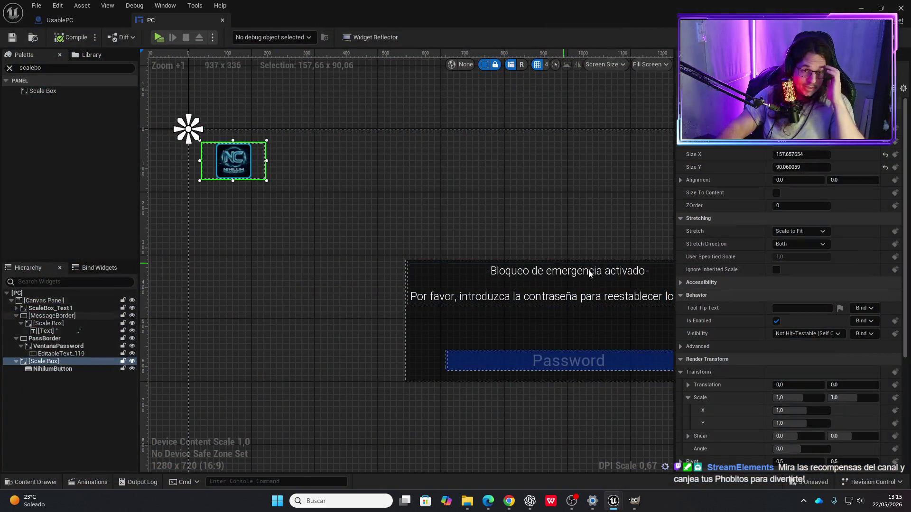
scroll(434, 185, "down", 3)
left_click_drag(435, 185, 353, 170)
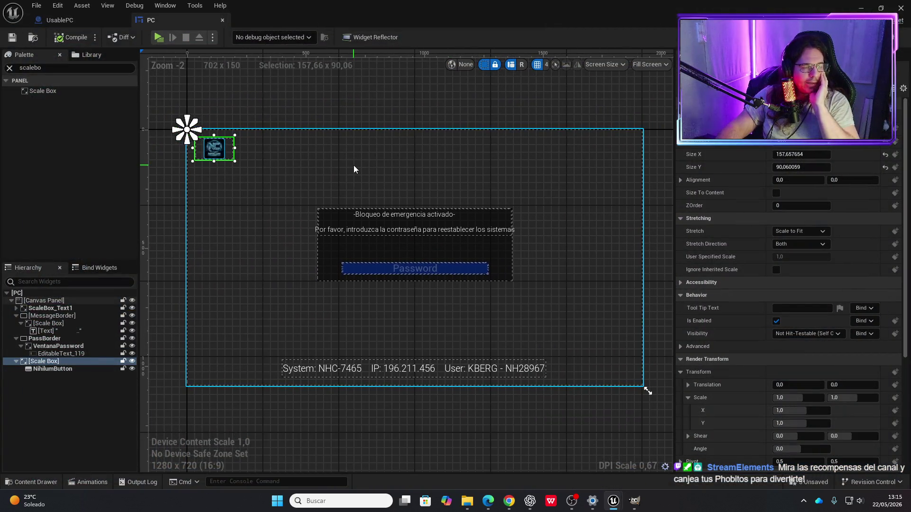
left_click(68, 21)
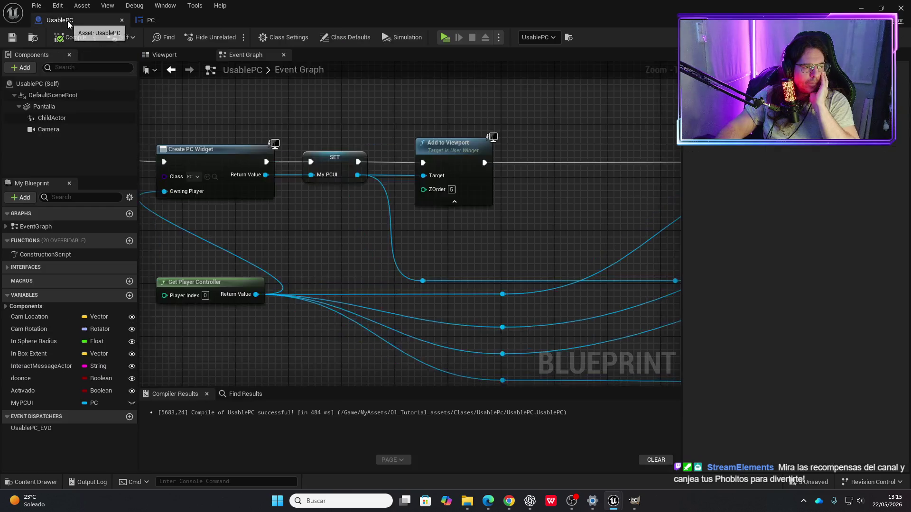
left_click(160, 17)
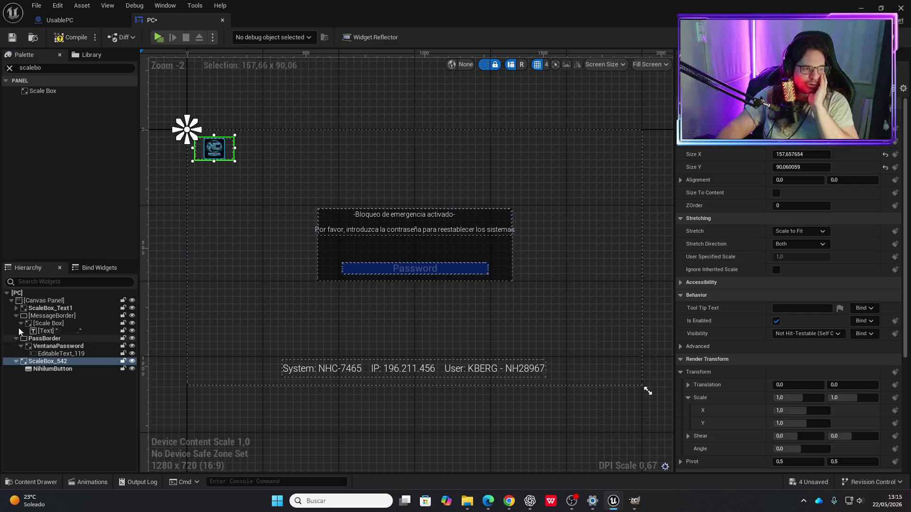
Step: Search the Palette for Border and add it under the PC widget's Canvas Panel
left_click(58, 301)
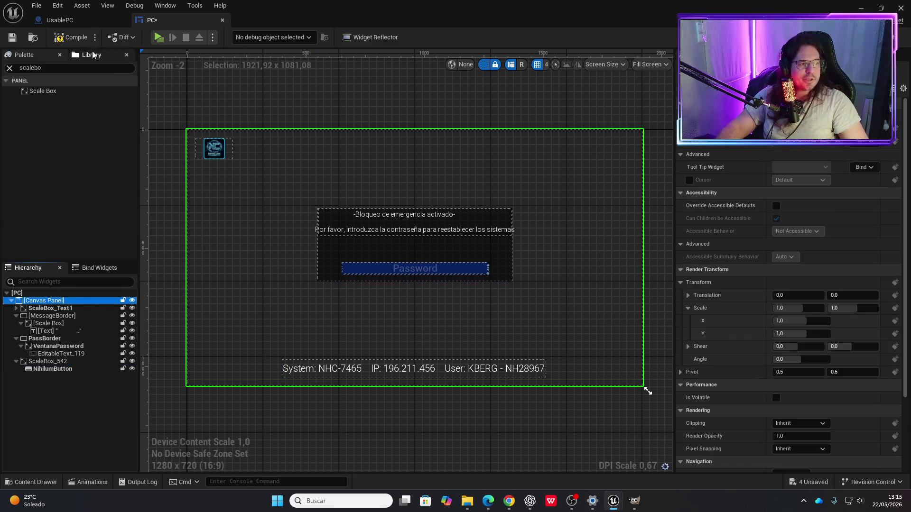
left_click(52, 69)
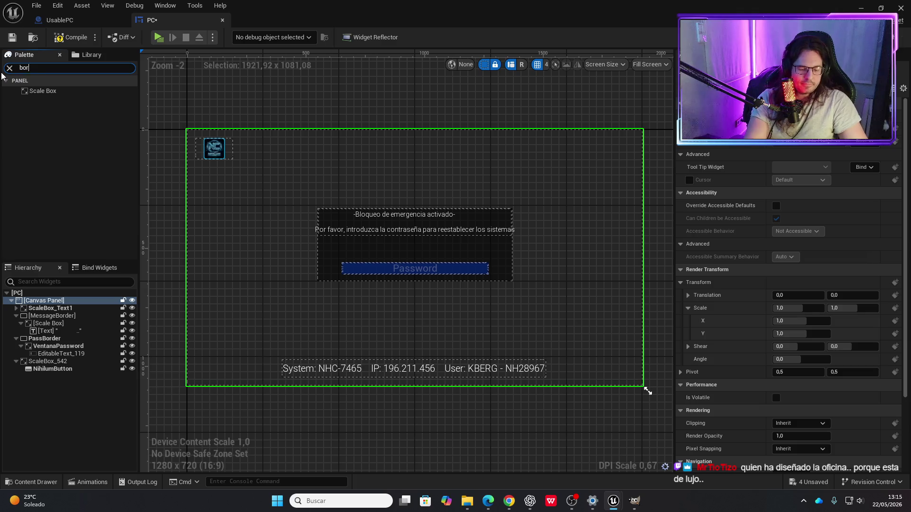
mouse_move(47, 91)
left_mouse_down()
mouse_move(37, 234)
mouse_move(50, 304)
left_mouse_up()
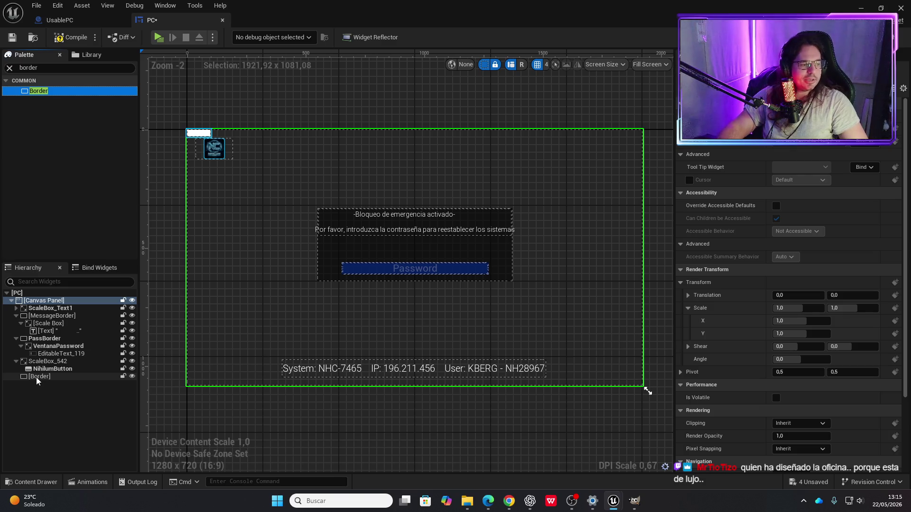
Step: Save the PC widget, test it in a game preview, and select the new Border
key("ctrl+s")
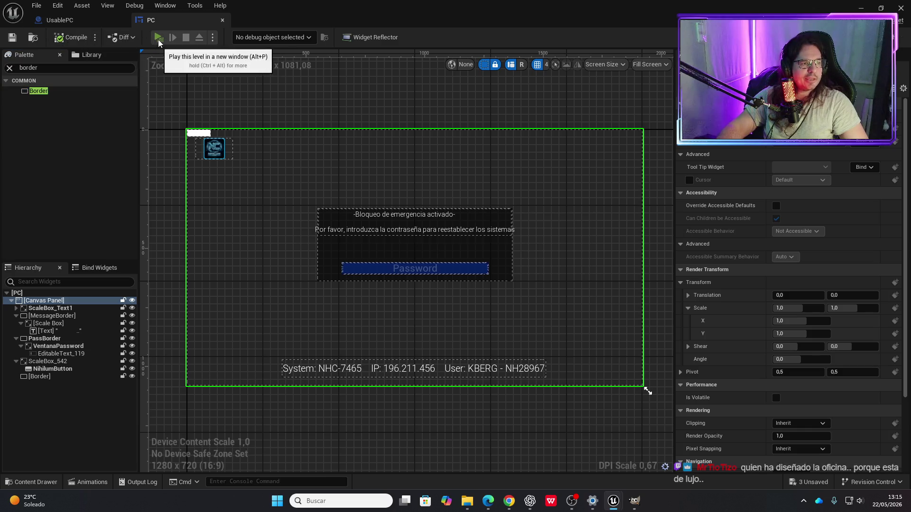
left_click(159, 38)
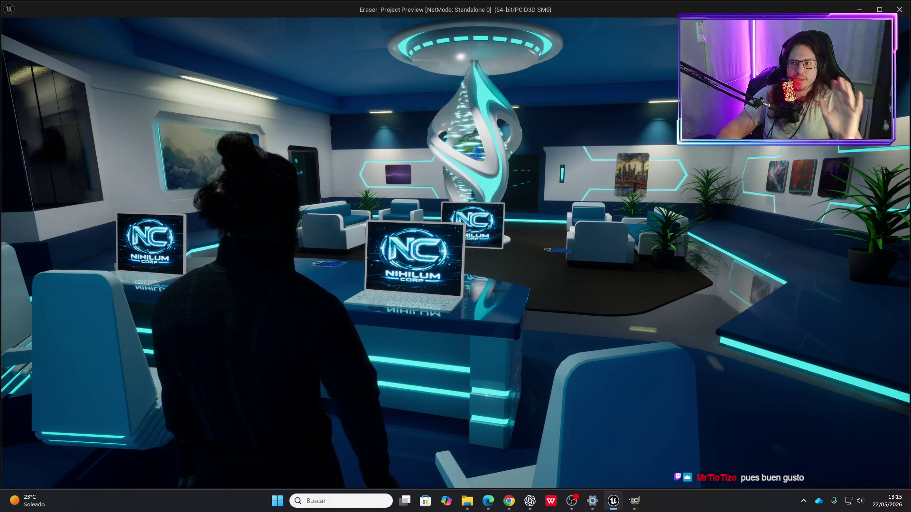
key("Escape")
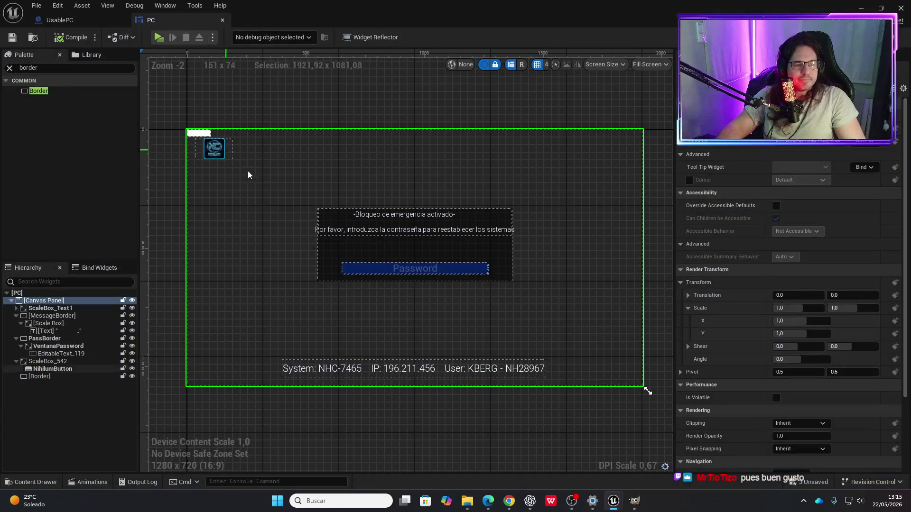
left_click(200, 133)
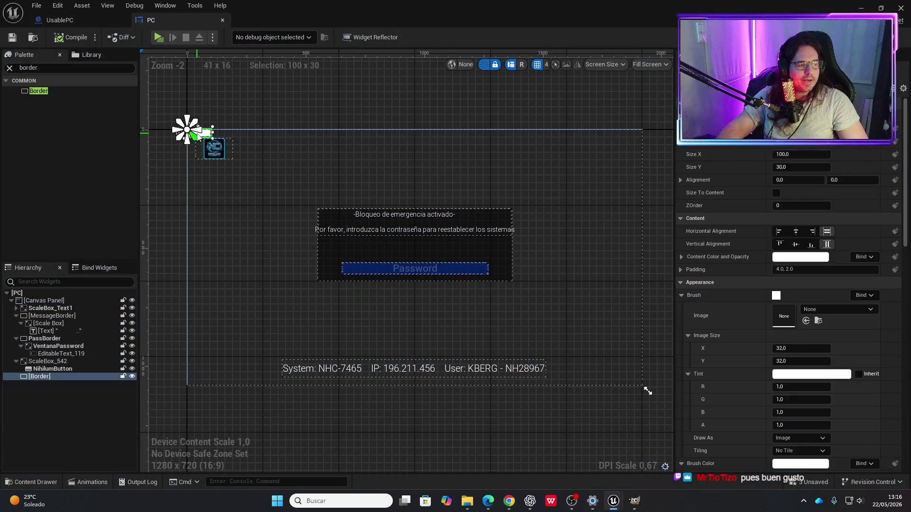
Step: Resize the Border so its edges match the whole canvas
mouse_move(212, 138)
left_mouse_down()
mouse_move(249, 175)
mouse_move(561, 362)
mouse_move(648, 393)
left_mouse_up()
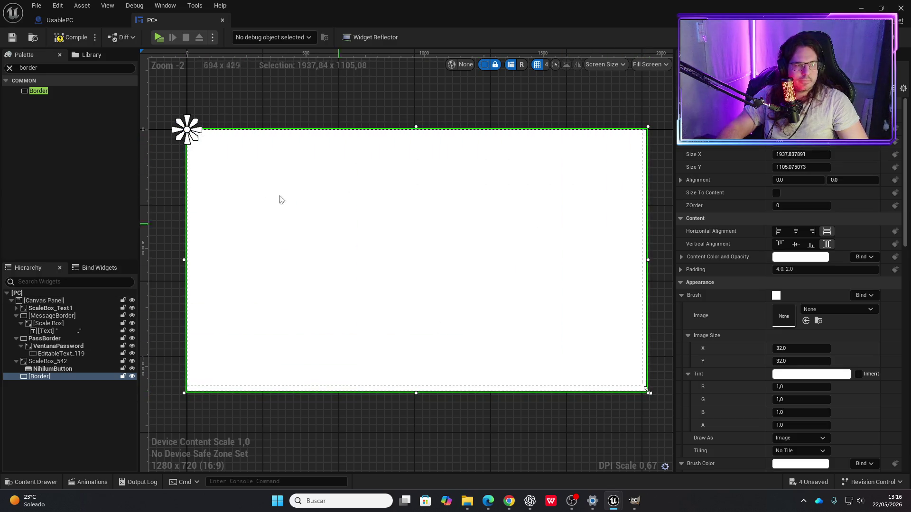
scroll(240, 142, "up", 5)
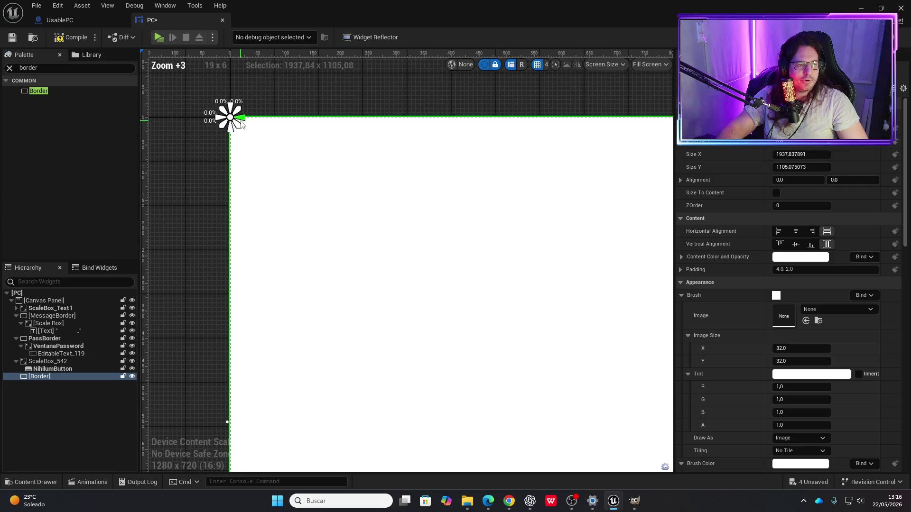
scroll(616, 155, "down", 3)
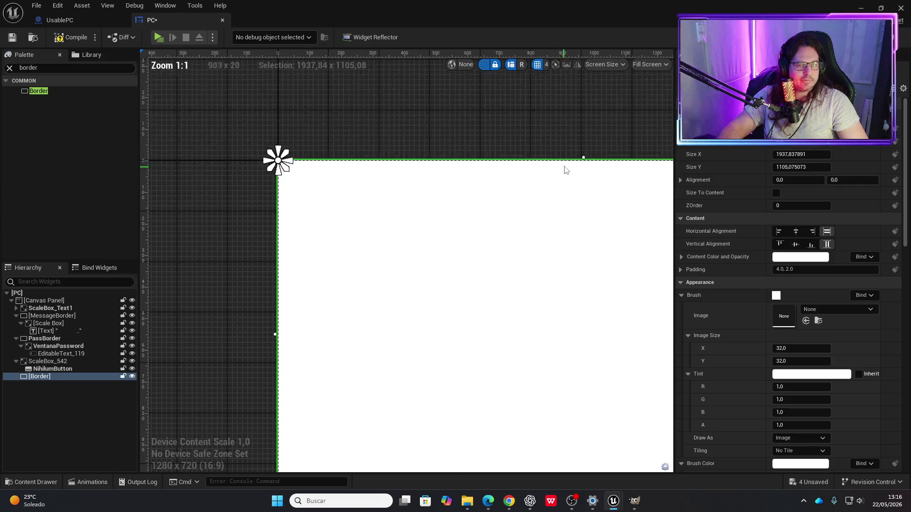
left_click_drag(583, 156, 583, 154)
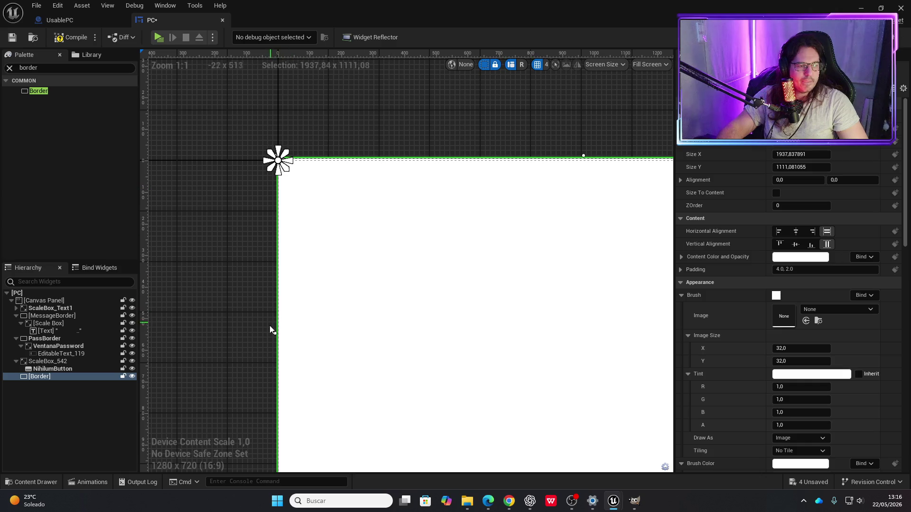
left_click_drag(273, 335, 270, 335)
scroll(235, 256, "down", 1)
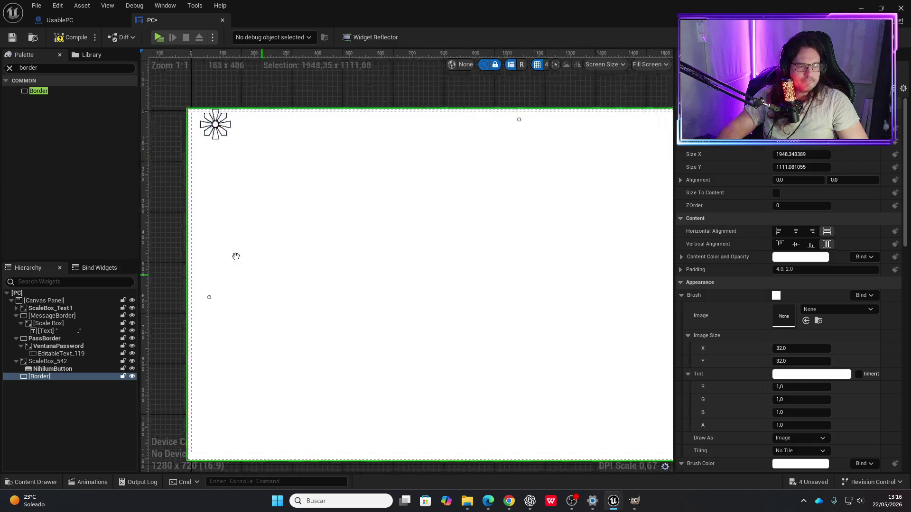
left_click_drag(424, 400, 424, 397)
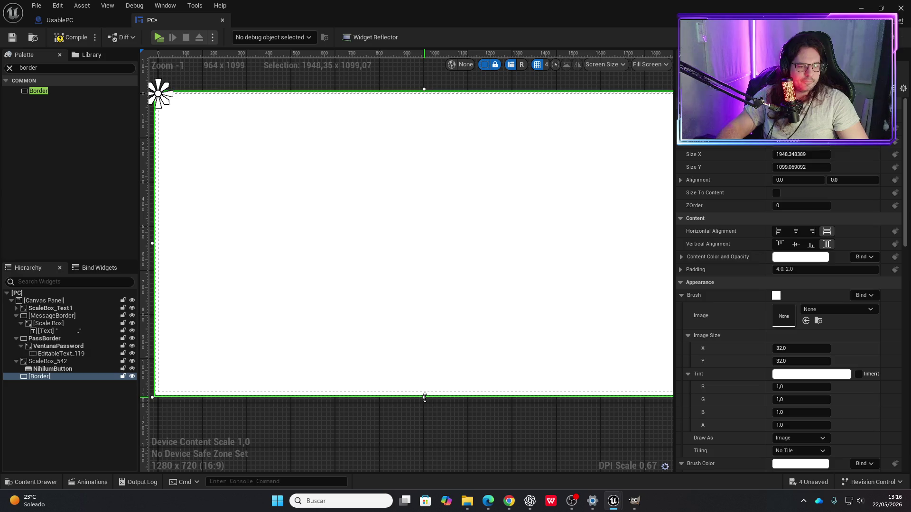
left_click_drag(505, 223, 503, 223)
Step: Tint the Border black at alpha 0.456 and move it behind the other widgets
scroll(474, 247, "down", 1)
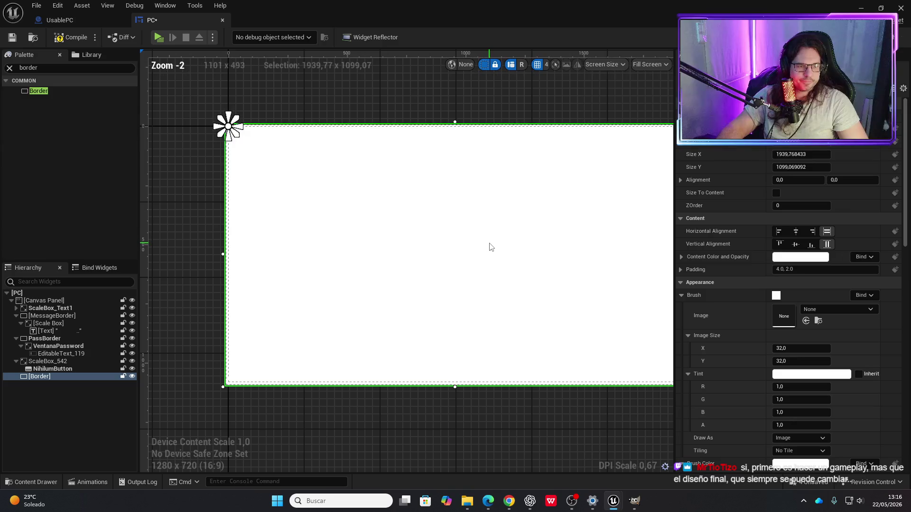
scroll(730, 374, "down", 1)
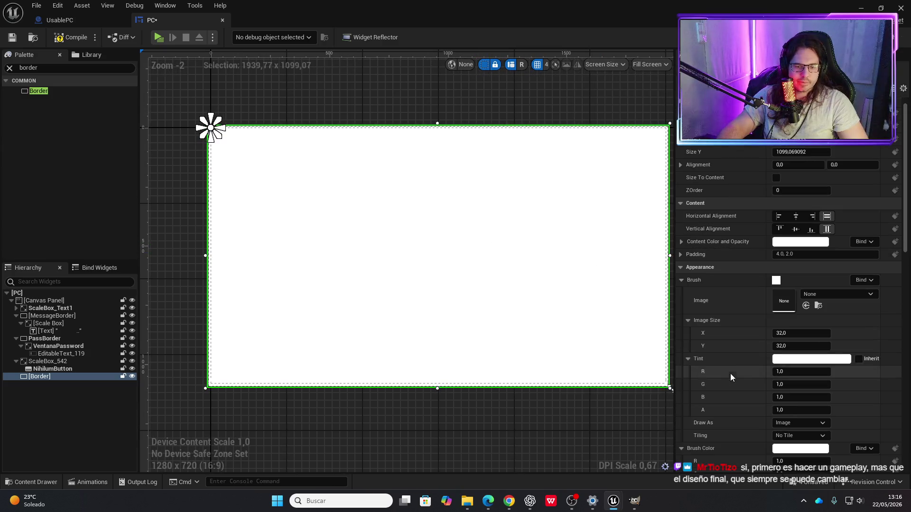
left_click(780, 359)
left_click_drag(732, 278, 723, 389)
left_click(734, 472)
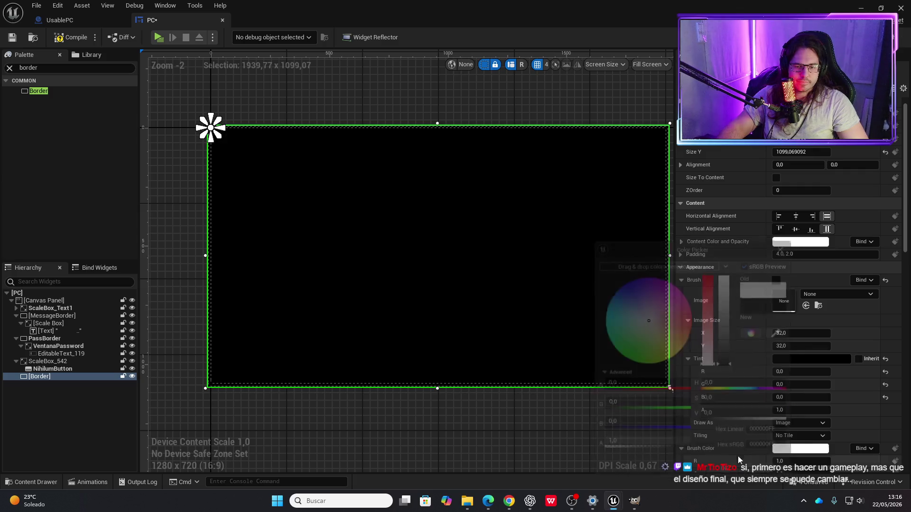
left_click_drag(812, 411, 793, 410)
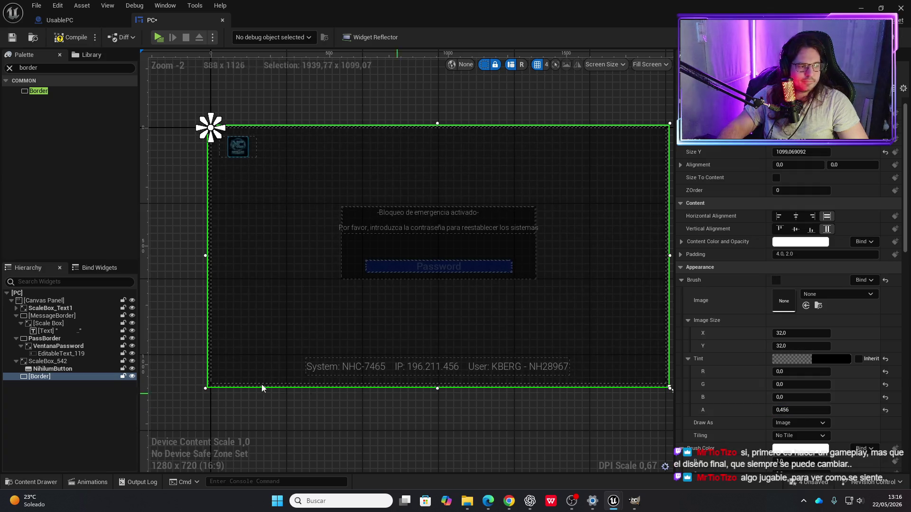
left_click_drag(36, 377, 40, 310)
Step: Compile and save the PC widget, then check the border in a game preview
left_click(71, 38)
left_click(161, 40)
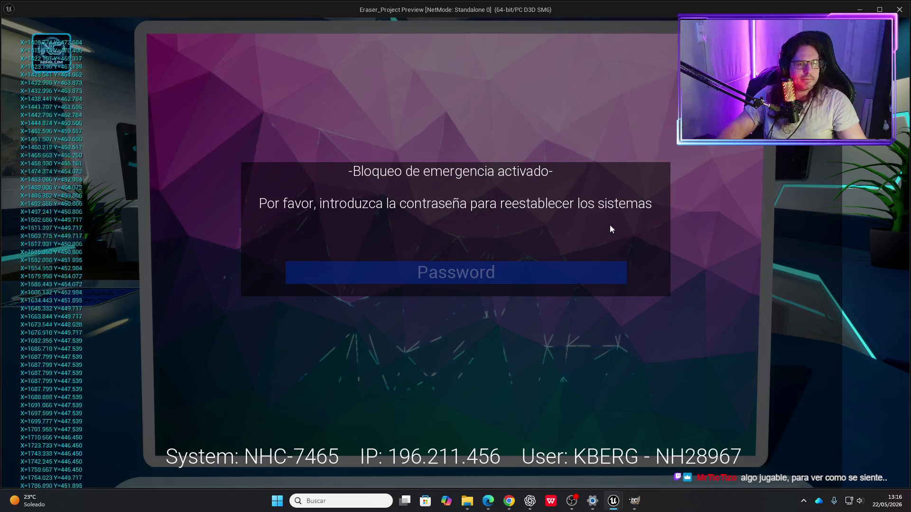
key("Escape")
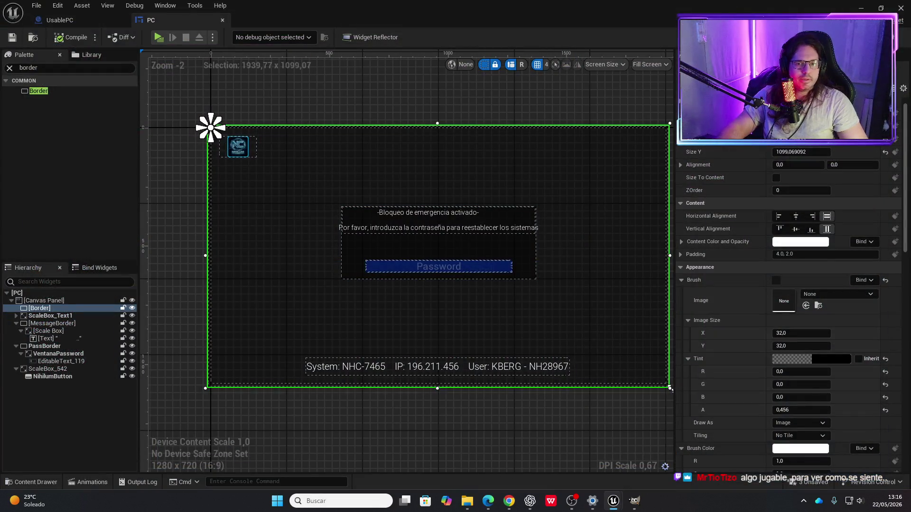
Step: Anchor the Border to full-screen stretch, then compile and save the widget
left_click(801, 101)
left_click(889, 223)
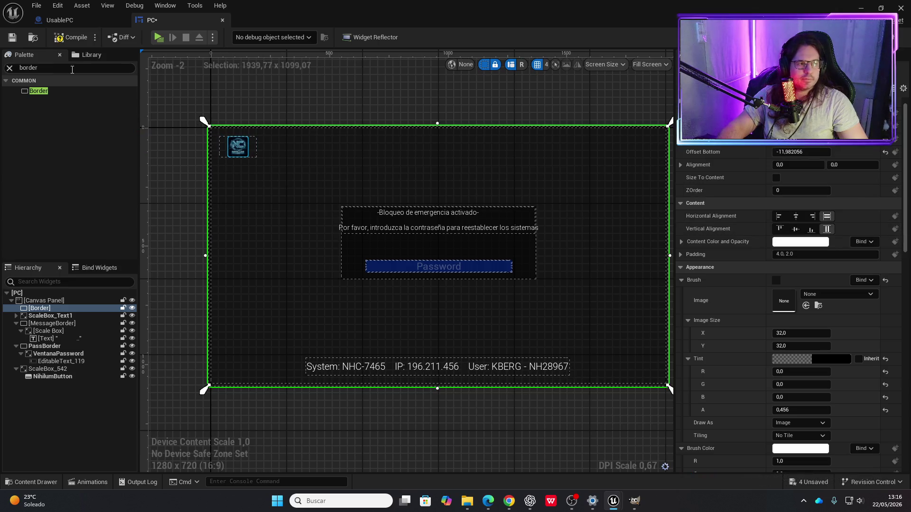
left_click(64, 39)
Step: Retest the laptop's lock screen in game, then show the Textures folder in the Content Drawer
left_click(159, 37)
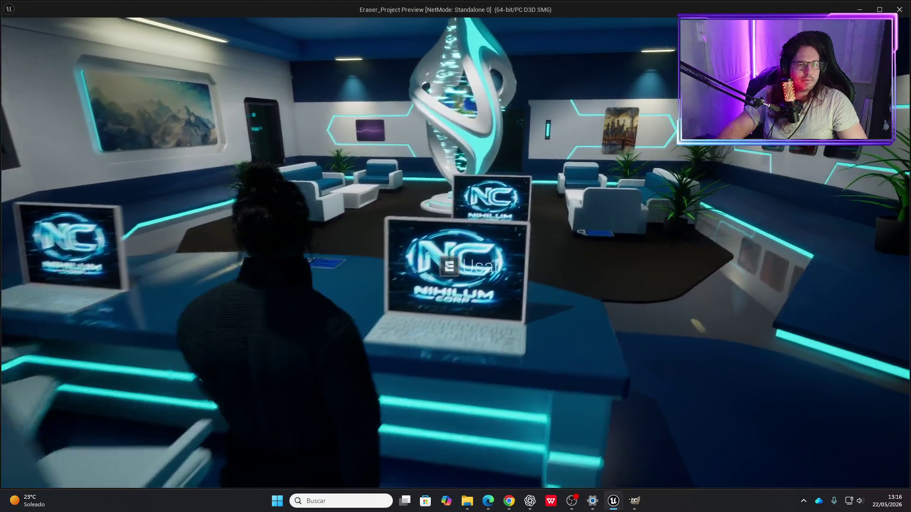
key("e")
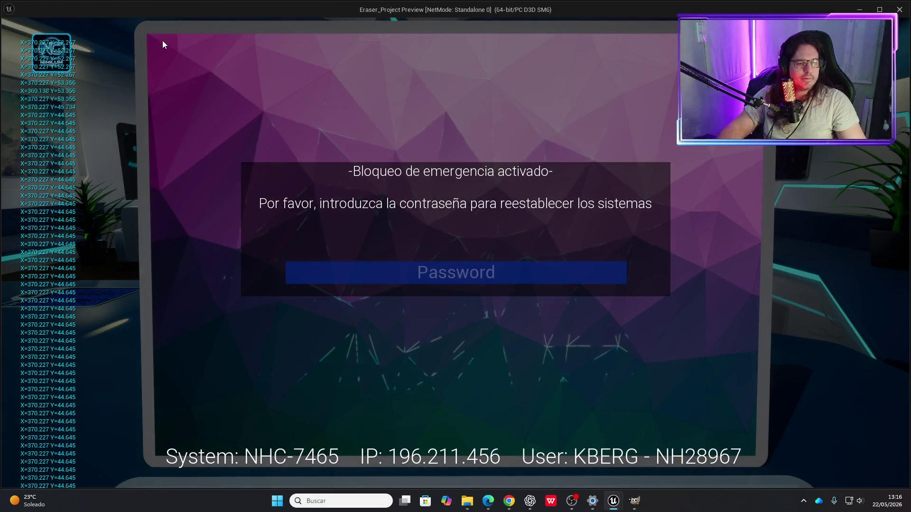
key("Escape")
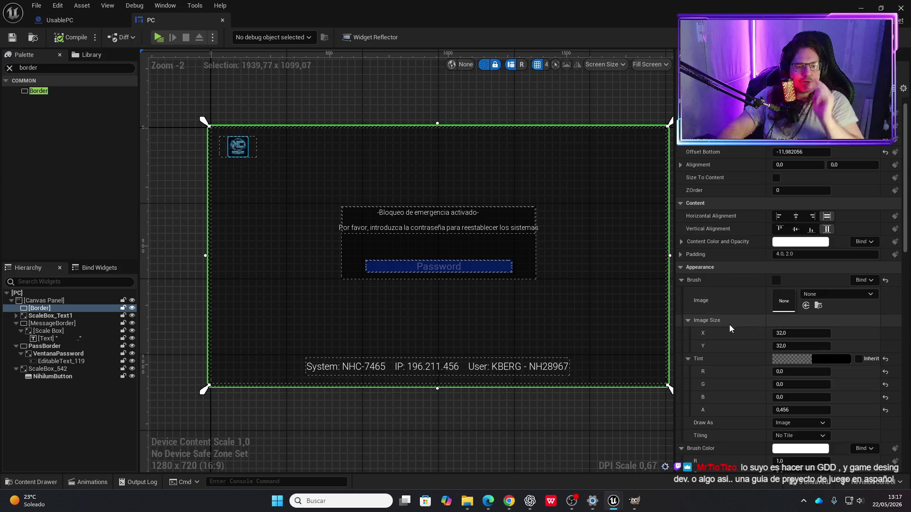
key("ctrl+space")
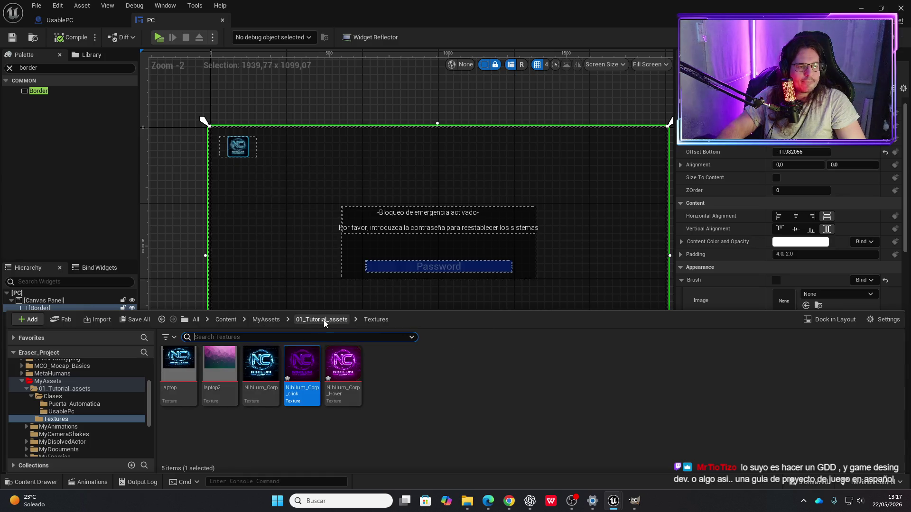
left_click(323, 319)
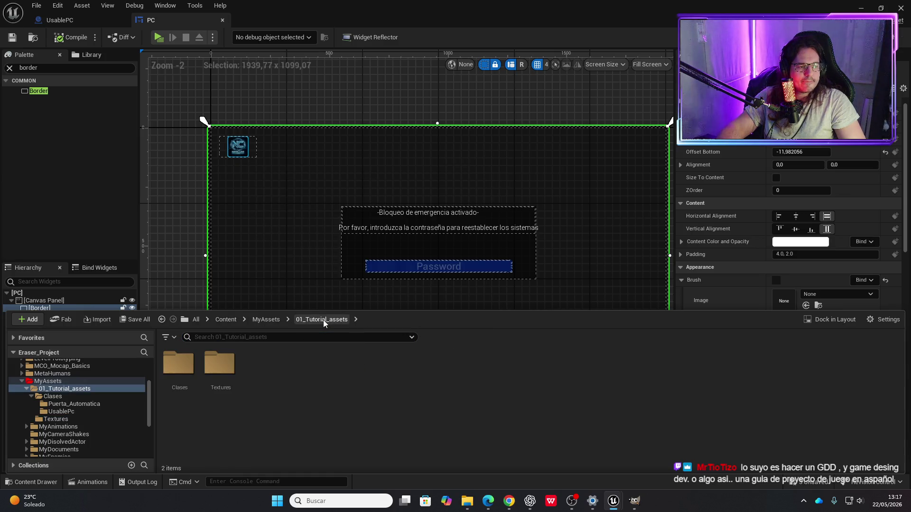
double_click(219, 363)
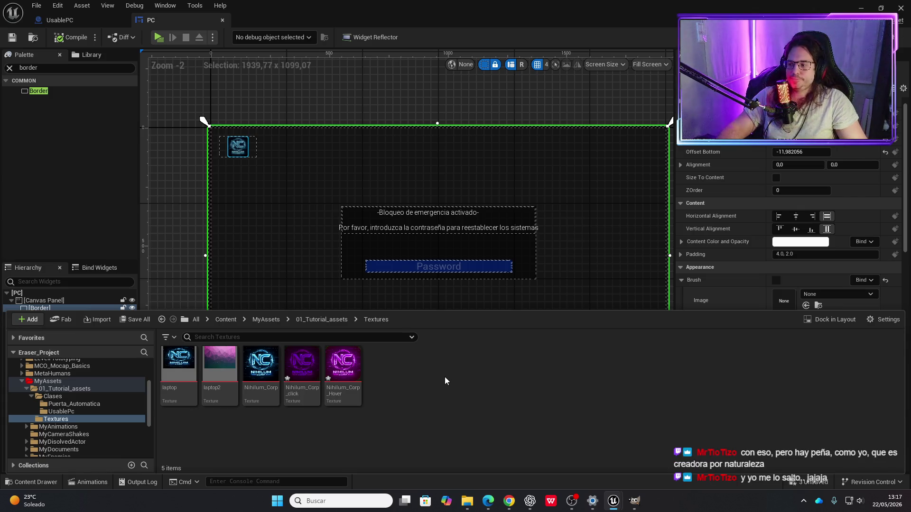
key("alt+Tab")
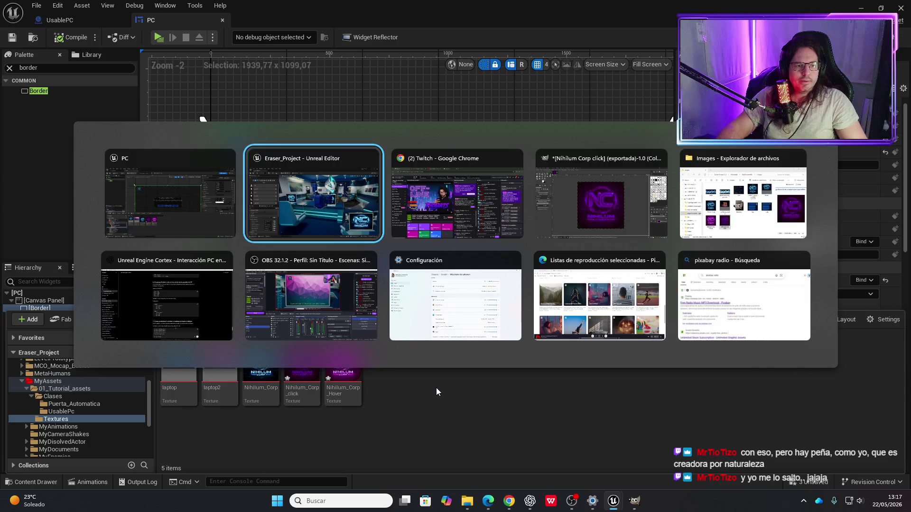
key("alt+Tab")
key("alt+Tab")
key("alt+Tab")
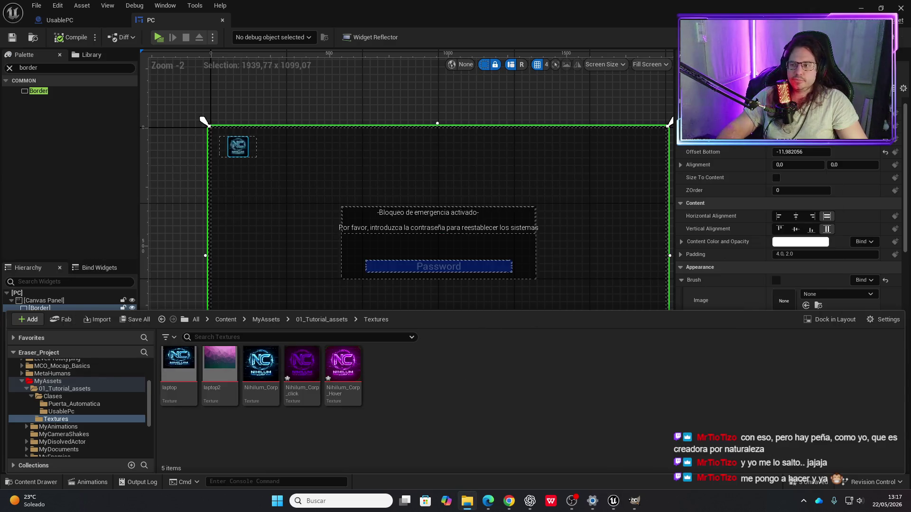
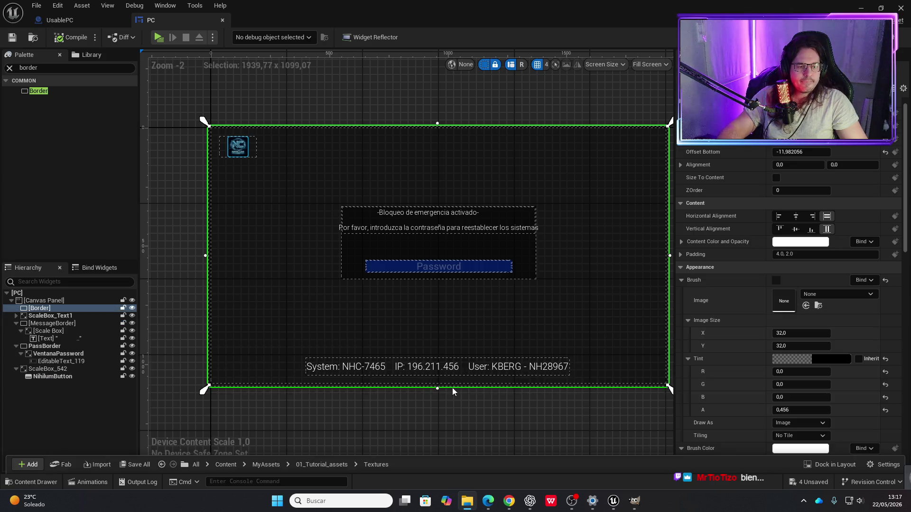
Step: Assign the Wallpaper texture to the background Border's Brush Image and compile the widget
key("ctrl+space")
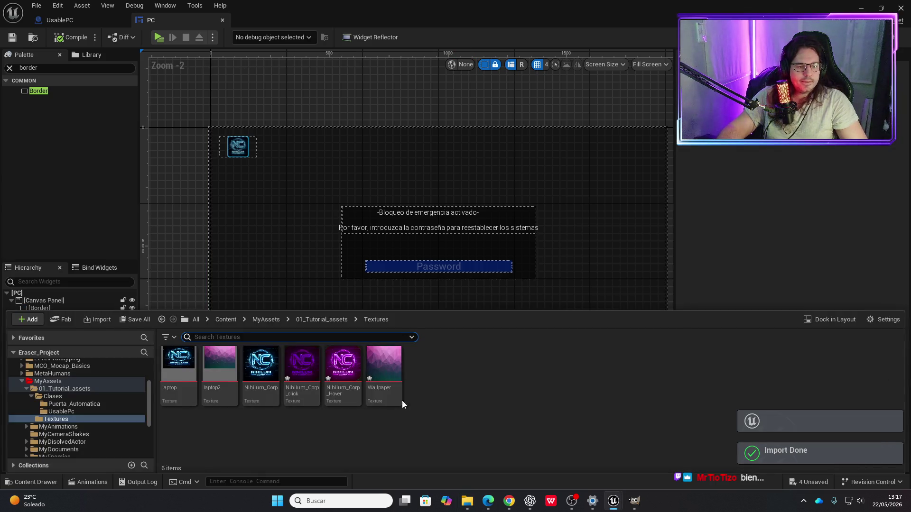
left_click(399, 394)
mouse_move(399, 394)
left_mouse_down()
mouse_move(613, 310)
mouse_move(602, 323)
left_mouse_up()
key("ctrl+space")
key("ctrl+space")
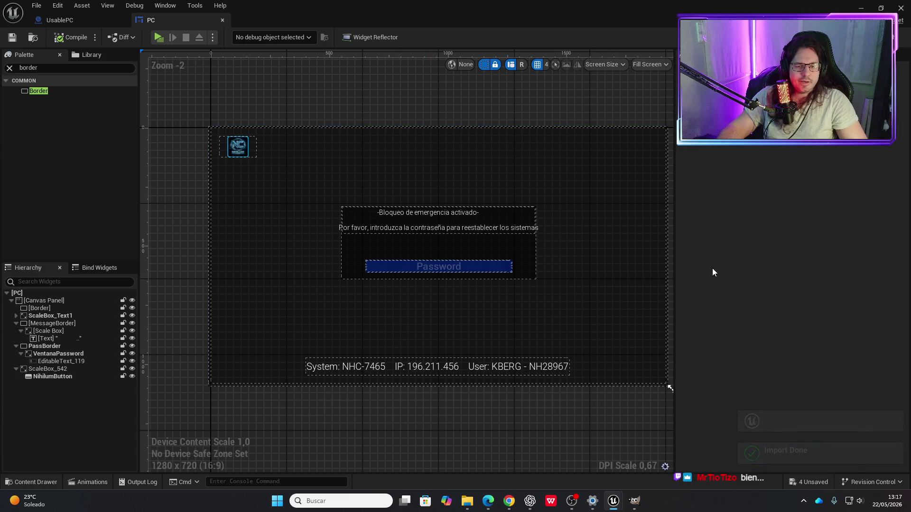
left_click(45, 310)
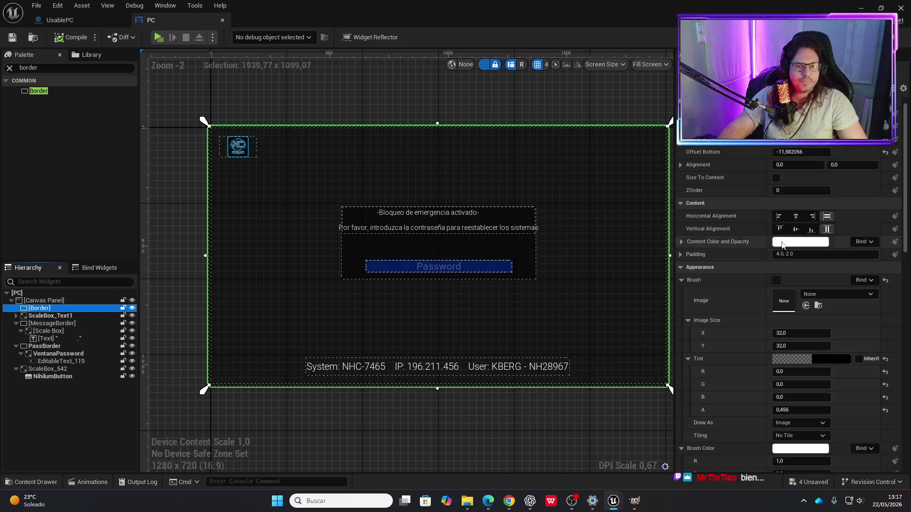
left_click(806, 306)
left_click(66, 36)
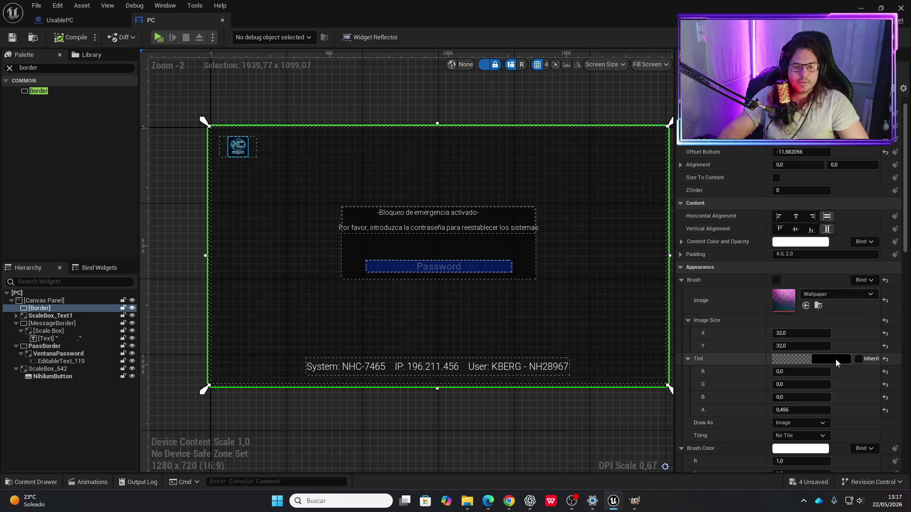
Step: Tint the Border's wallpaper white at 0.456 alpha and start a play test
scroll(752, 332, "down", 3)
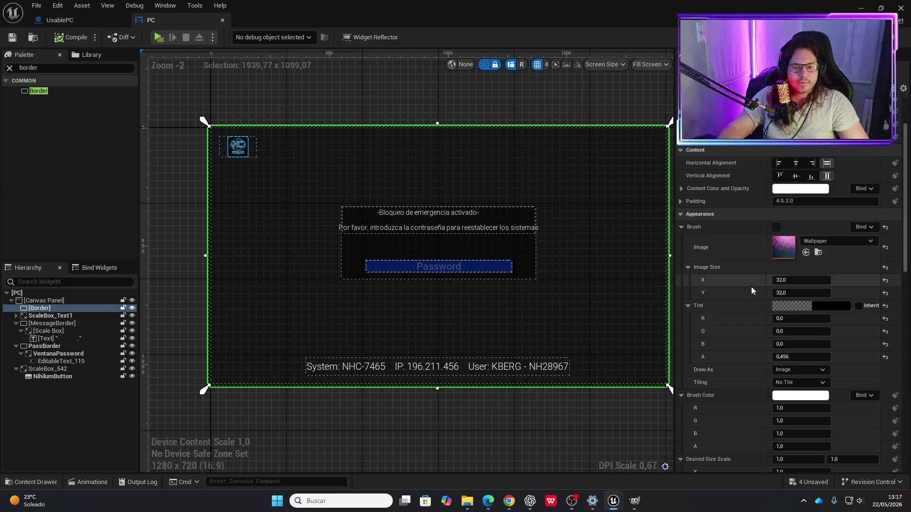
left_click(832, 305)
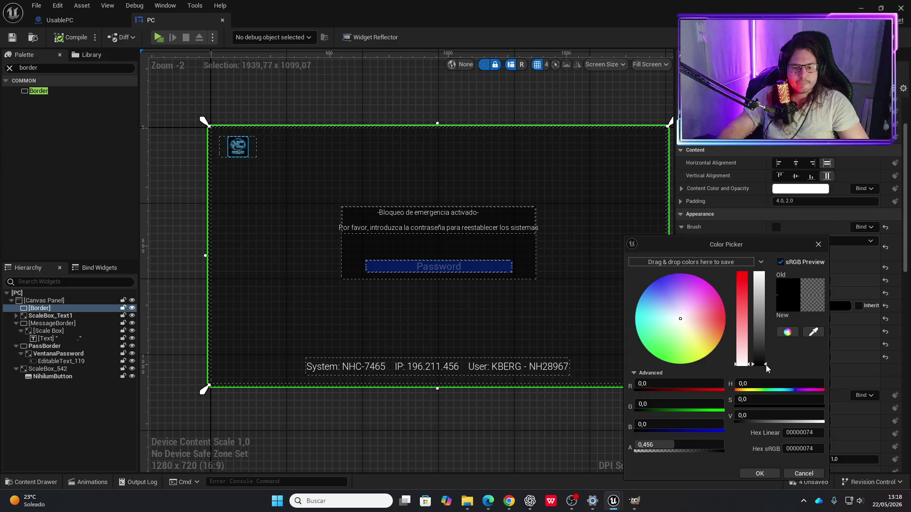
left_click_drag(765, 364, 767, 266)
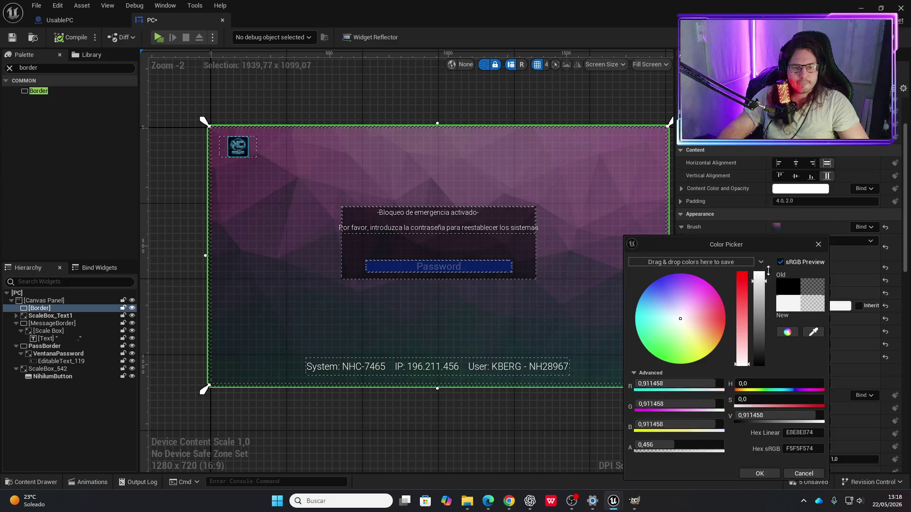
left_click(761, 474)
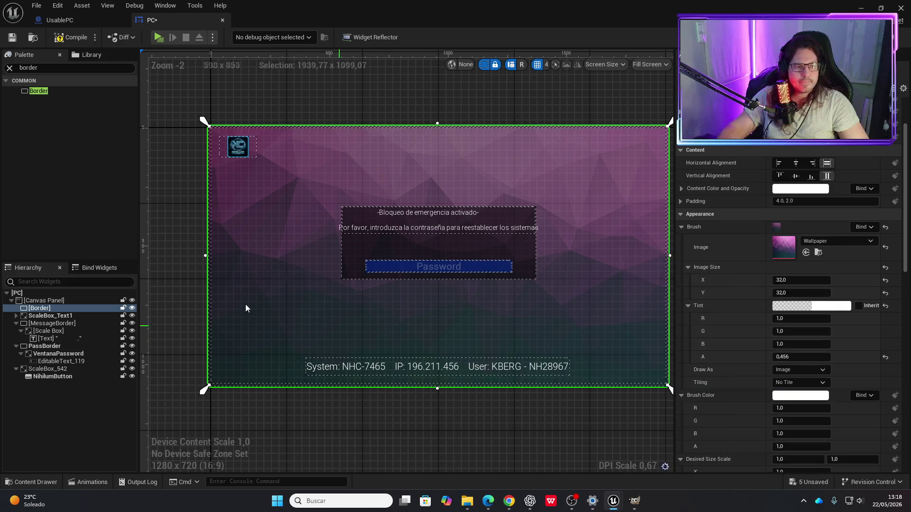
left_click(158, 37)
Step: Bring up the laptop's lock screen in play, stop the test, then open the PC widget's Event Graph
key("e")
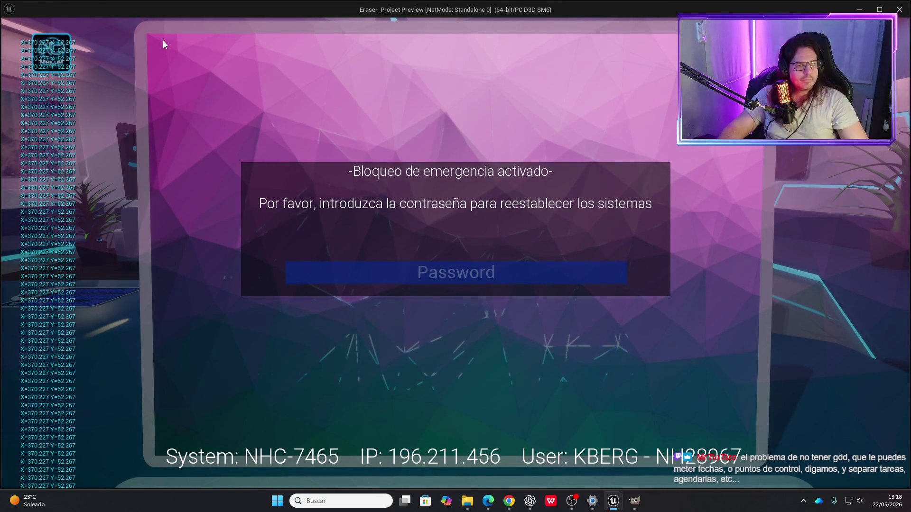
key("Escape")
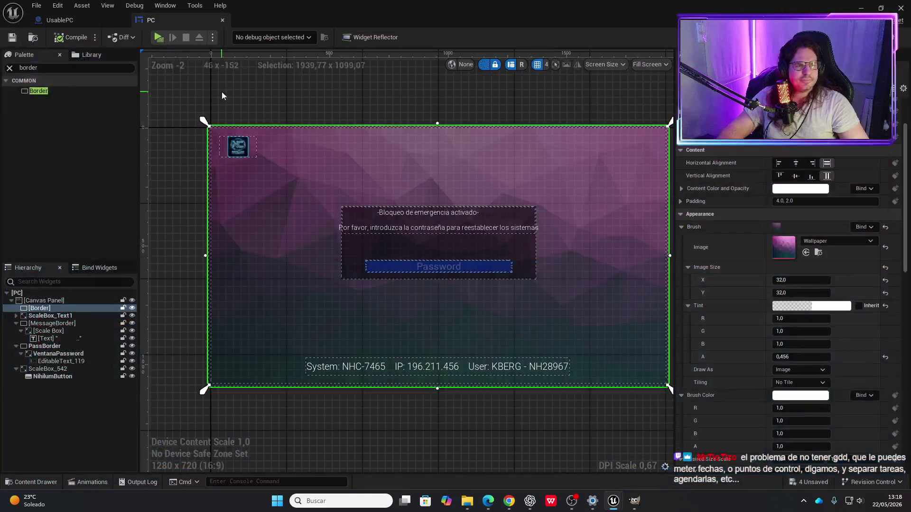
scroll(378, 218, "down", 6)
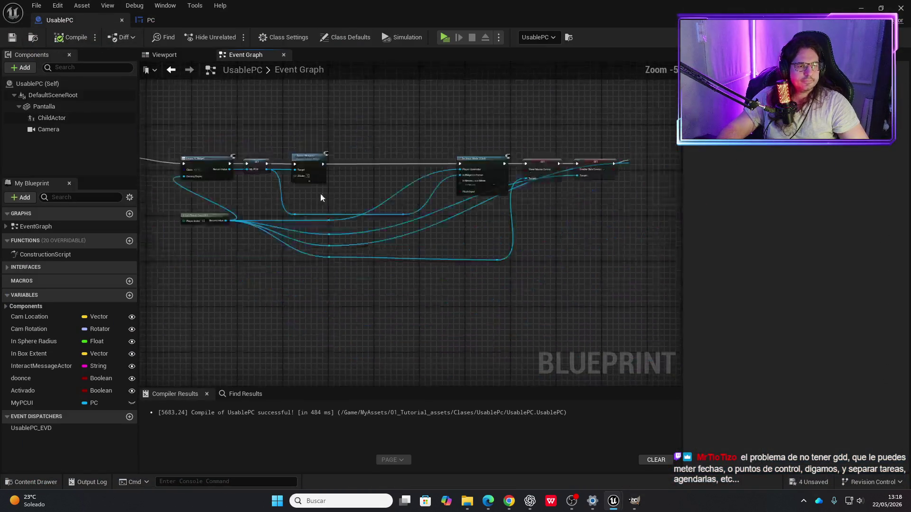
scroll(325, 195, "up", 5)
left_click(151, 20)
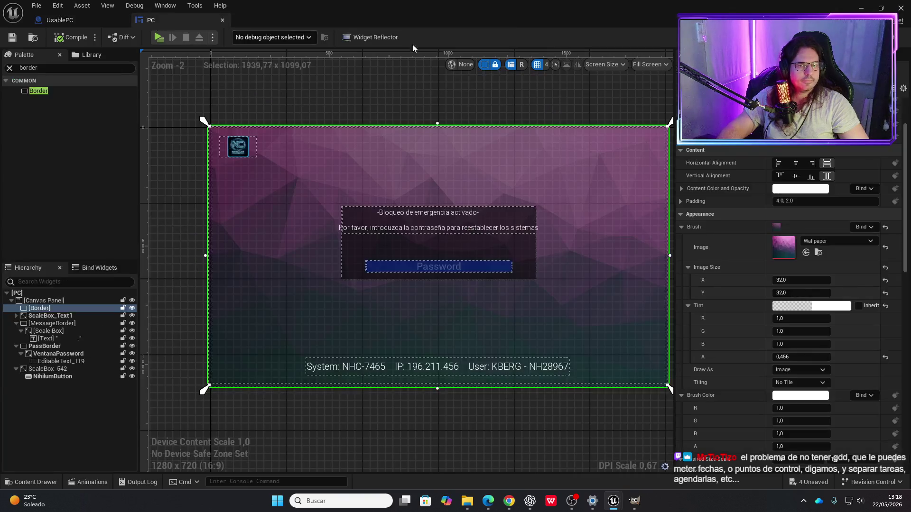
left_click(901, 37)
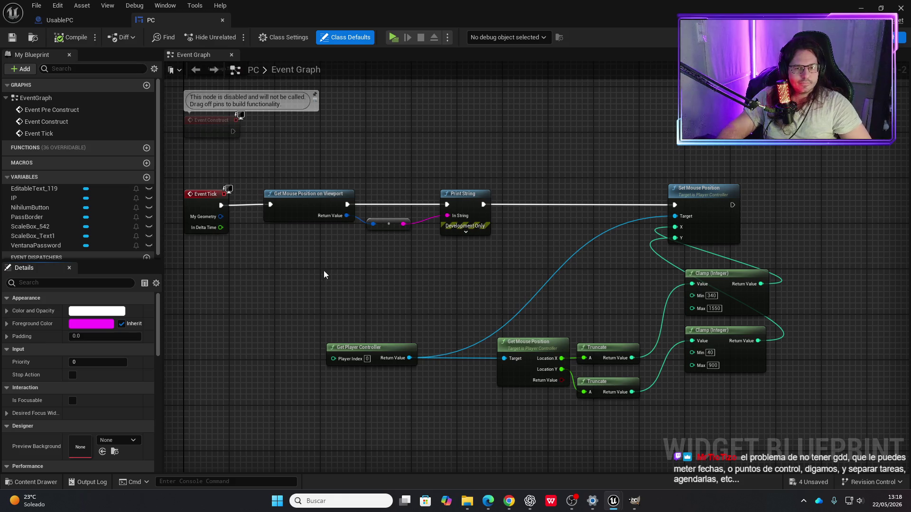
Step: Delete the clamp, Set Mouse Position, mouse-position and Print String nodes, save, and play-test
left_click_drag(311, 275, 779, 399)
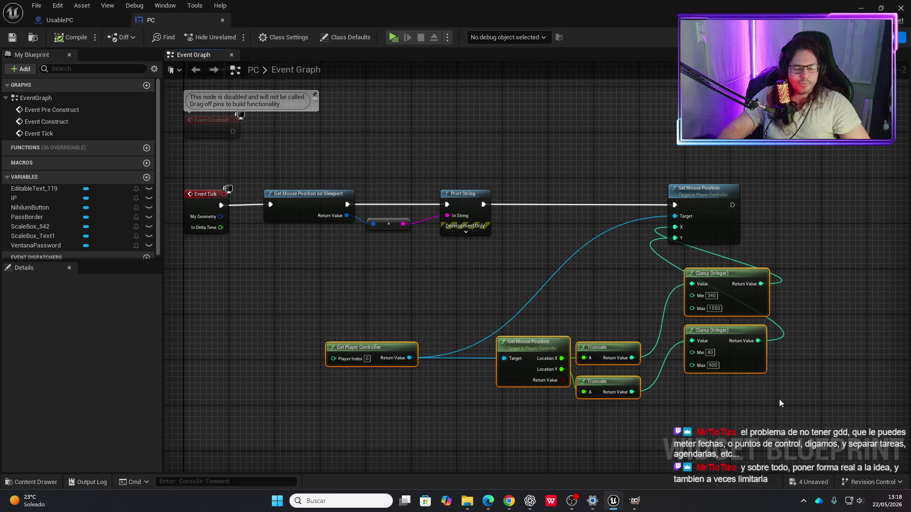
key("Delete")
left_click(697, 190)
key("Delete")
left_click_drag(617, 266, 246, 176)
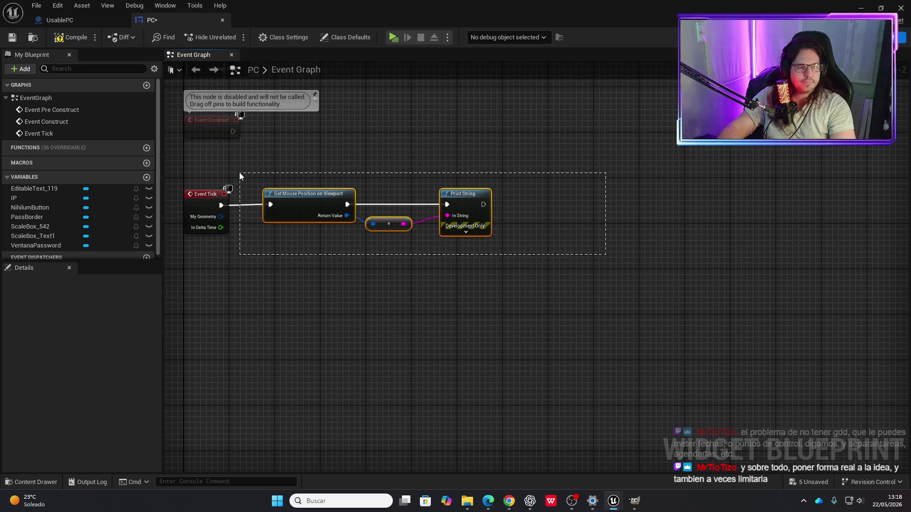
key("Delete")
key("ctrl+s")
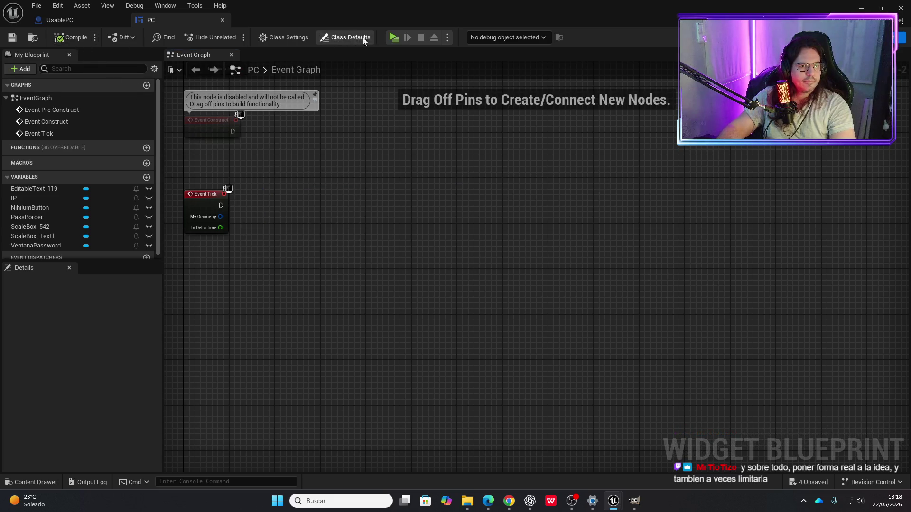
left_click(392, 37)
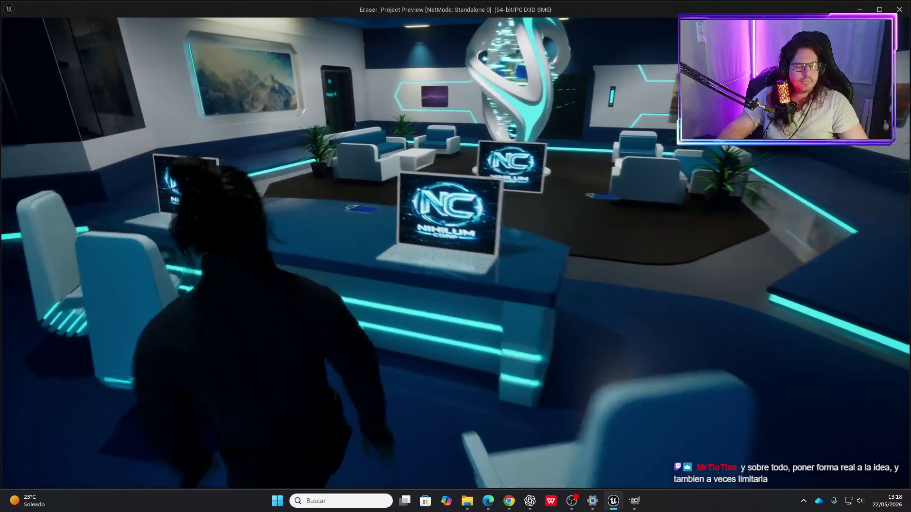
Step: Play-test the lock screen, typing 'sadasd' into the Password field, then run a second test
key("e")
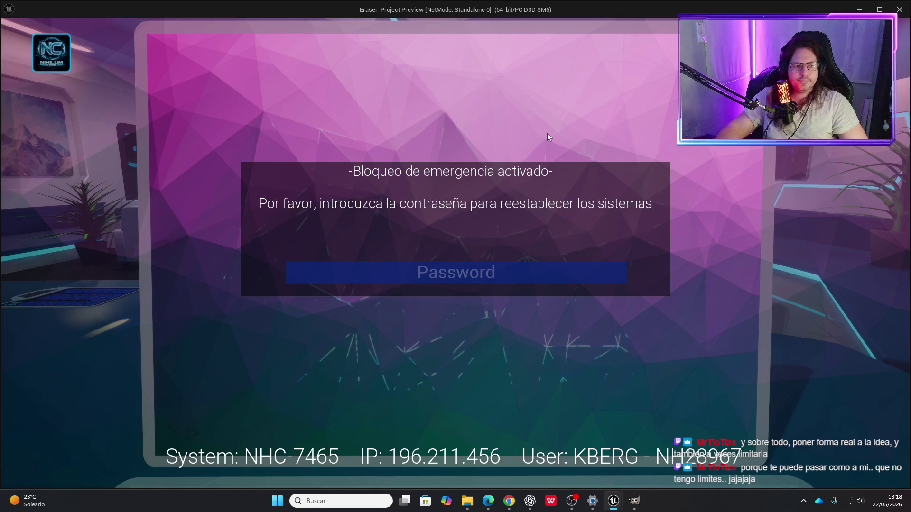
type("sadasd")
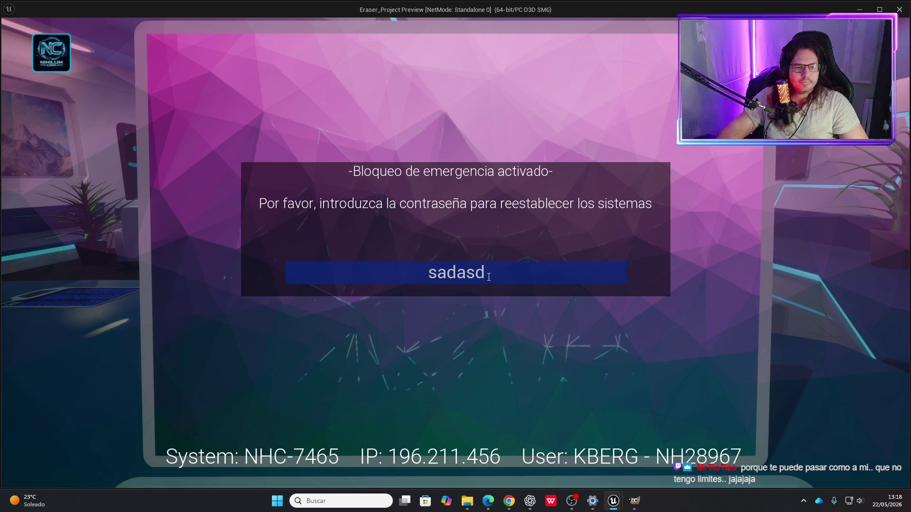
key("Escape")
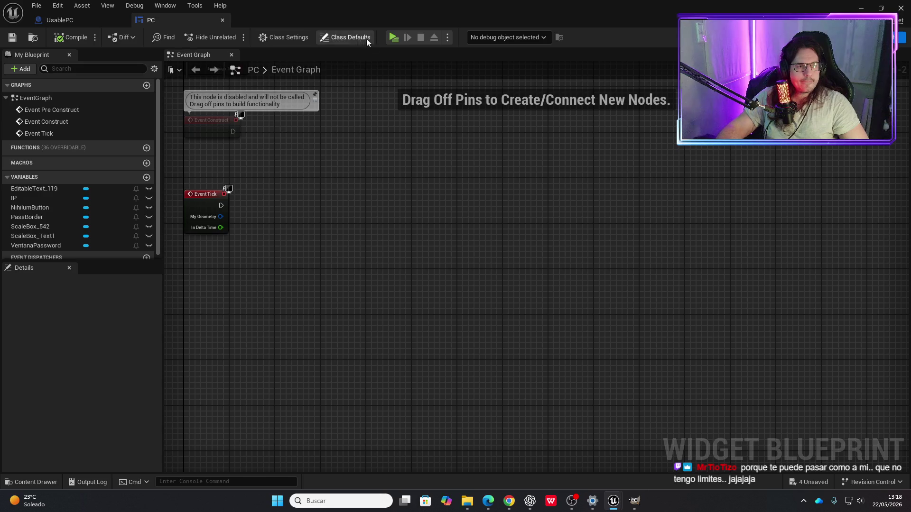
left_click(393, 37)
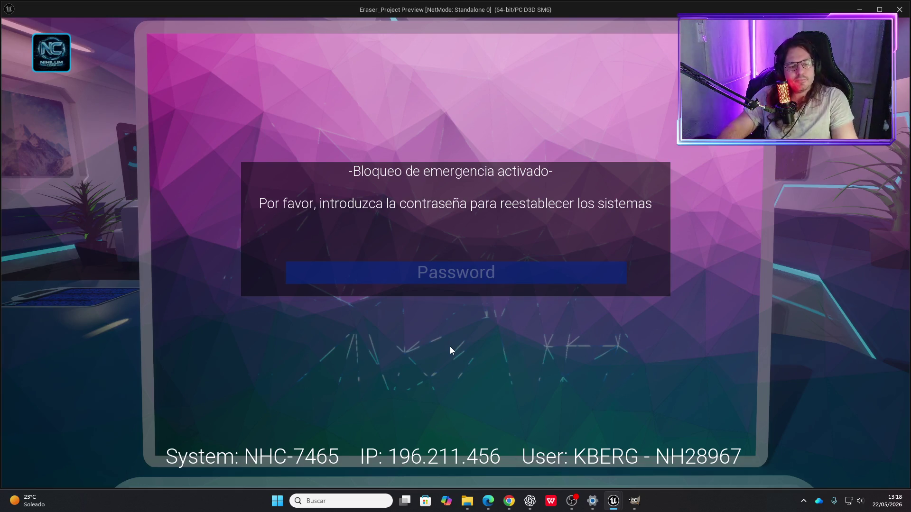
key("Escape")
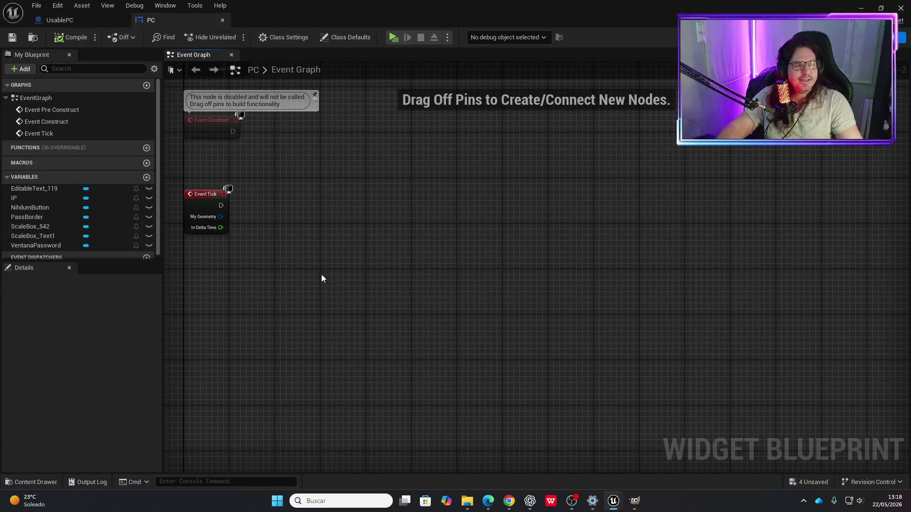
Step: Glance at the UsablePC blueprint and return to the PC widget's Designer view
left_click(81, 17)
left_click(170, 21)
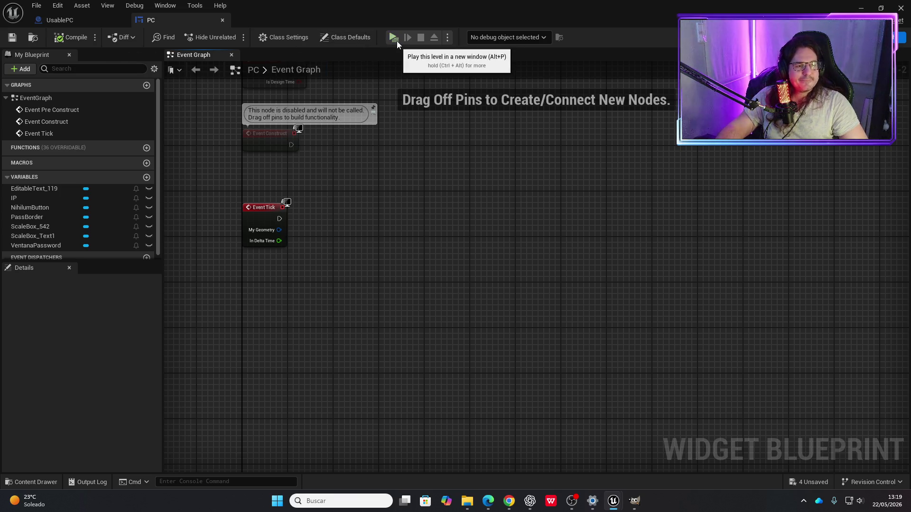
left_click(83, 15)
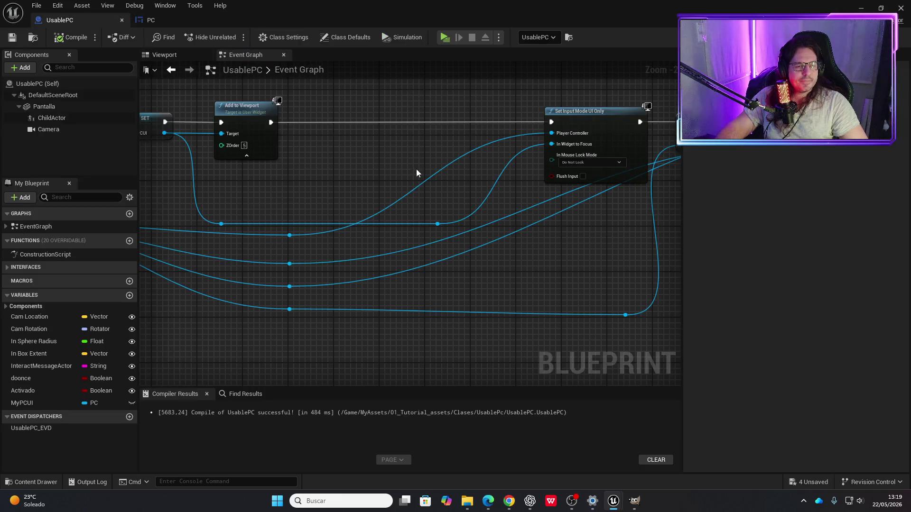
left_click(177, 23)
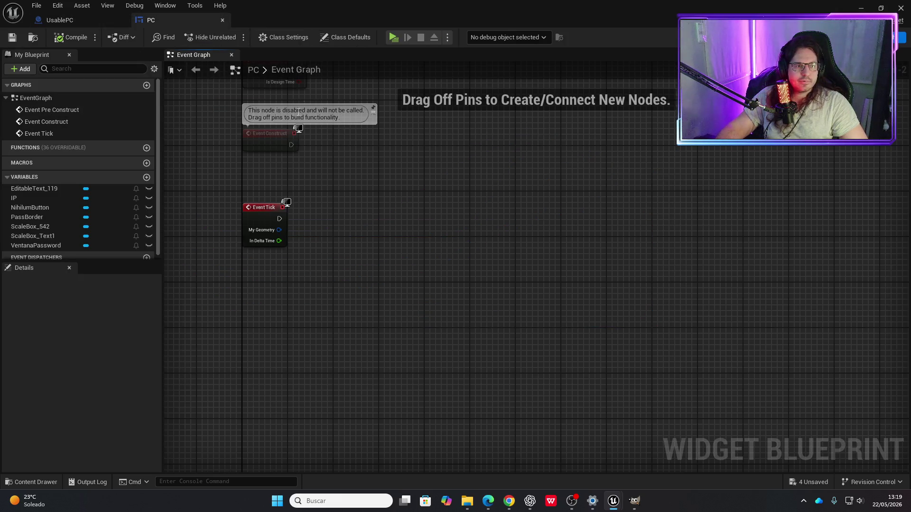
left_click(877, 37)
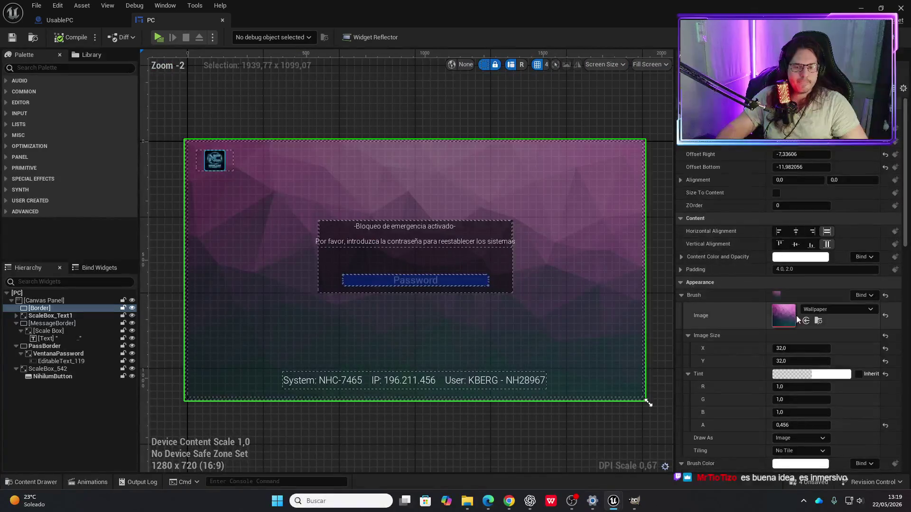
Step: Change the tint's alpha value to 14, then compile and save the widget
left_click(806, 425)
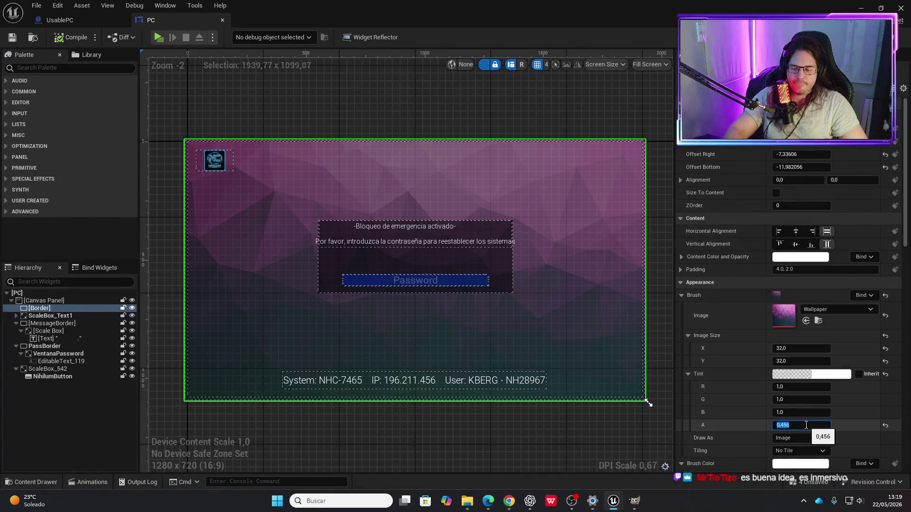
type("14")
key("Return")
key("Return")
left_click(71, 37)
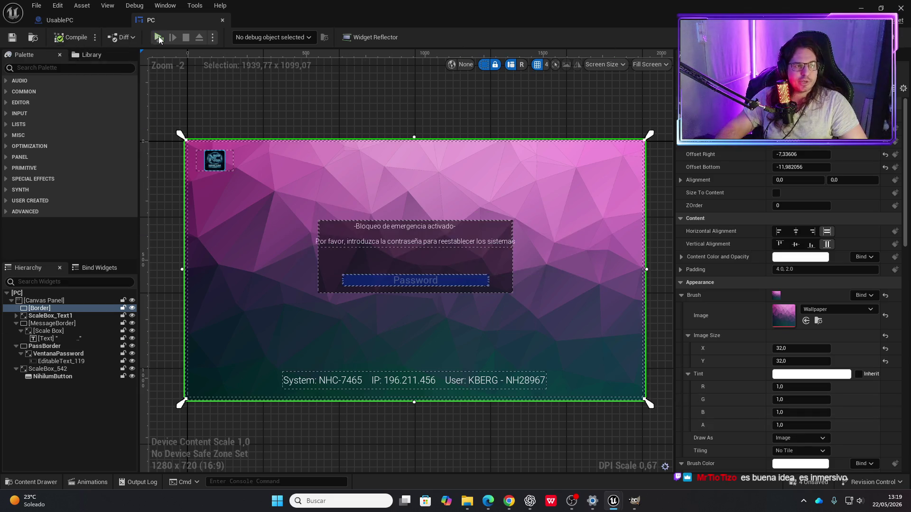
Step: Play-test the lock screen, close the preview, and rename the background border to wallpaper
left_click(159, 37)
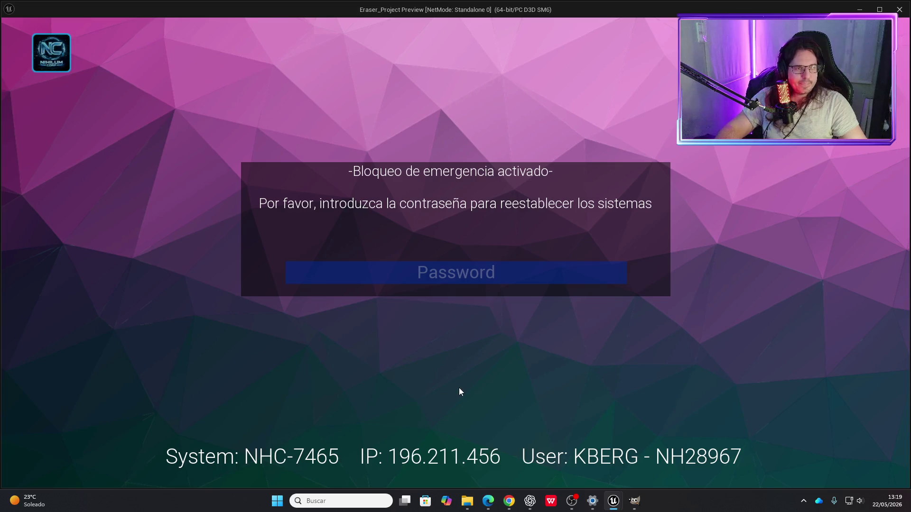
key("Escape")
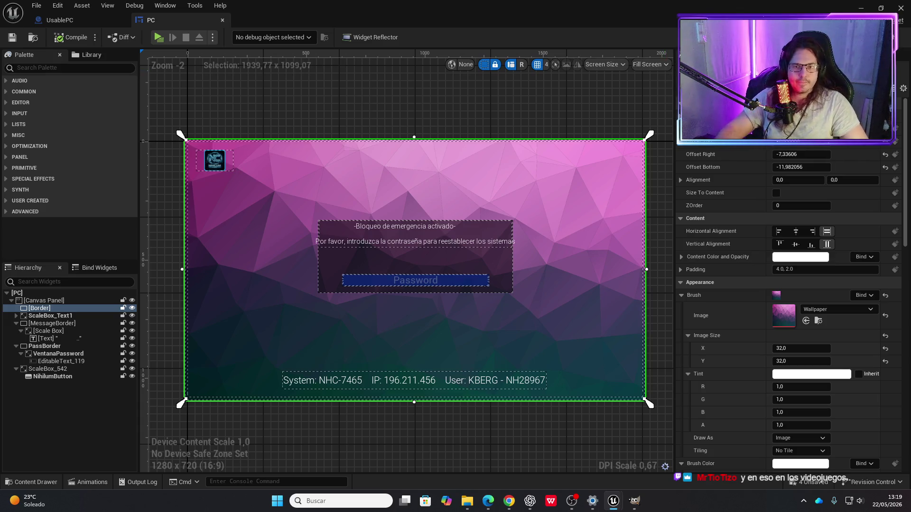
key("Return")
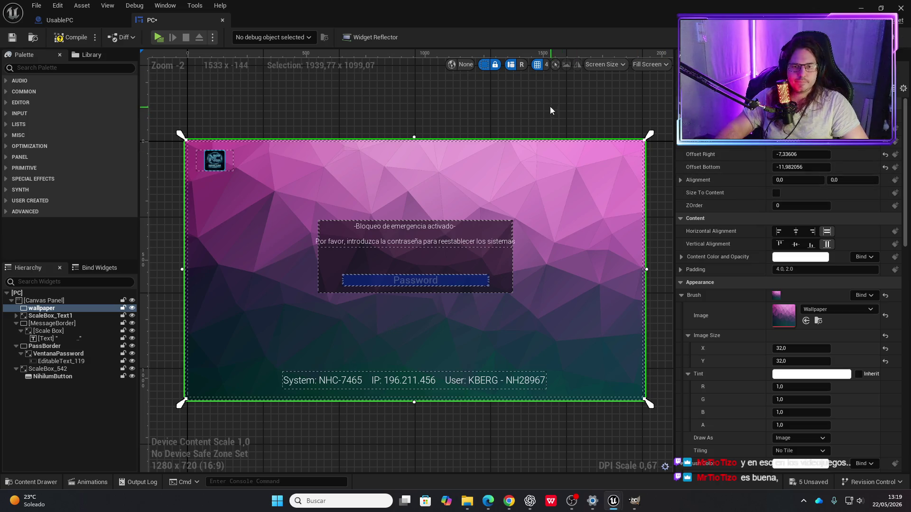
Step: Compile the PC widget and inspect the Canvas Panel, wallpaper border and ScaleBox_Text1
left_click(75, 42)
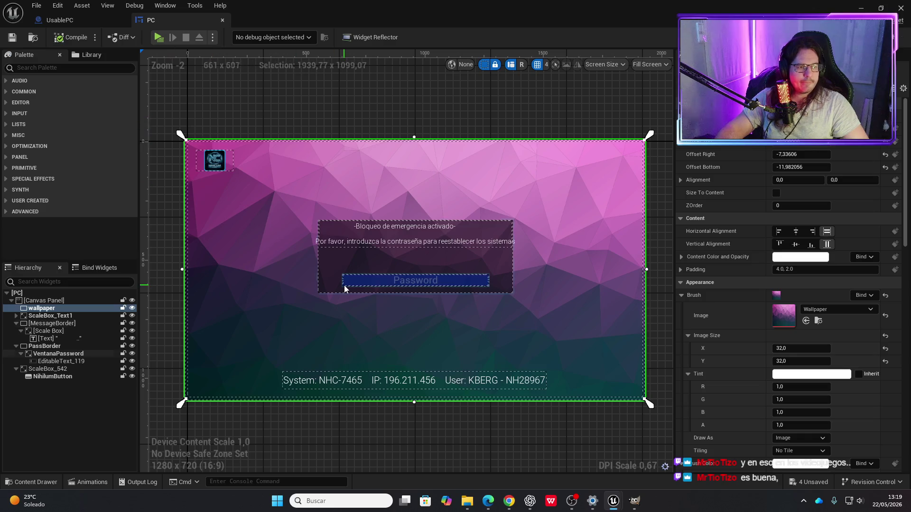
left_click(48, 301)
left_click(46, 308)
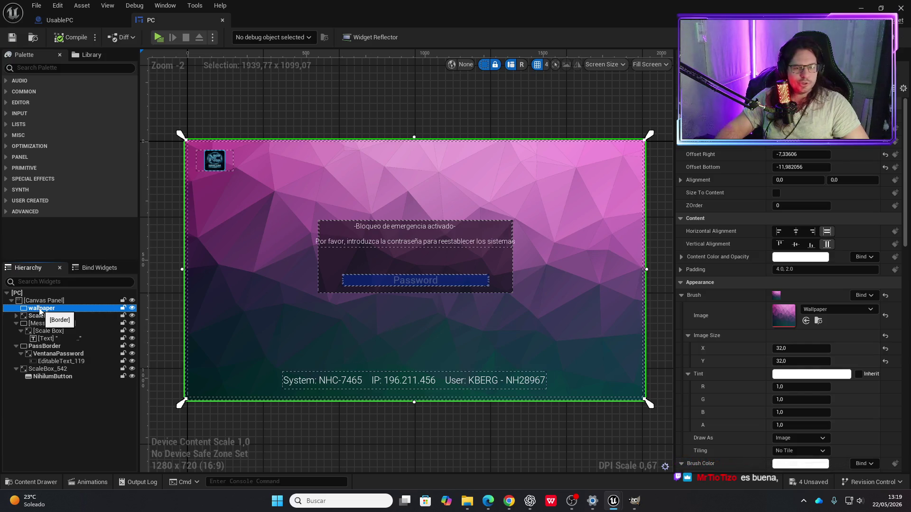
left_click(41, 316)
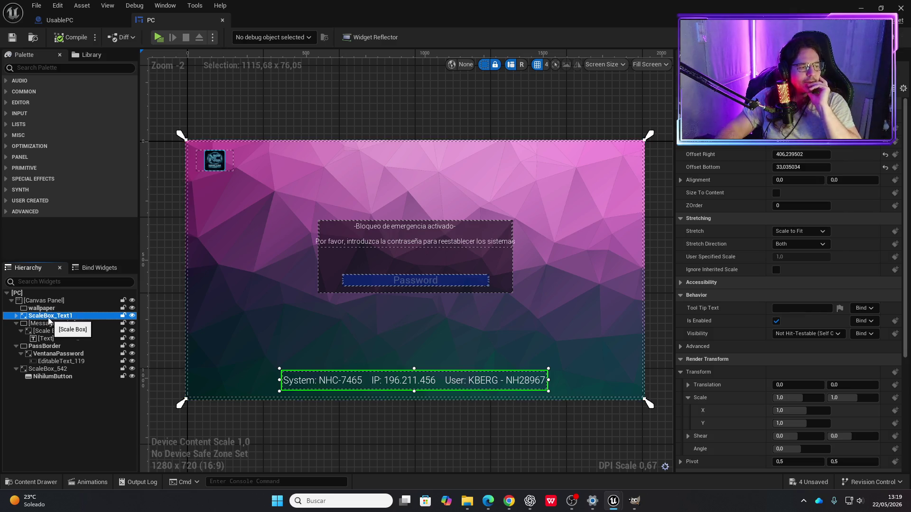
left_click(34, 427)
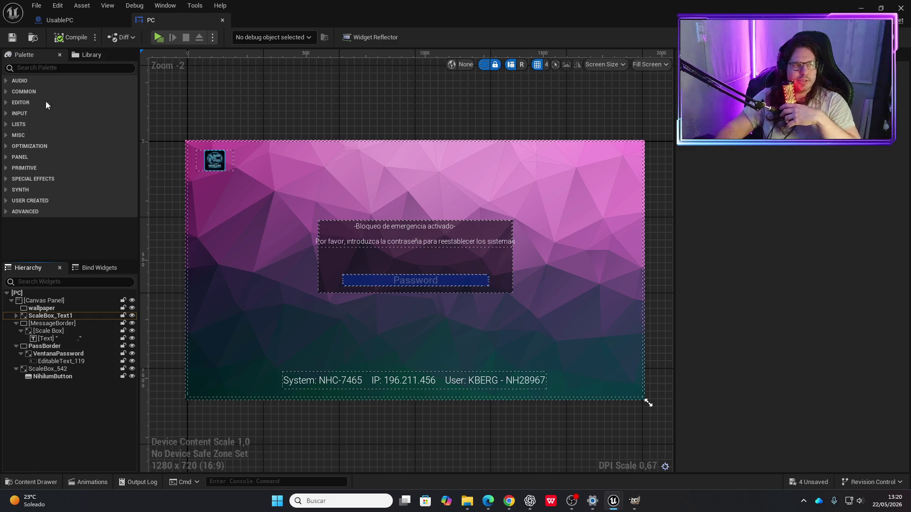
Step: Play-test, review UsablePC's Add to Viewport and input mode nodes, then return to the PC widget
left_click(157, 38)
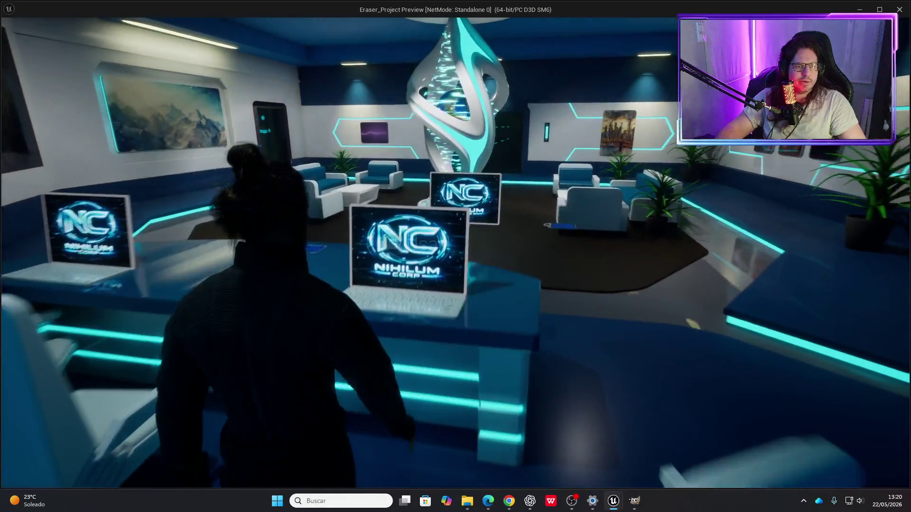
key("Escape")
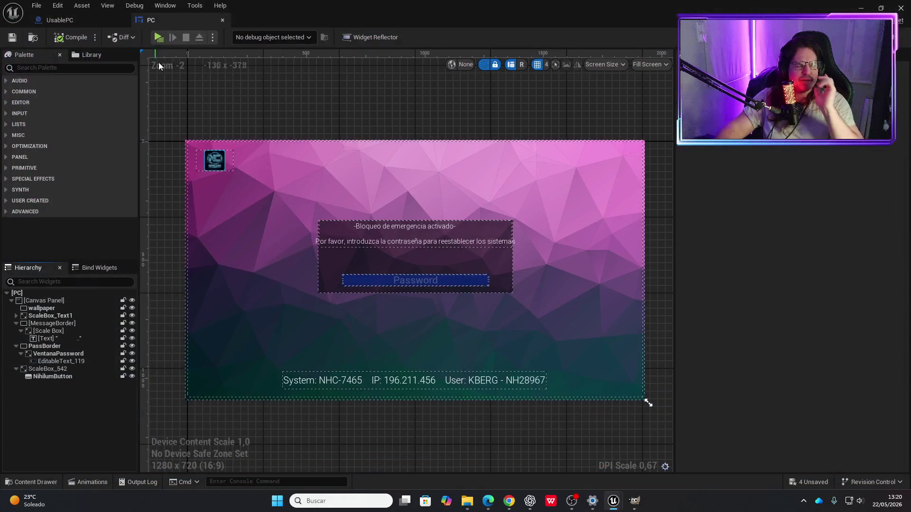
left_click(113, 19)
mouse_move(247, 197)
left_mouse_down()
mouse_move(581, 205)
mouse_move(187, 228)
mouse_move(218, 213)
mouse_move(188, 204)
mouse_move(351, 189)
left_mouse_up()
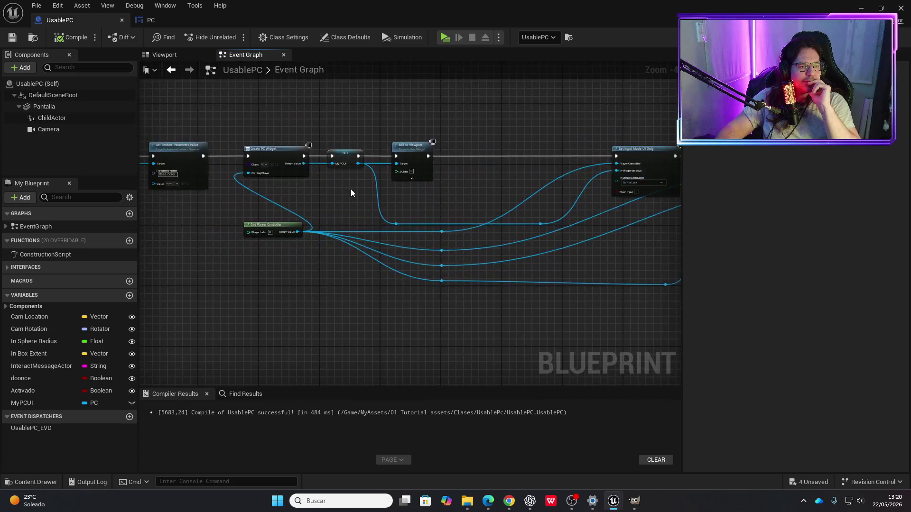
scroll(351, 189, "up", 3)
left_click_drag(407, 204, 244, 193)
scroll(245, 193, "down", 3)
mouse_move(374, 203)
left_mouse_down()
mouse_move(406, 230)
mouse_move(300, 224)
left_mouse_up()
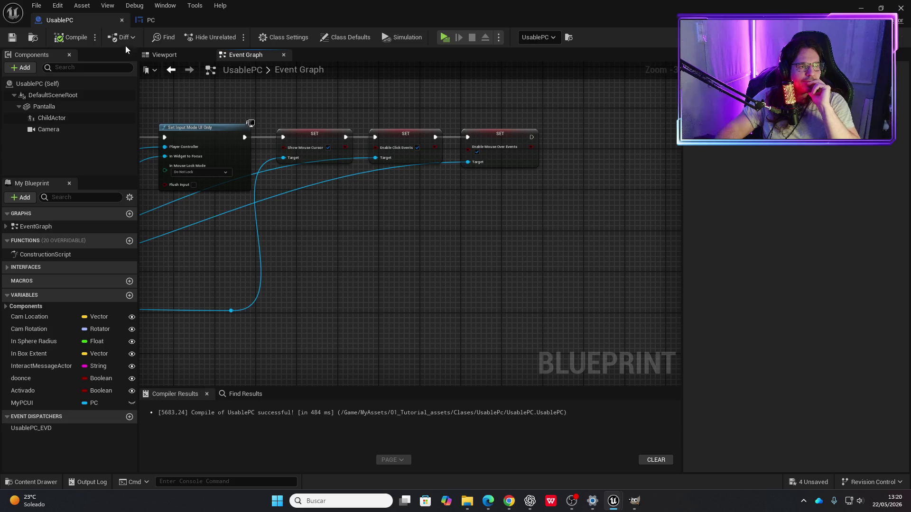
left_click(151, 19)
left_click(45, 299)
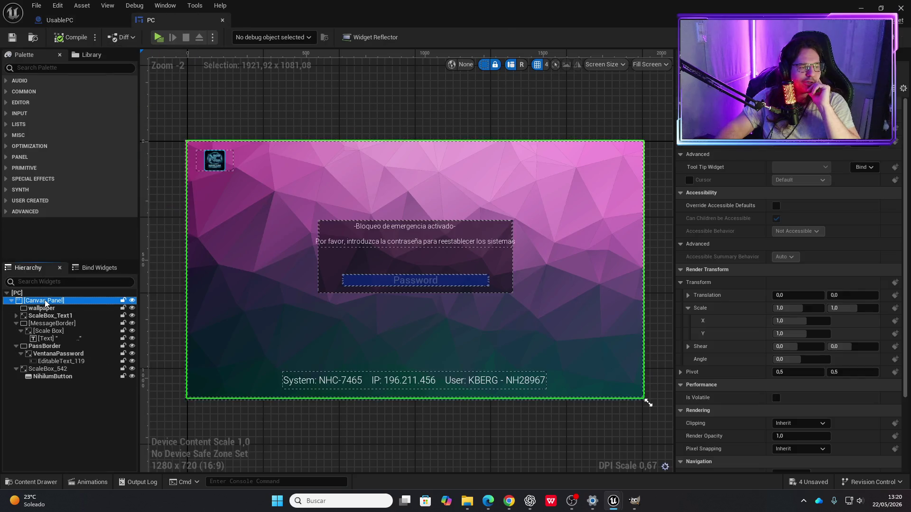
Step: Add a Border from the Palette into the Canvas Panel, name it Inicio, and tick Is Variable
left_click(35, 68)
type("border")
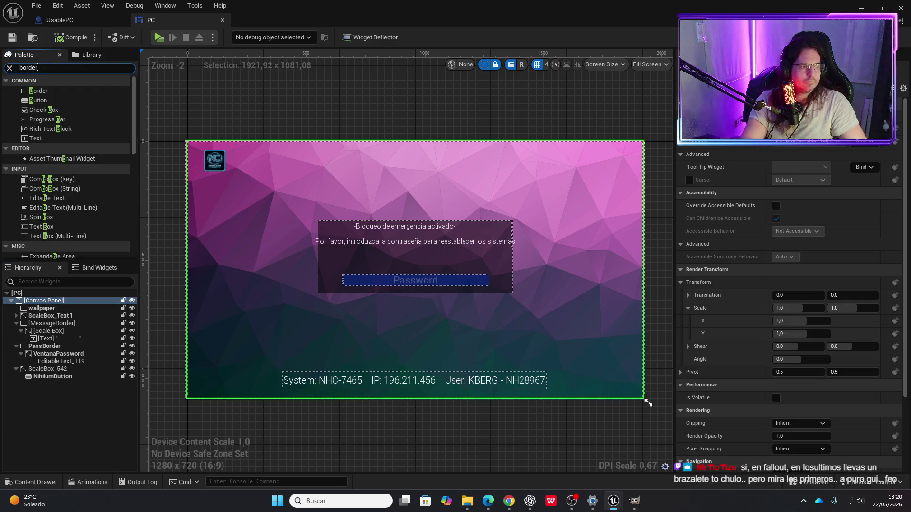
left_click_drag(39, 90, 46, 303)
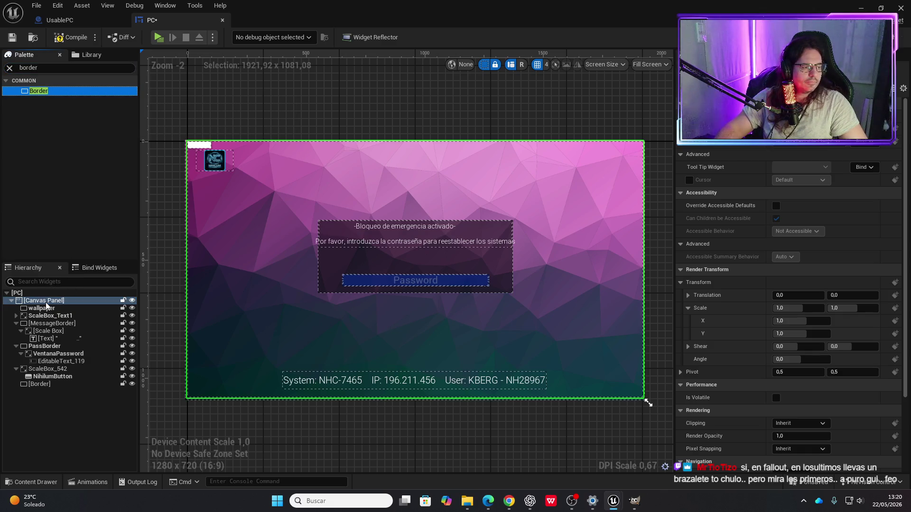
left_click(44, 382)
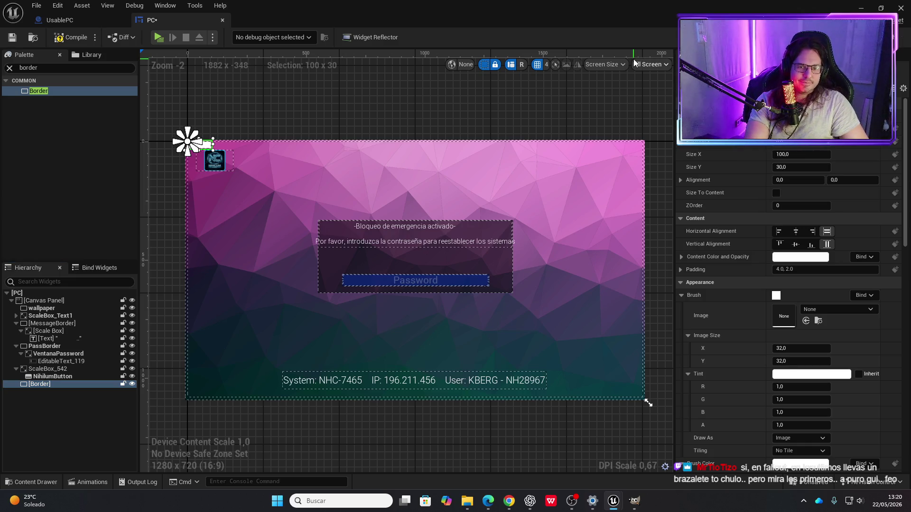
type("Inicio")
key("Return")
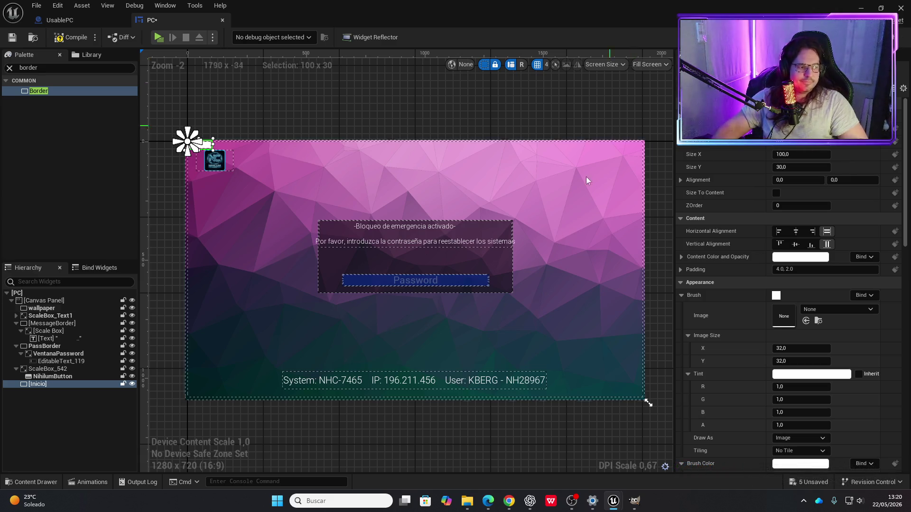
left_click(40, 385)
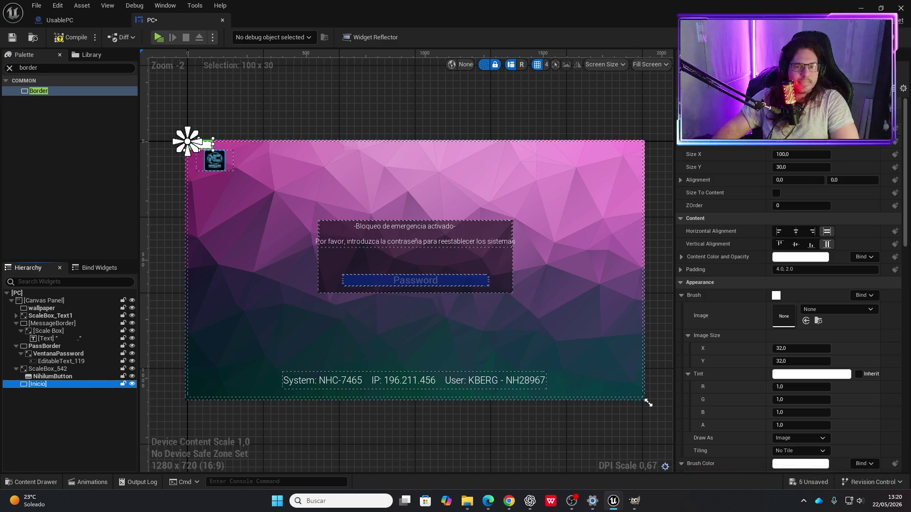
left_click(884, 70)
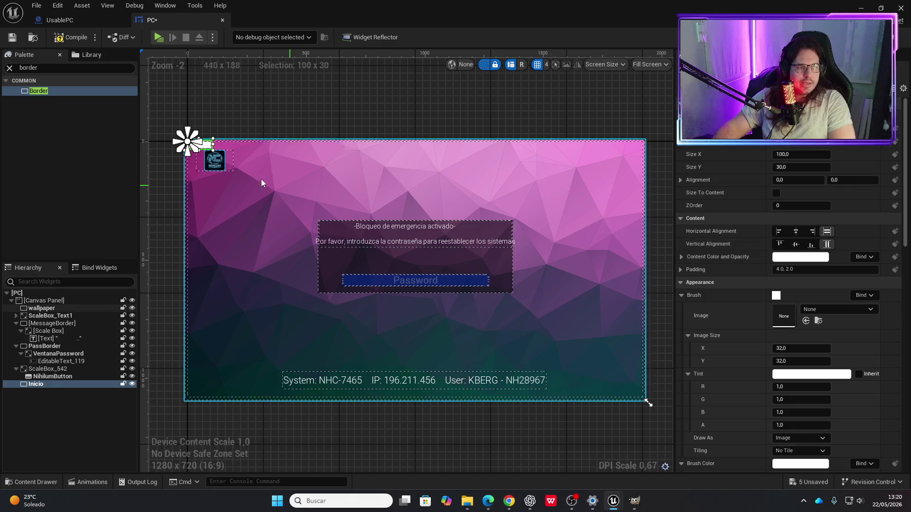
Step: Anchor Inicio to full-screen stretch, drag it to cover the whole canvas, then compile and save
left_click(802, 116)
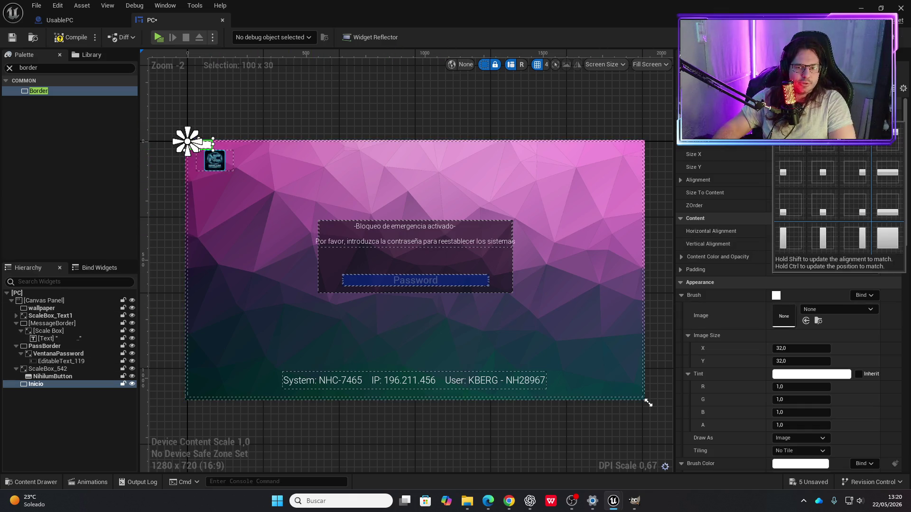
left_click(886, 242)
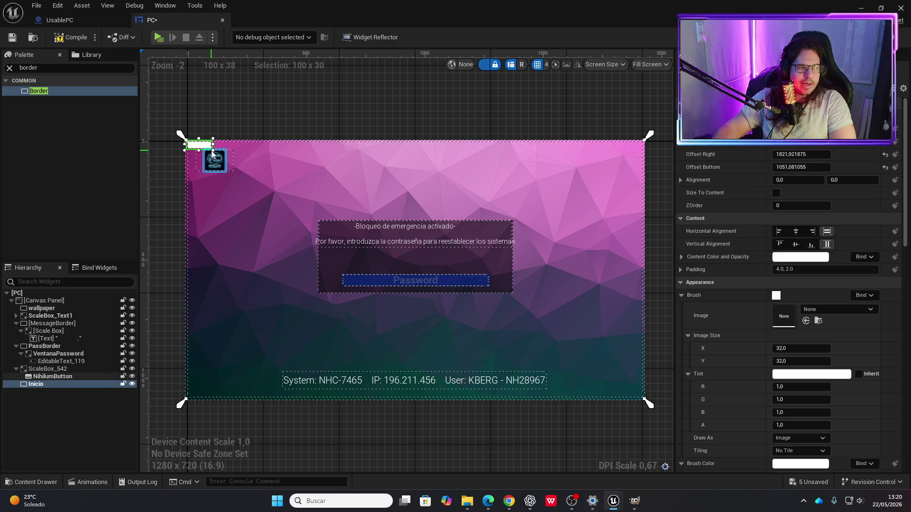
mouse_move(213, 150)
left_mouse_down()
mouse_move(482, 302)
mouse_move(606, 393)
mouse_move(646, 398)
left_mouse_up()
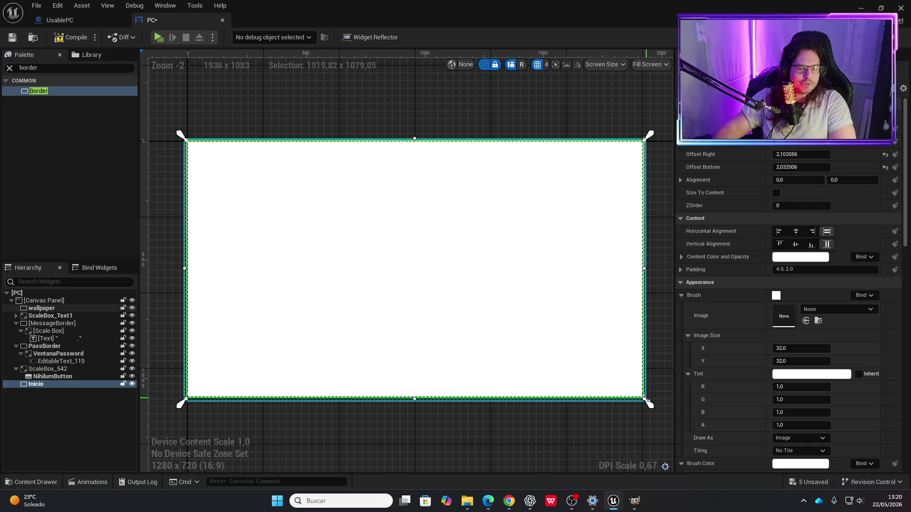
scroll(199, 384, "up", 8)
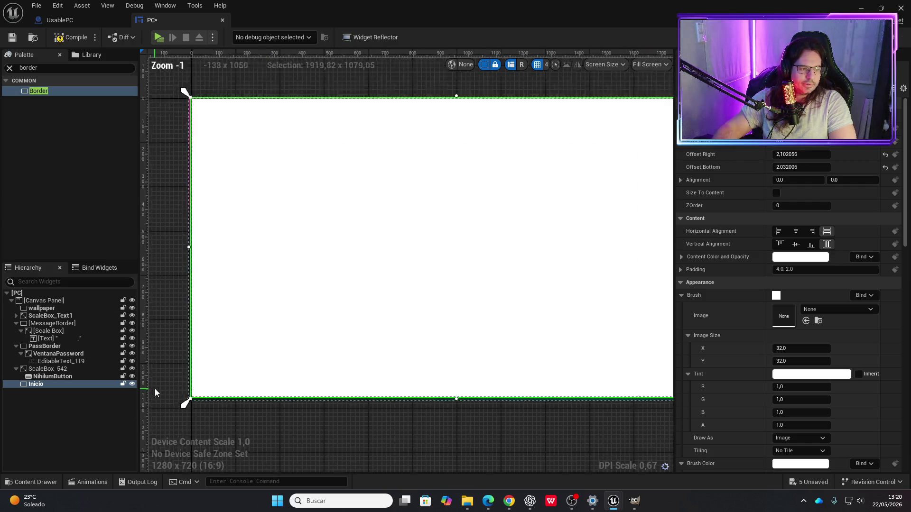
scroll(189, 376, "down", 9)
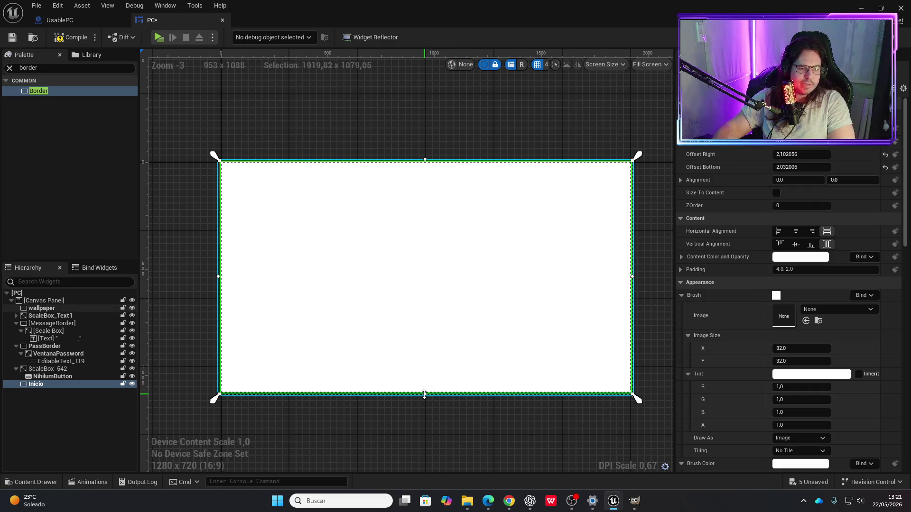
left_click_drag(424, 394, 422, 398)
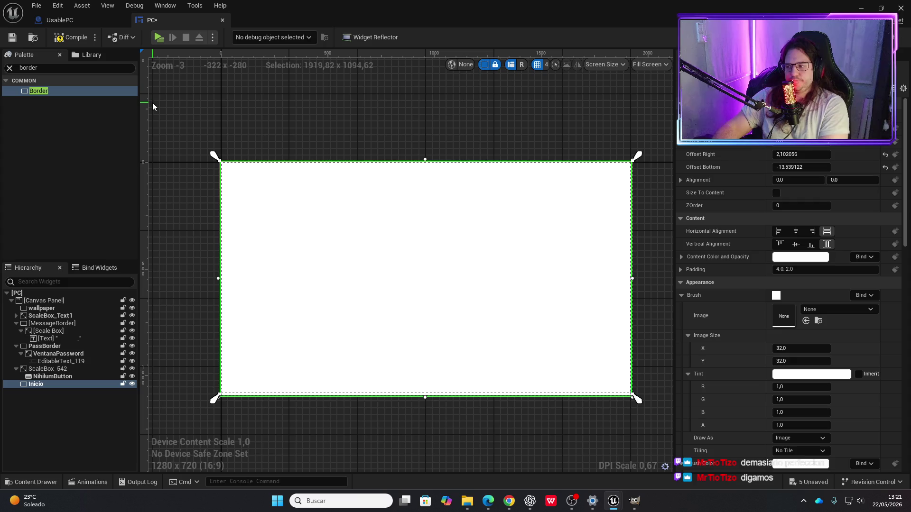
left_click(73, 39)
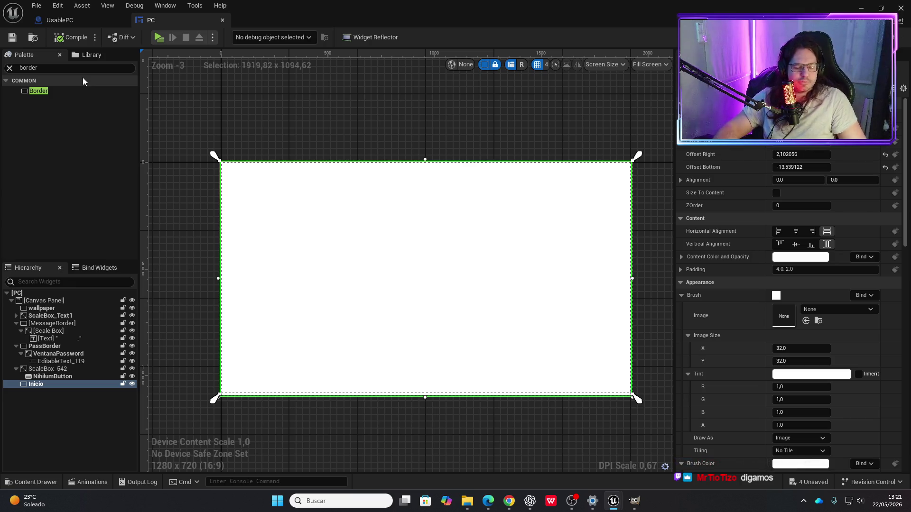
left_click(159, 39)
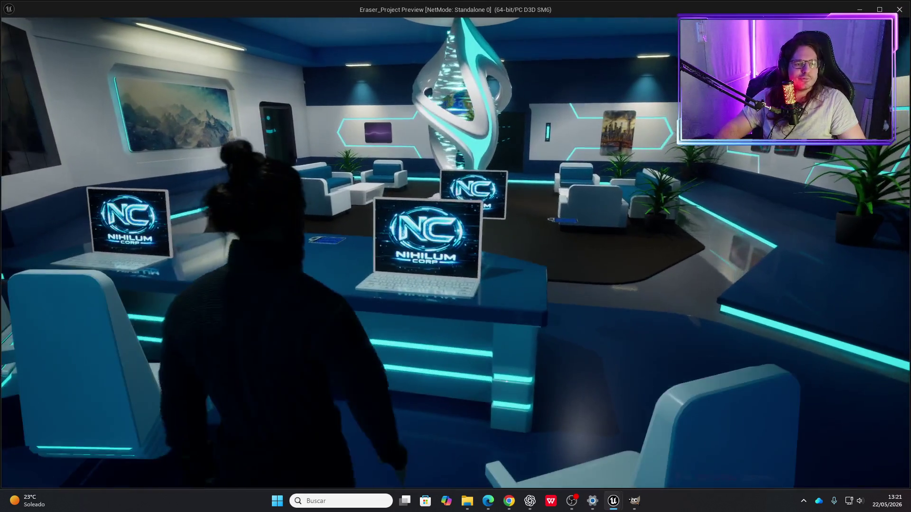
key("w")
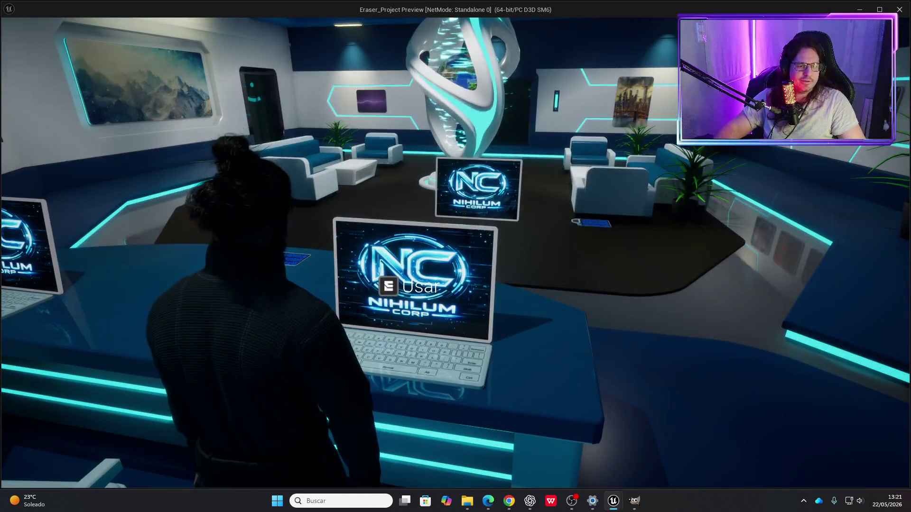
key("e")
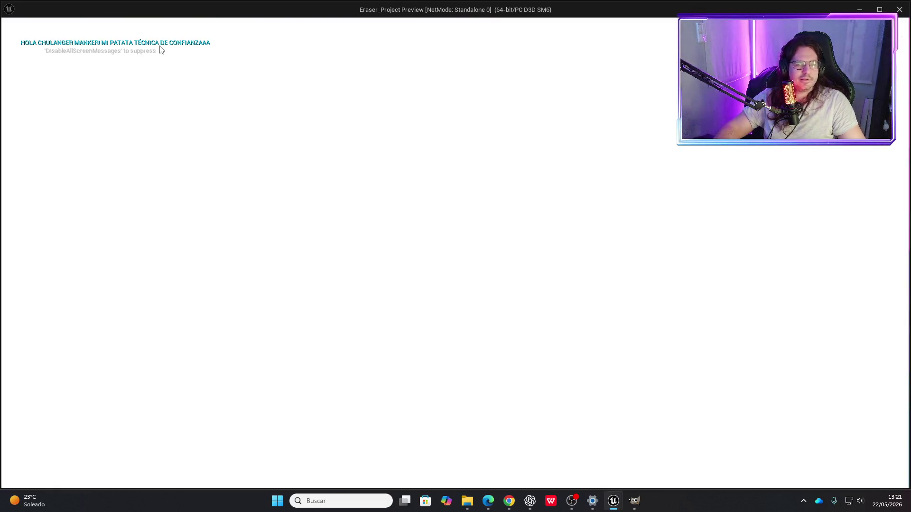
key("Escape")
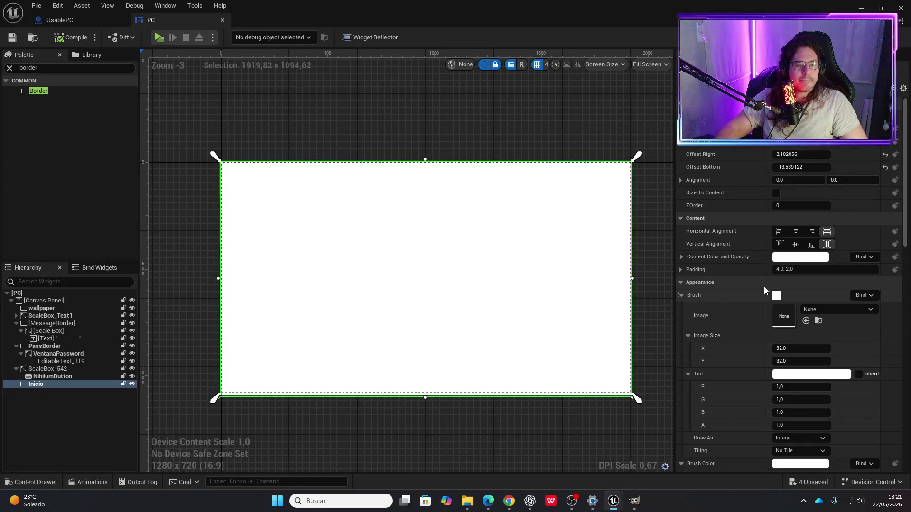
Step: Darken the Inicio border's tint to solid black (RGB 0, alpha 1) and compile
left_click(810, 374)
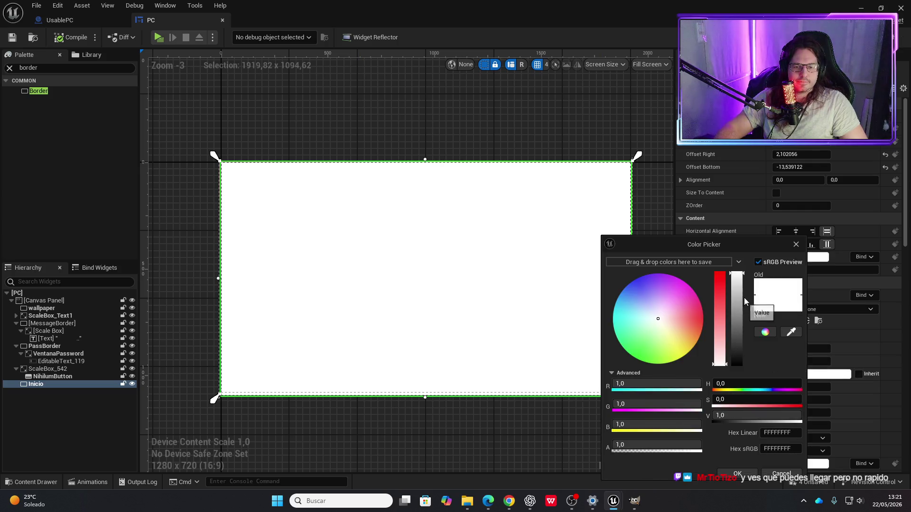
left_click_drag(745, 301, 744, 398)
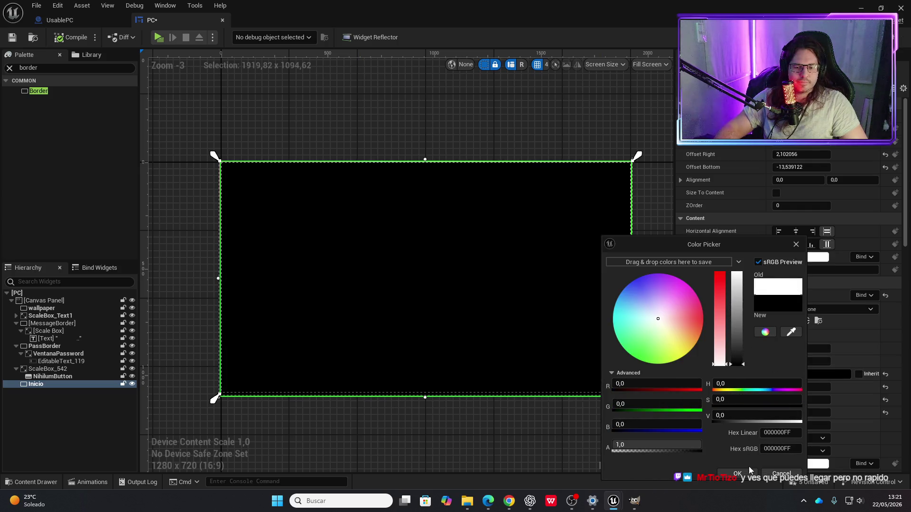
left_click(738, 473)
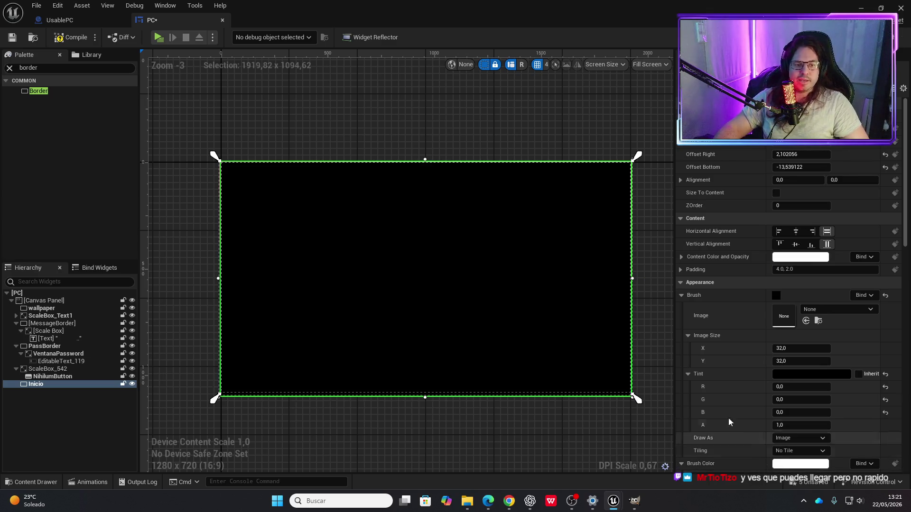
scroll(394, 223, "up", 2)
scroll(394, 228, "up", 2)
scroll(394, 228, "down", 3)
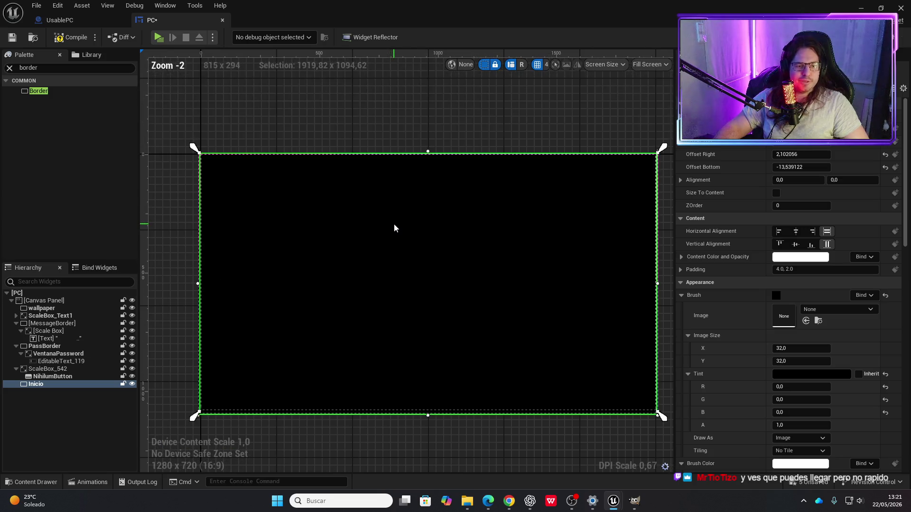
scroll(409, 223, "down", 1)
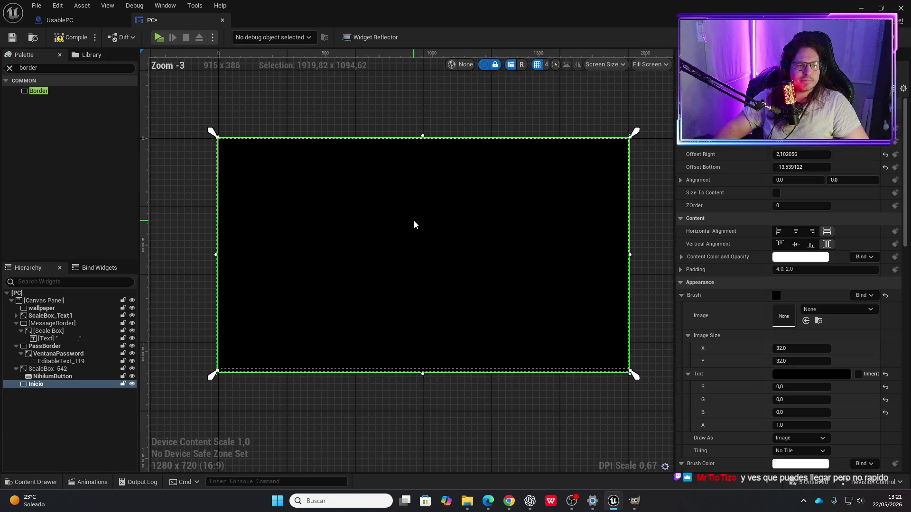
scroll(414, 220, "up", 1)
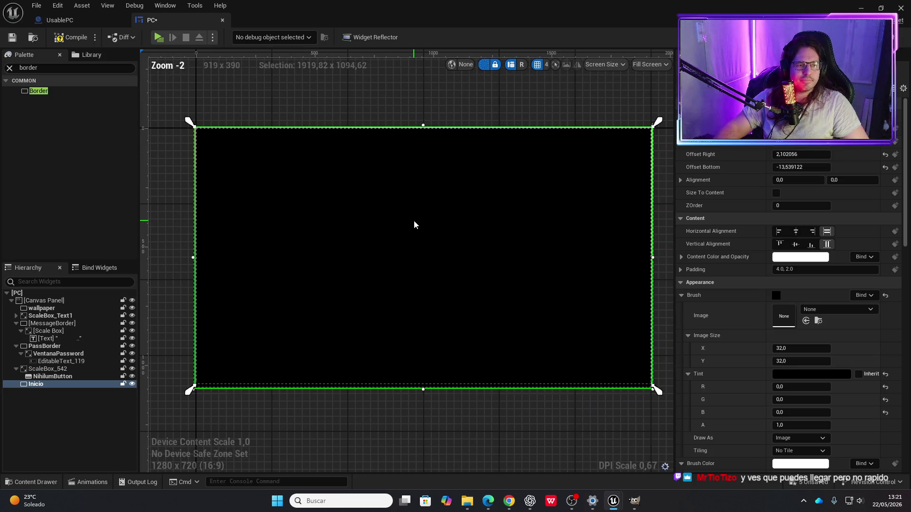
left_click(78, 38)
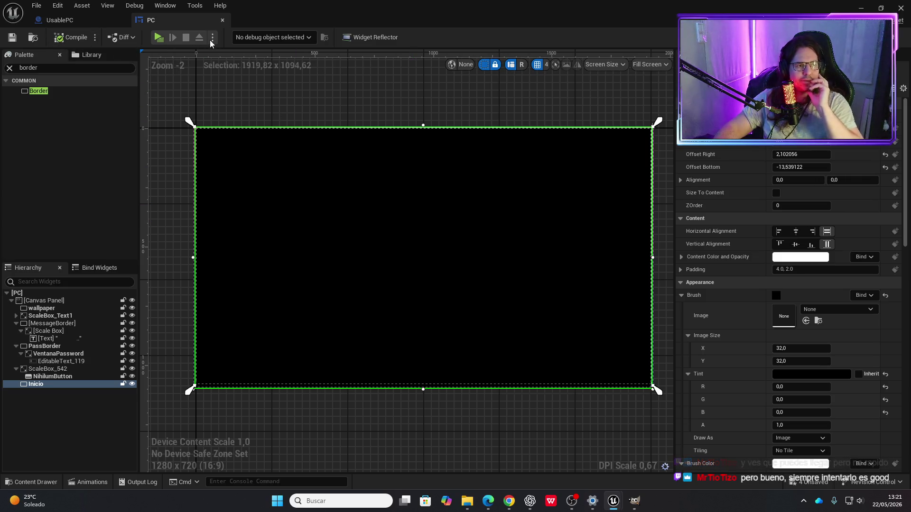
left_click(165, 38)
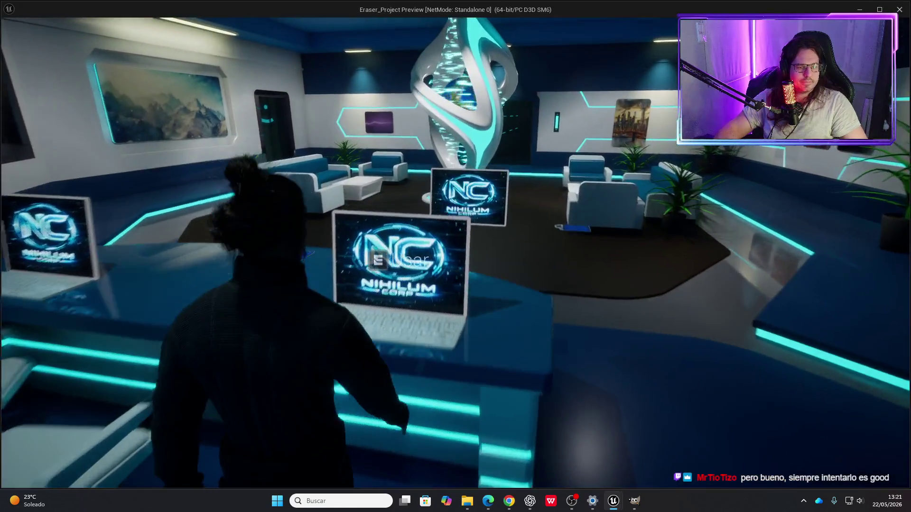
key("Escape")
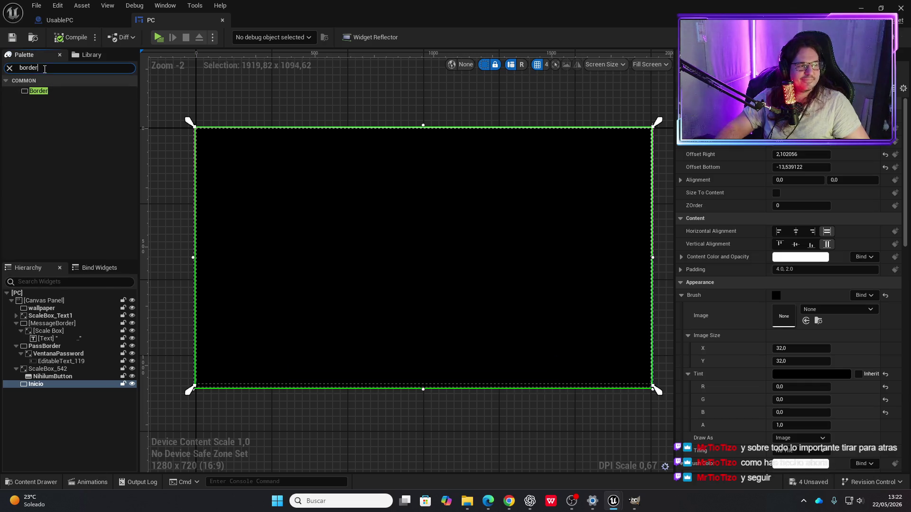
Step: Add a Scale Box from the Palette and nest ScaleBox_602 inside the Inicio border, then save
key("BackSpace")
type("c")
key("BackSpace")
key("BackSpace")
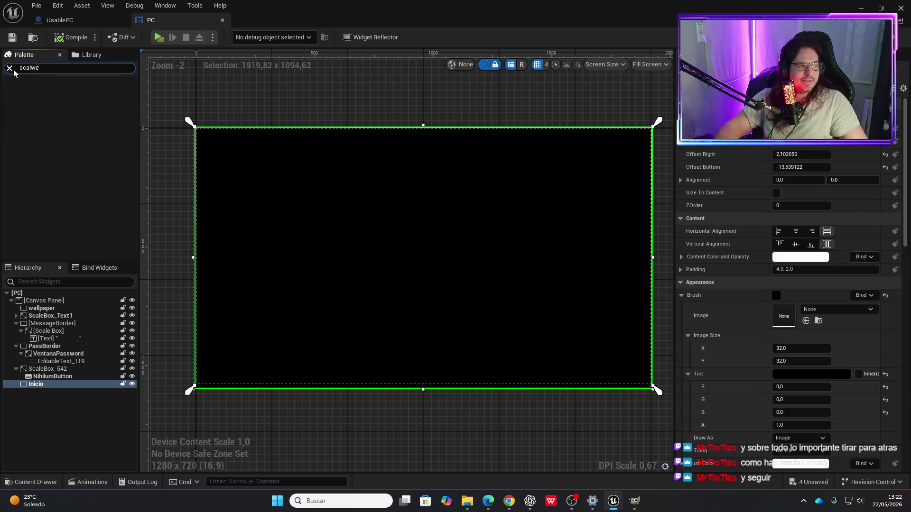
left_click_drag(42, 91, 51, 216)
left_click_drag(47, 300, 48, 389)
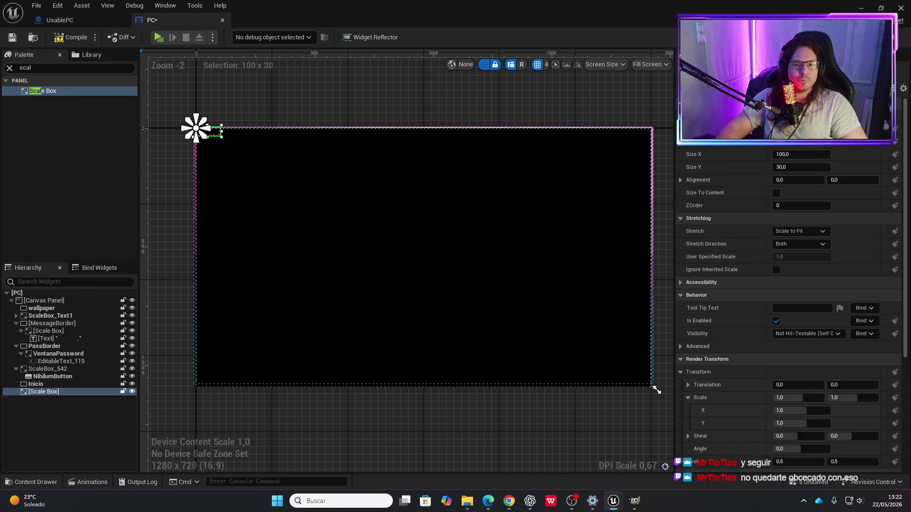
left_click_drag(38, 384, 38, 386)
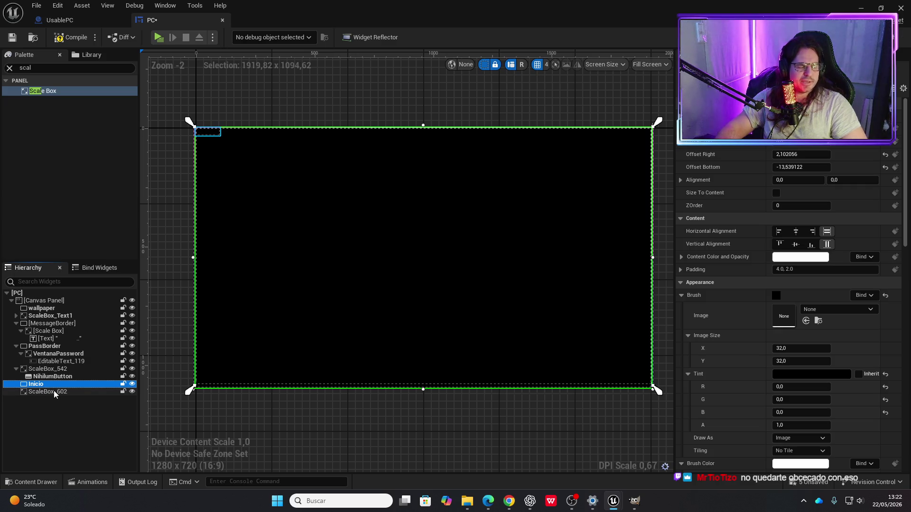
left_click_drag(46, 393, 45, 385)
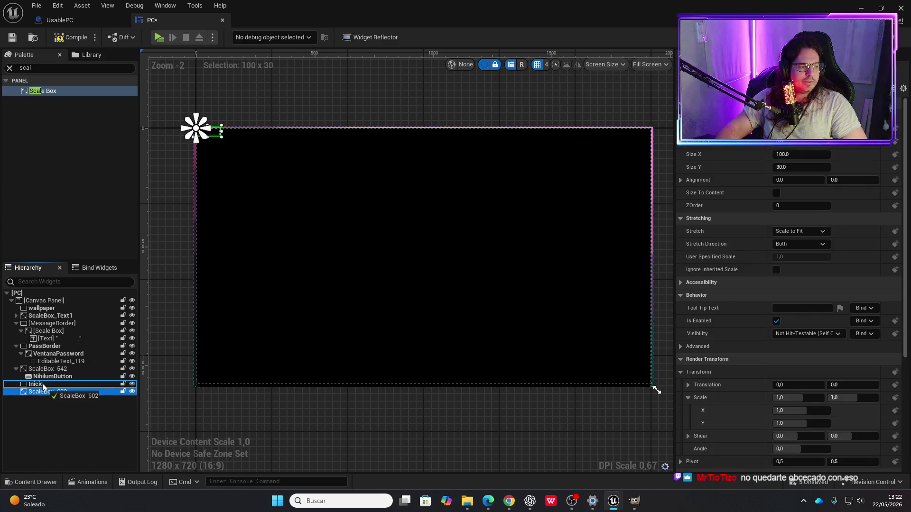
left_click(49, 393)
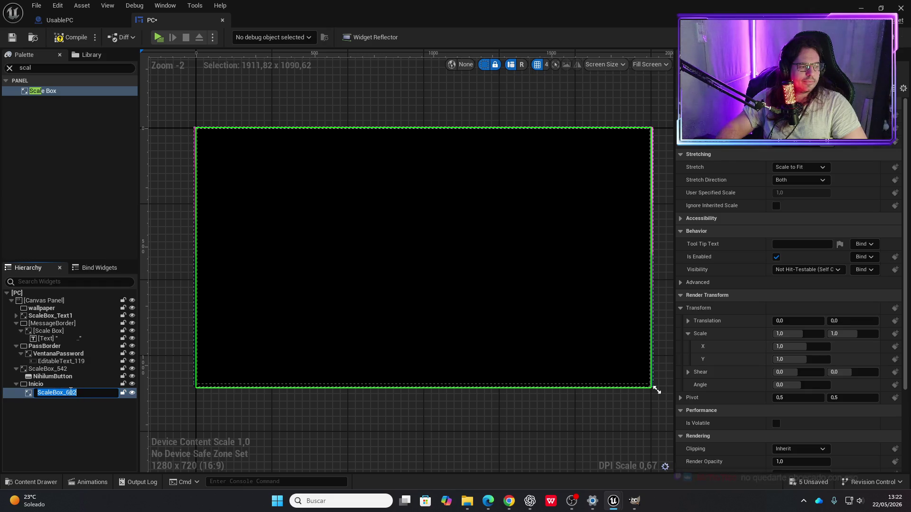
left_click(67, 417)
left_click(61, 393)
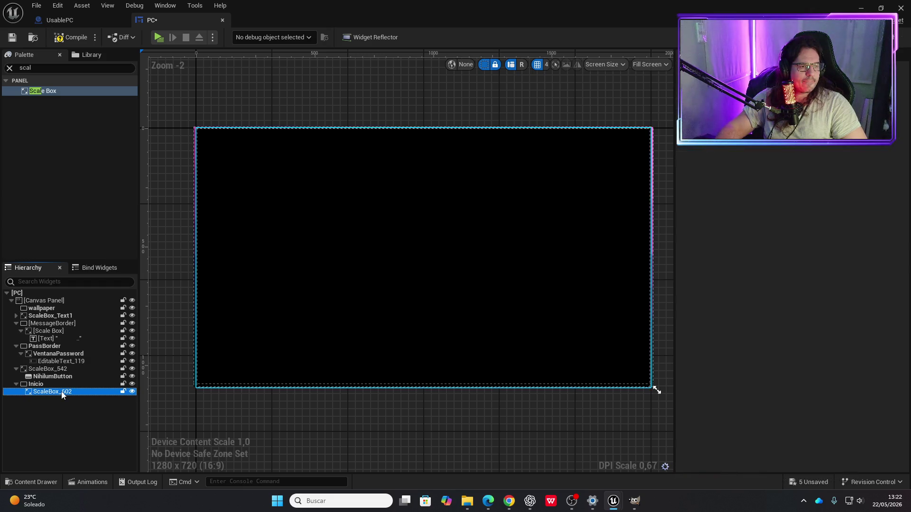
left_click(72, 38)
left_click(26, 68)
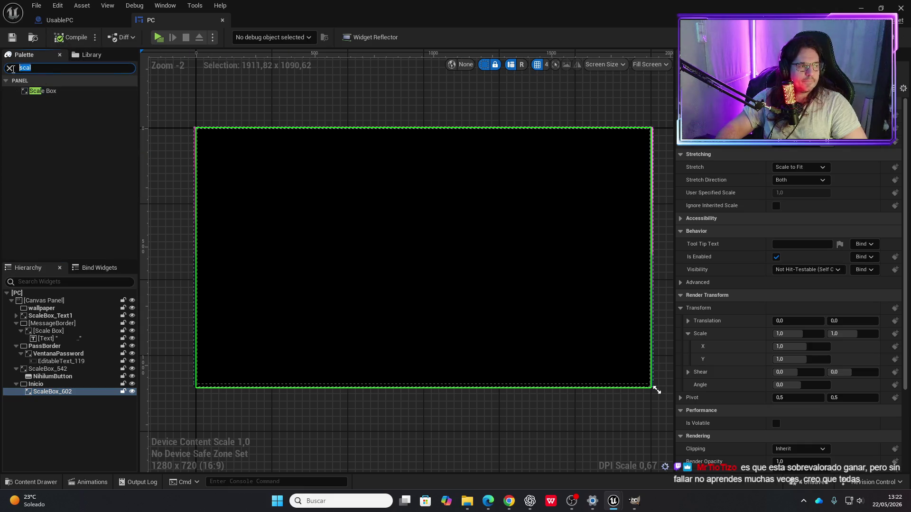
Step: Search the Palette for Image and place a new Image inside ScaleBox_602
key("BackSpace")
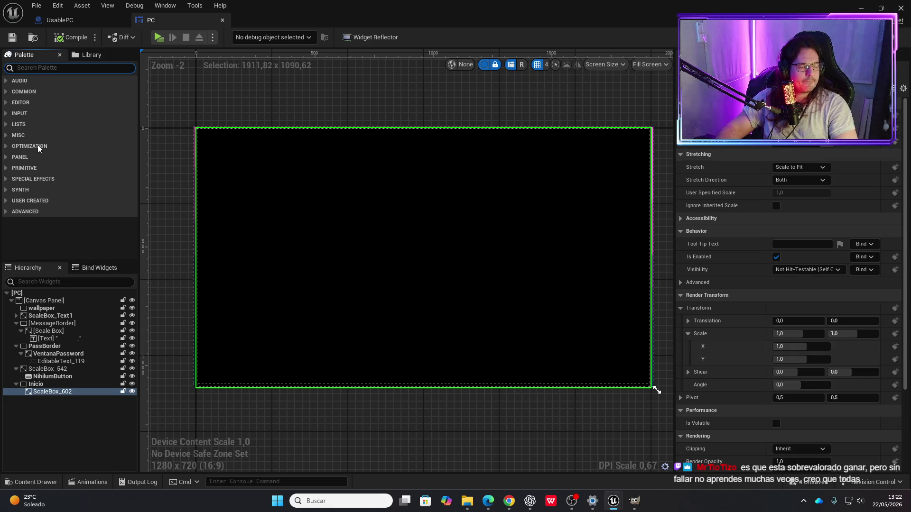
type("image")
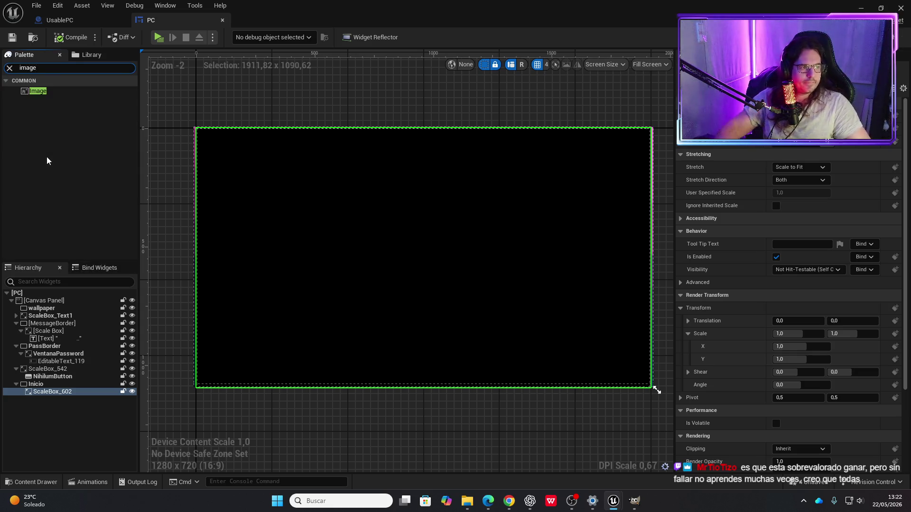
left_click_drag(40, 95, 61, 391)
left_click(61, 400)
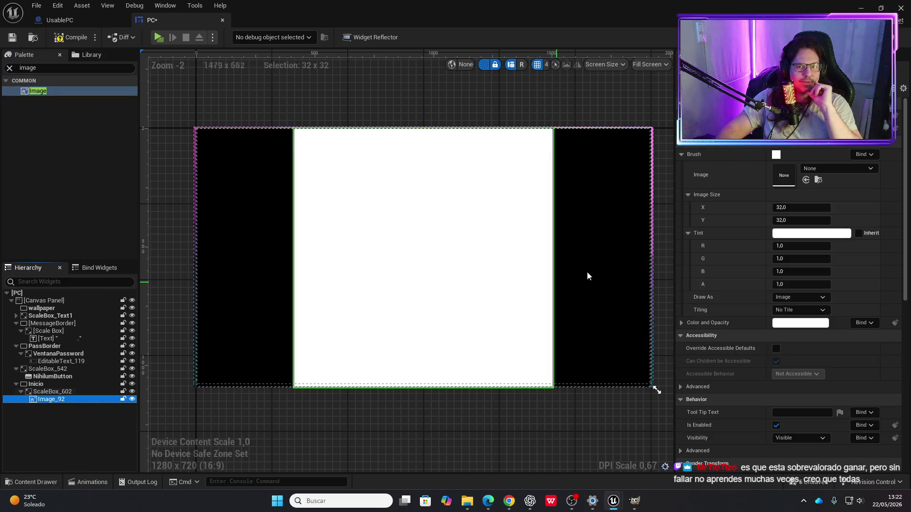
Step: Set the image's brush to the Nihilum_Corp texture, then compile and save the PC widget
key("ctrl+space")
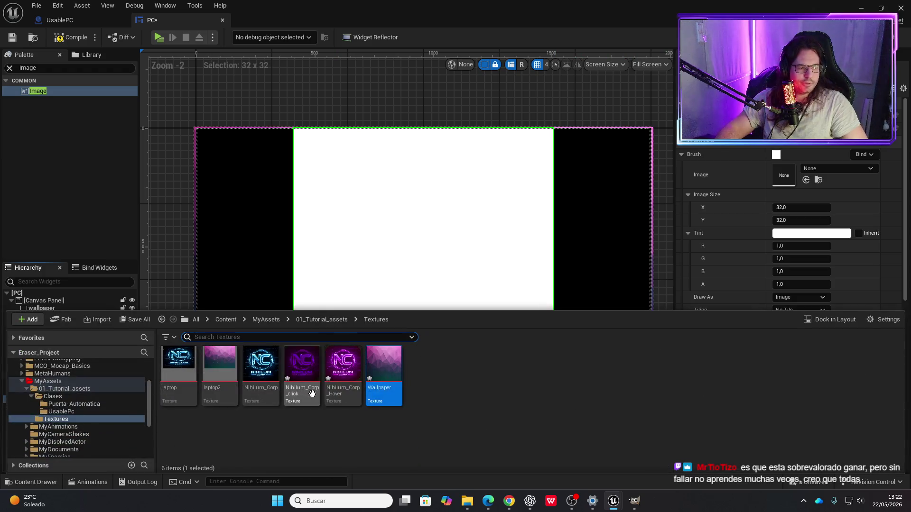
left_click(260, 365)
left_click(806, 179)
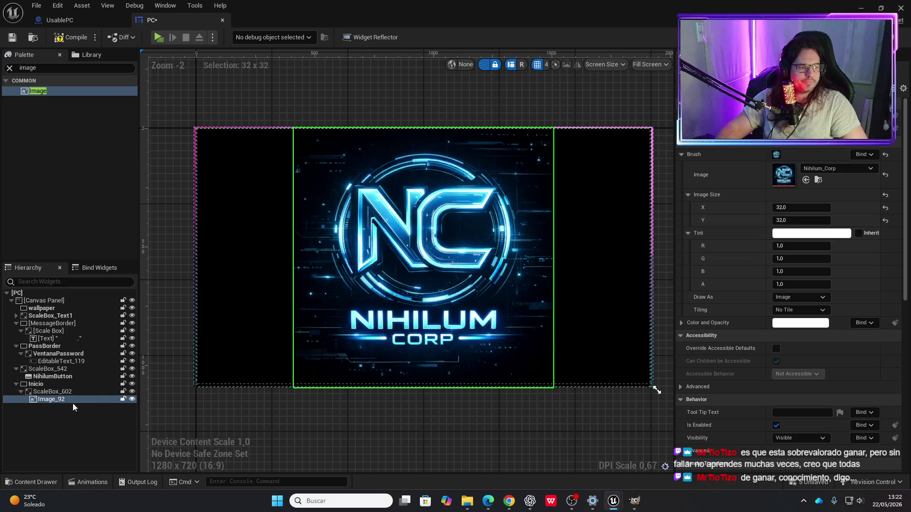
left_click(39, 391)
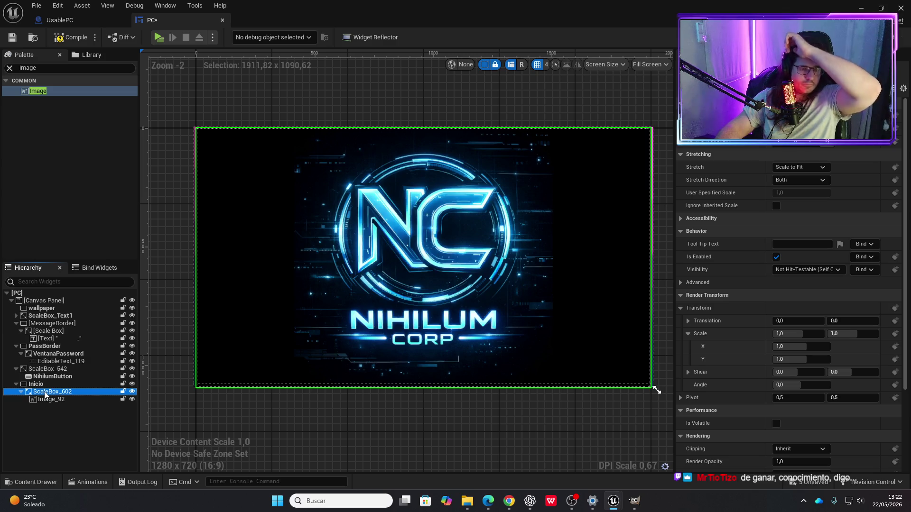
left_click(77, 33)
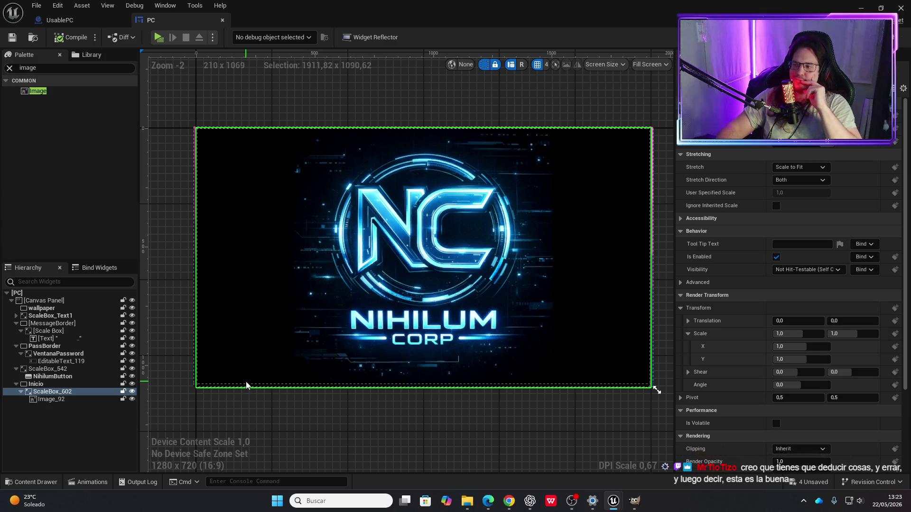
Step: Play the game, walk to the laptop and use it to view the logo screen, then exit
left_click(158, 37)
key("w")
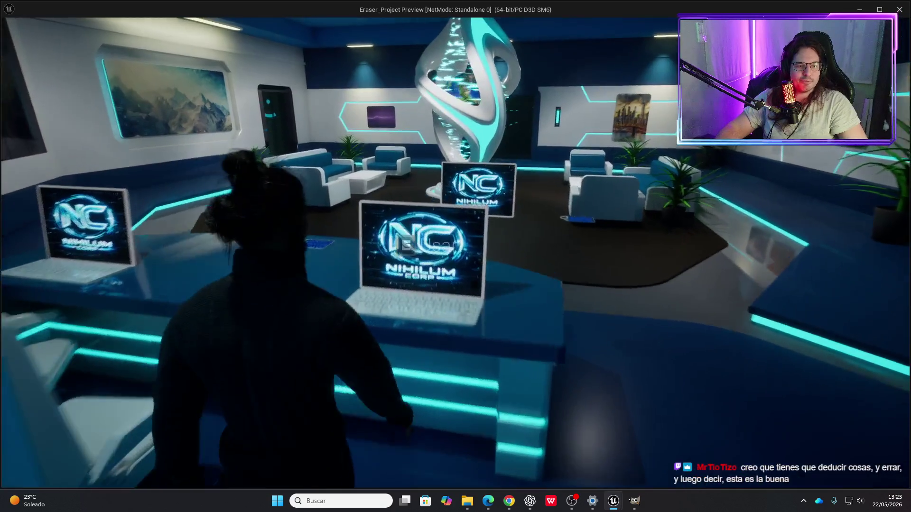
key("e")
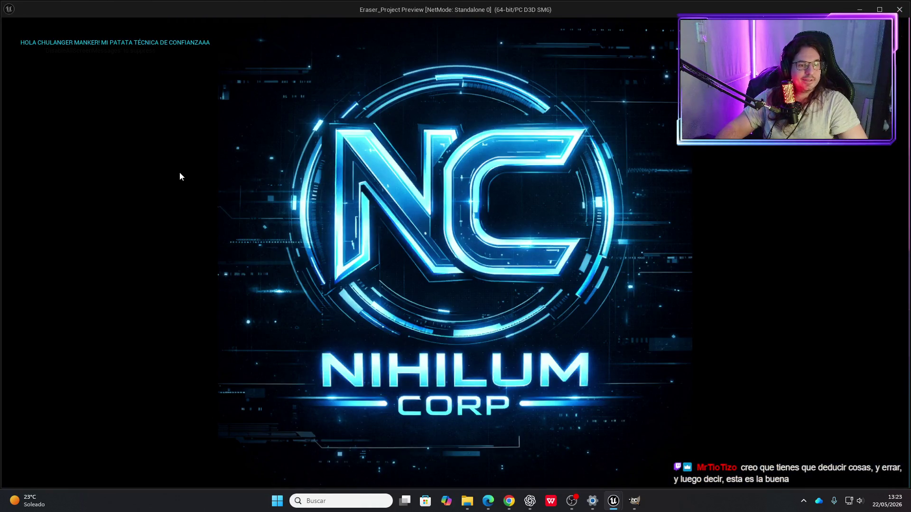
key("Escape")
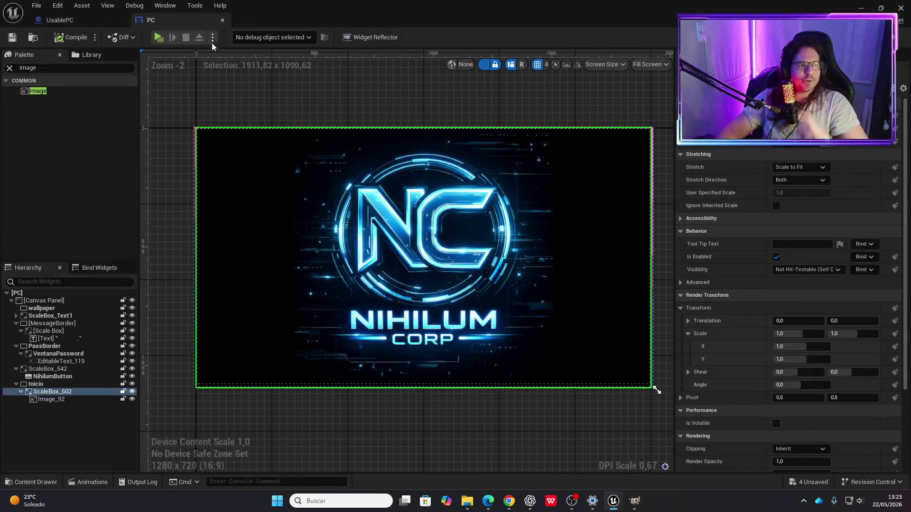
Step: Replay, walk back to the central laptop, open the NIHILUM CORP lock screen, then exit
left_click(159, 37)
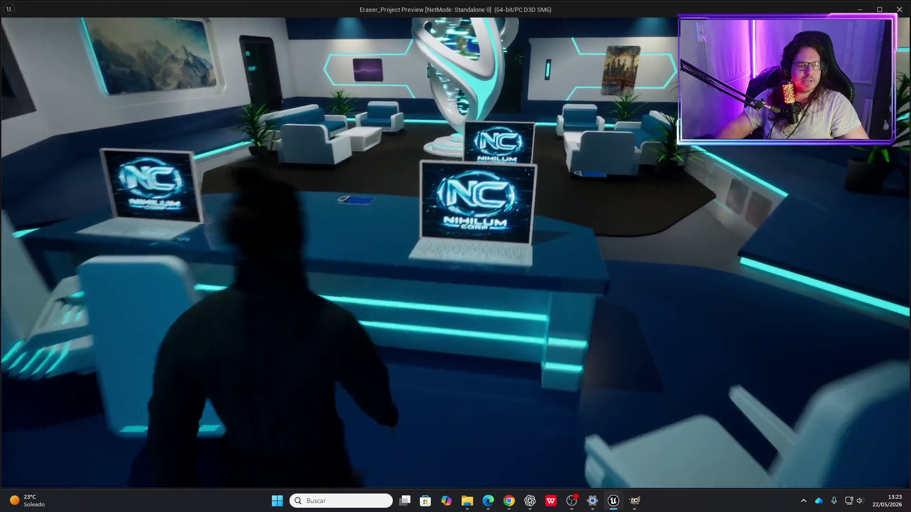
key("w")
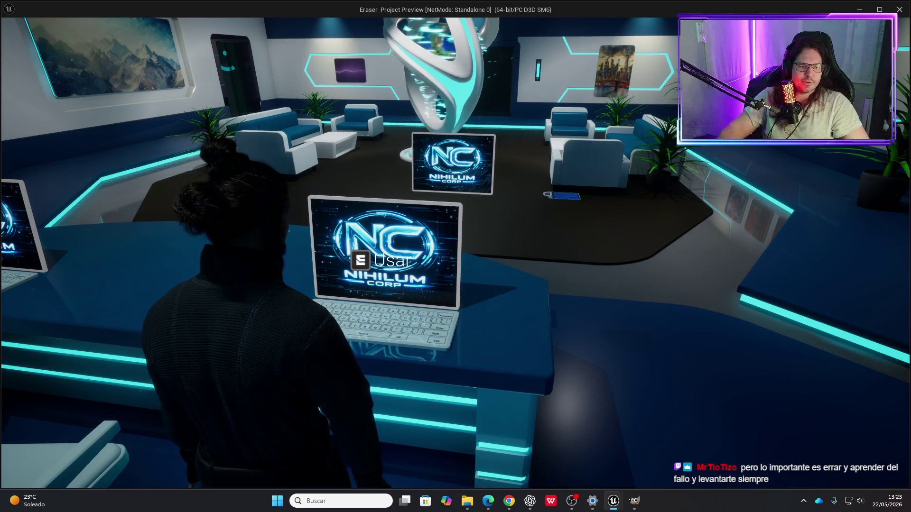
key("s")
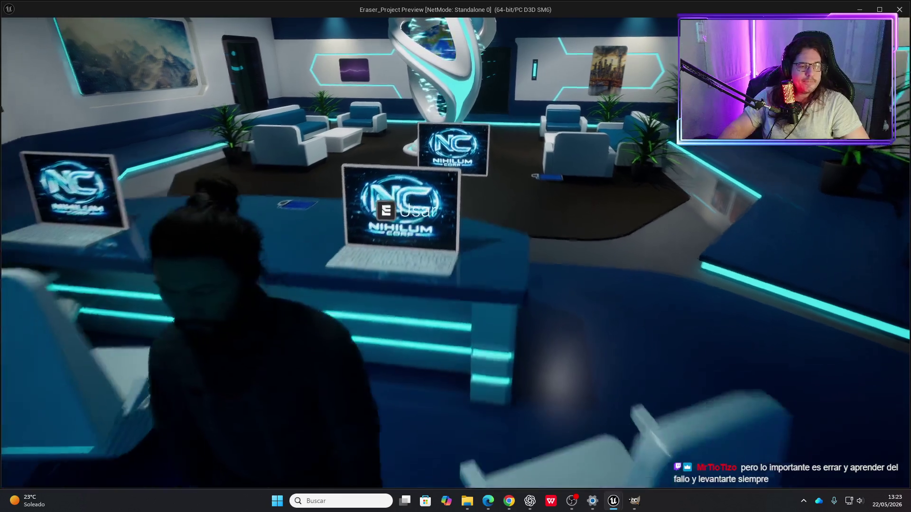
key("w")
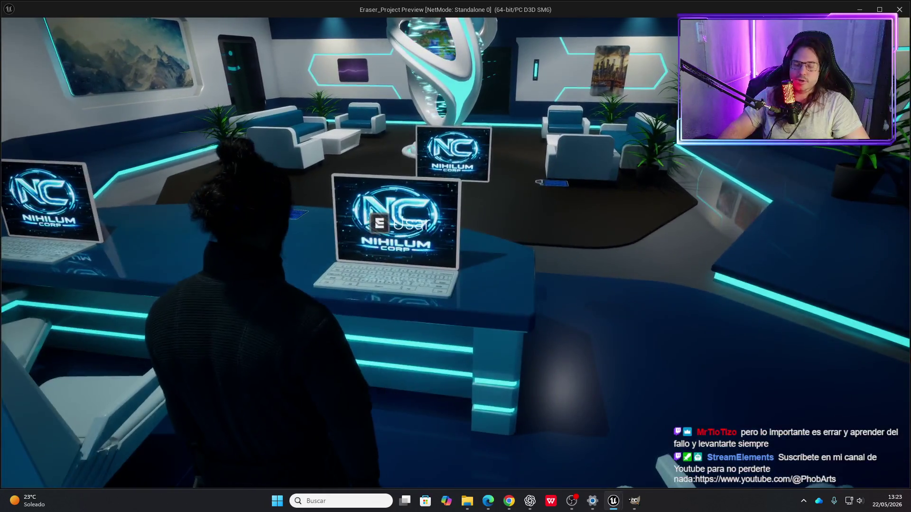
key("e")
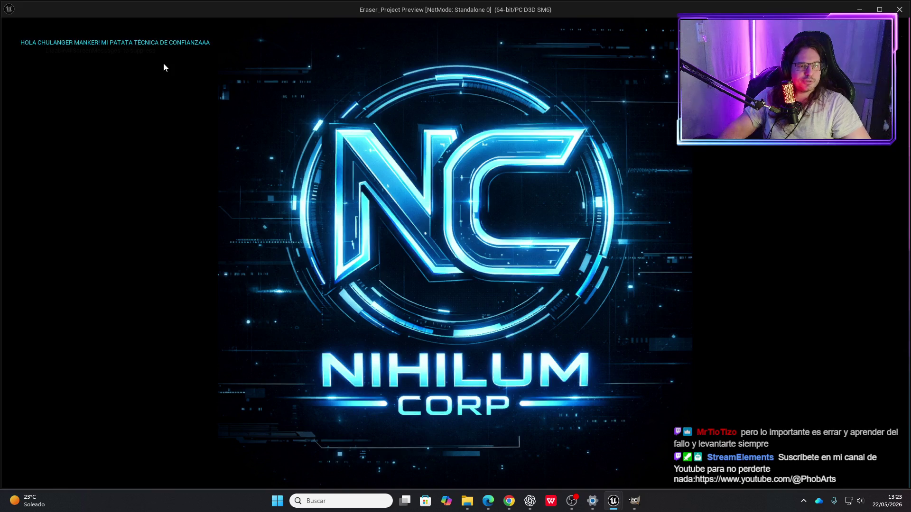
key("Escape")
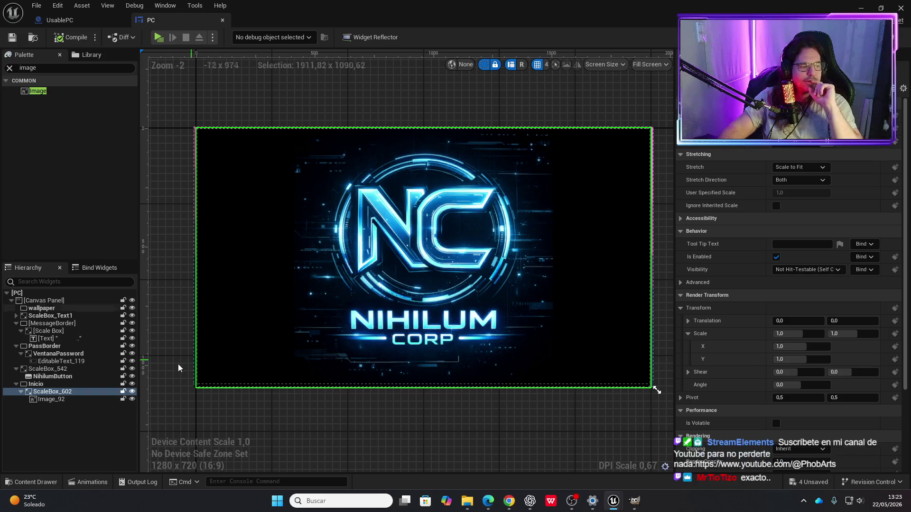
Step: Select the Inicio border in the Hierarchy and view its context menu, then close it
left_click(53, 384)
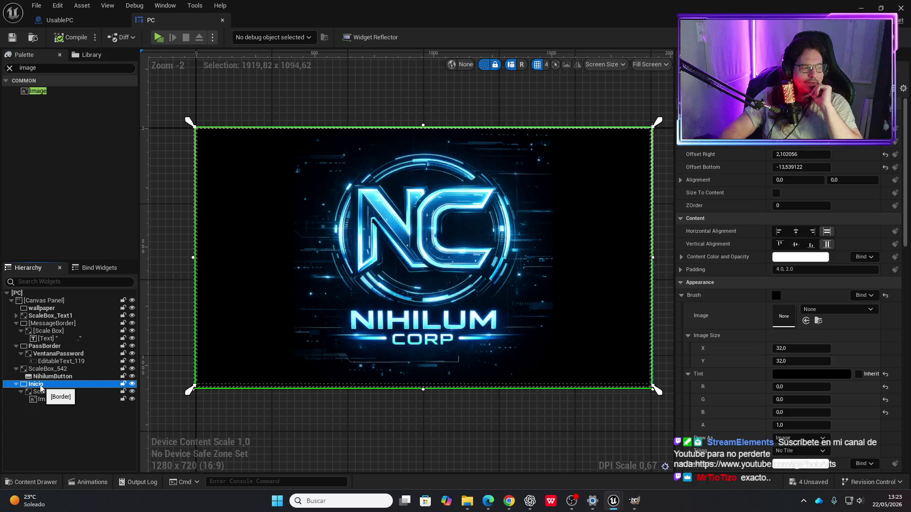
right_click(41, 388)
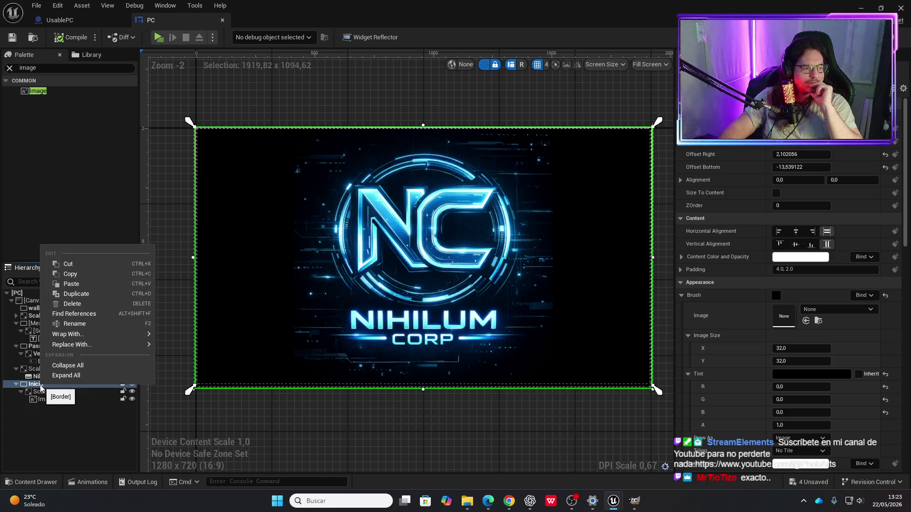
key("Escape")
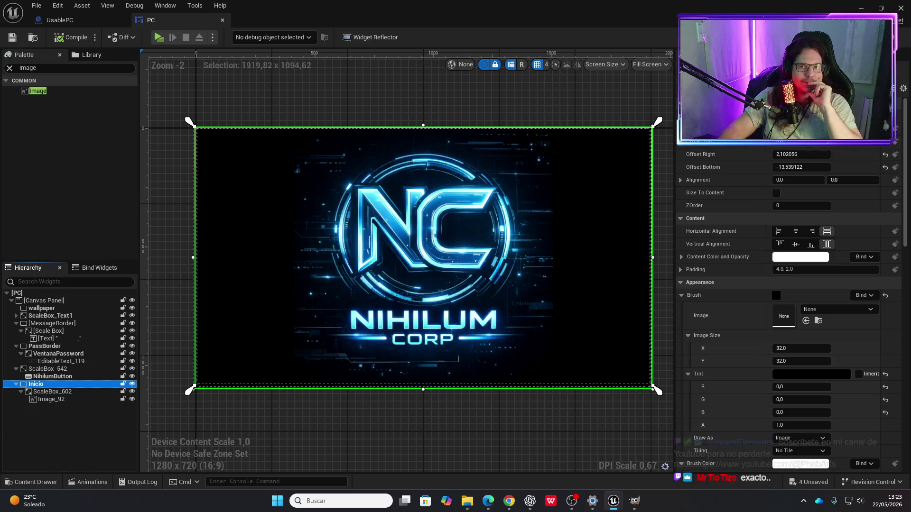
Step: Drop a Get Inicio node into the PC Event Graph, compile, and return to the Designer
left_click(899, 37)
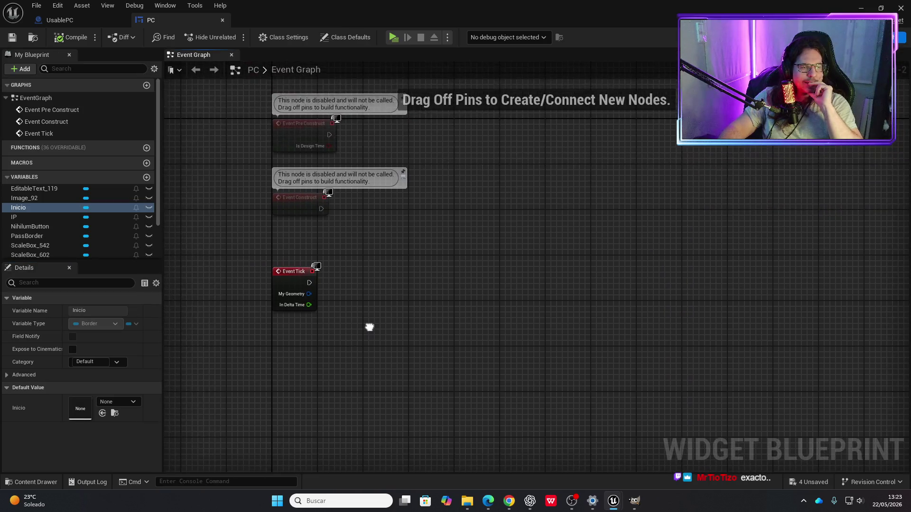
left_click_drag(18, 207, 330, 354)
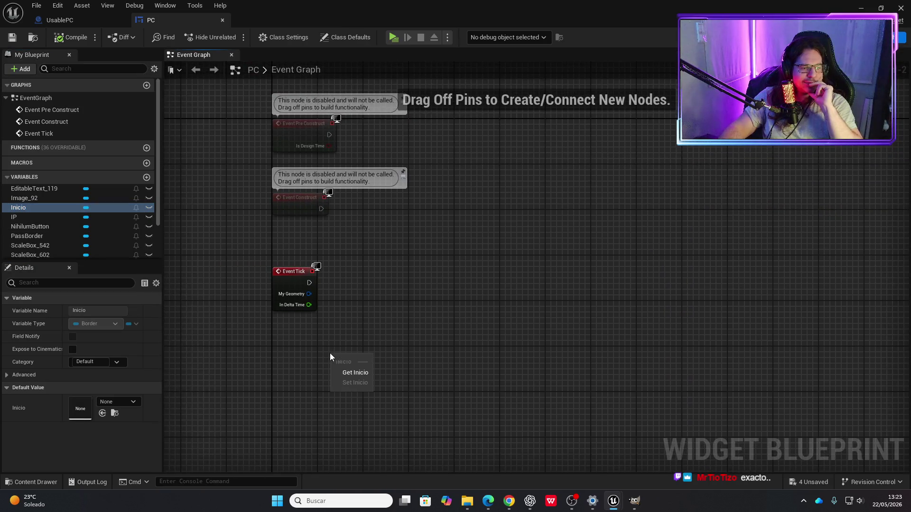
left_click(355, 372)
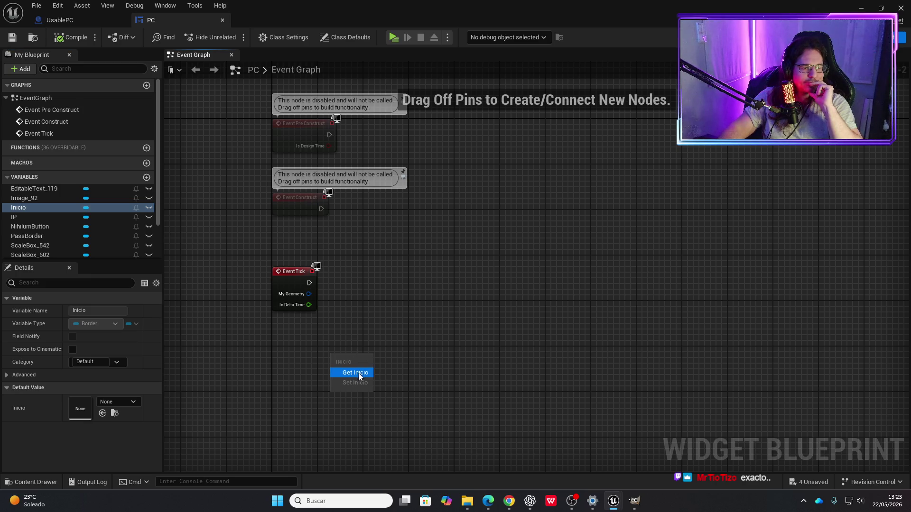
mouse_move(348, 361)
left_mouse_down()
mouse_move(283, 361)
mouse_move(341, 290)
mouse_move(359, 240)
mouse_move(434, 209)
left_mouse_up()
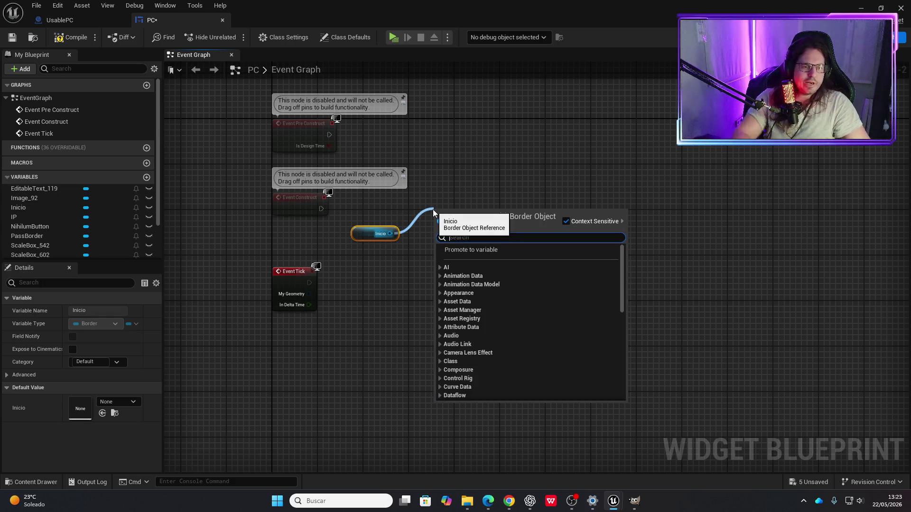
left_click(340, 219)
left_click(72, 37)
left_click(899, 37)
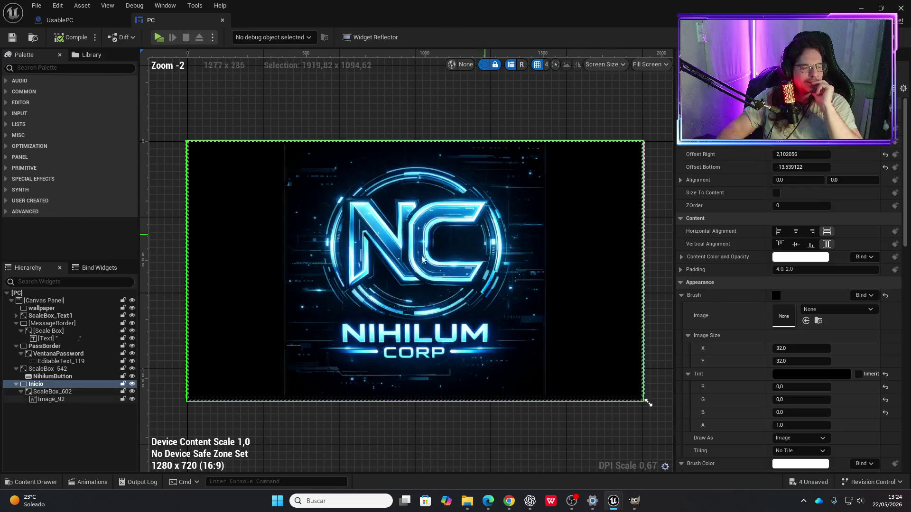
Step: Select the Inicio border and try an 'ani' Palette search, then clear it
left_click(40, 385)
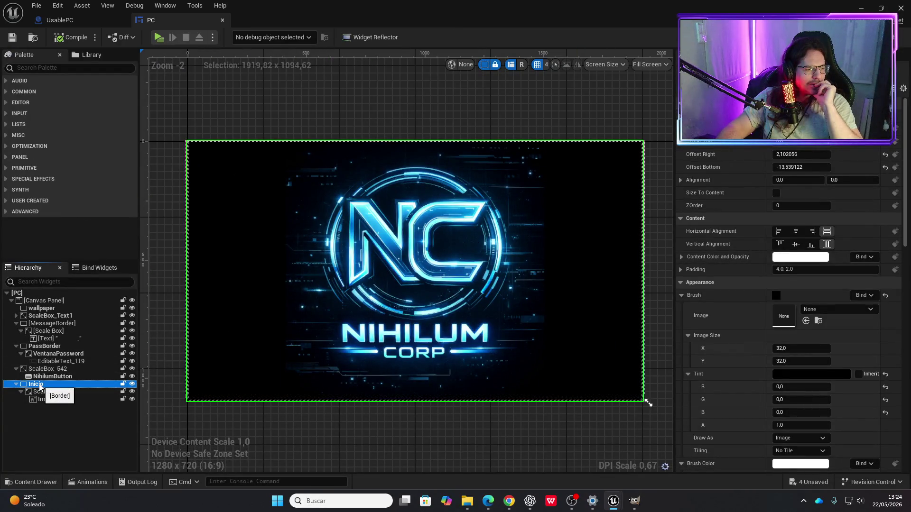
right_click(40, 385)
left_click(55, 68)
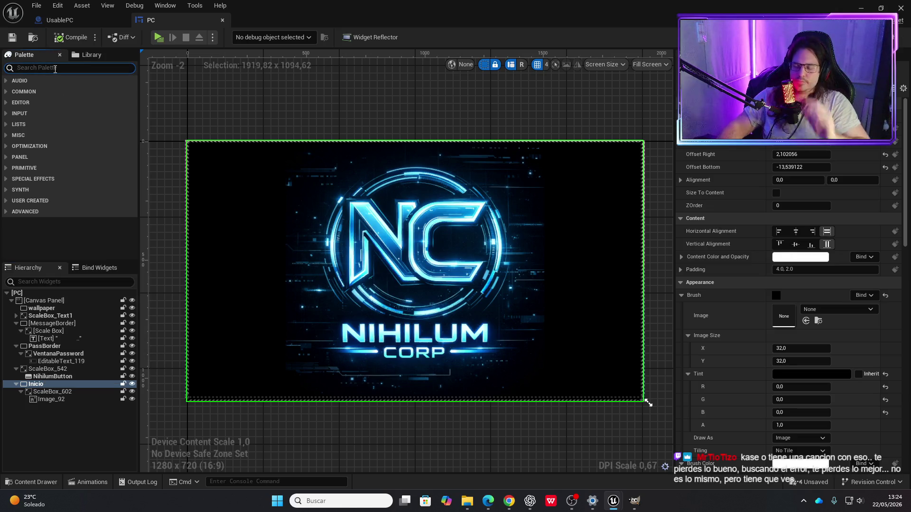
type("ani")
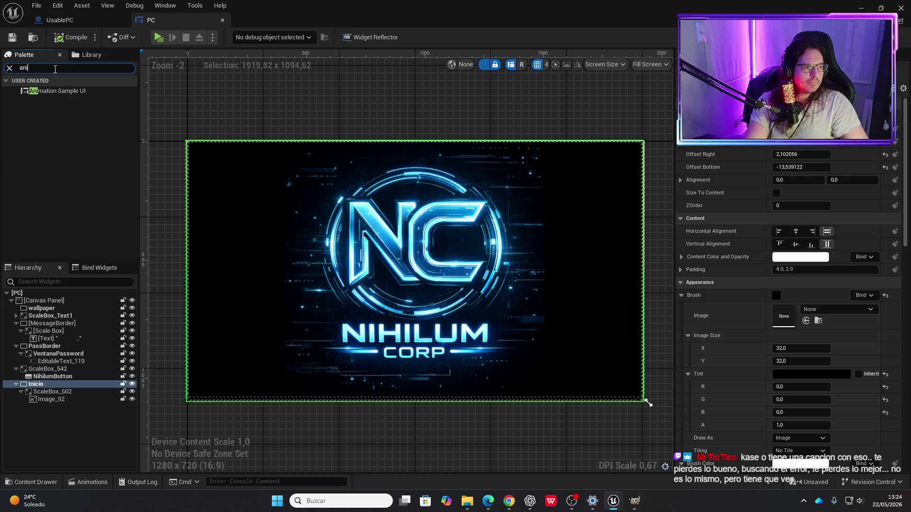
key("BackSpace")
key("BackSpace")
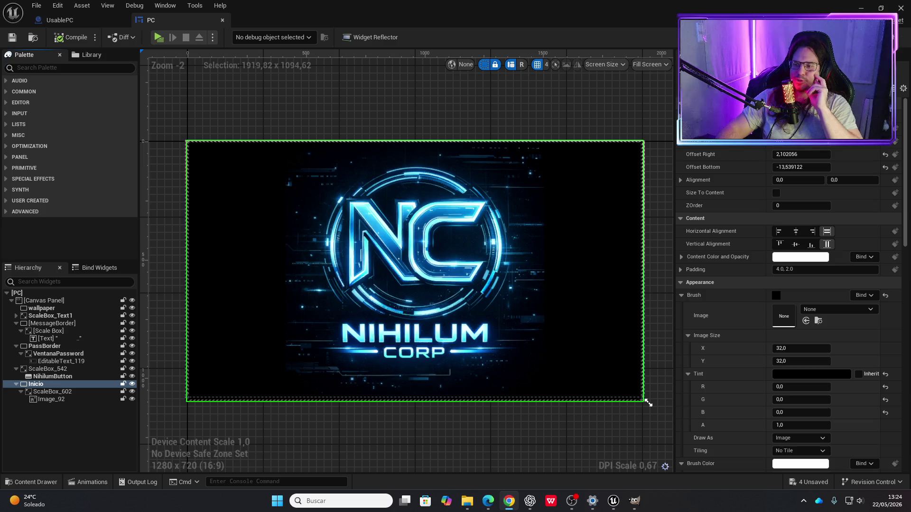
Step: Reselect Inicio, keeping its name unchanged, and open the Animations drawer
left_click(37, 390)
left_click(37, 387)
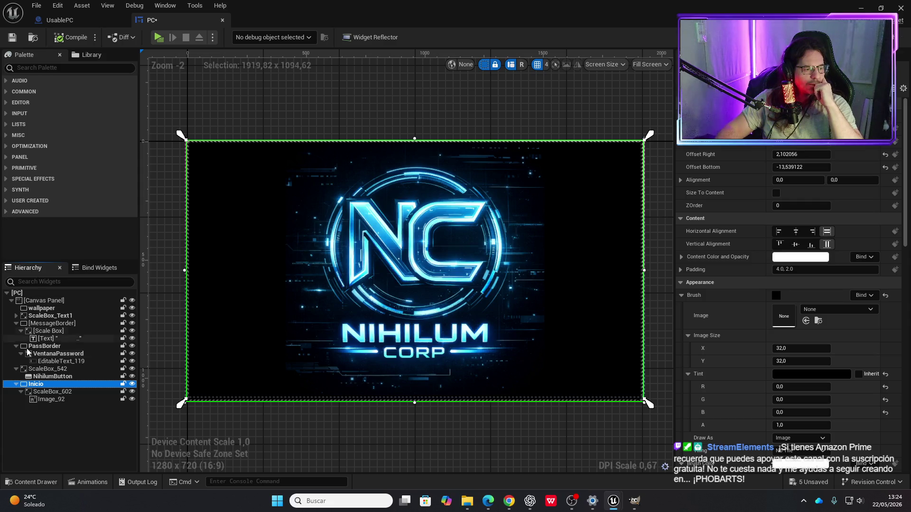
left_click(38, 385)
left_click(61, 431)
left_click(44, 385)
right_click(44, 387)
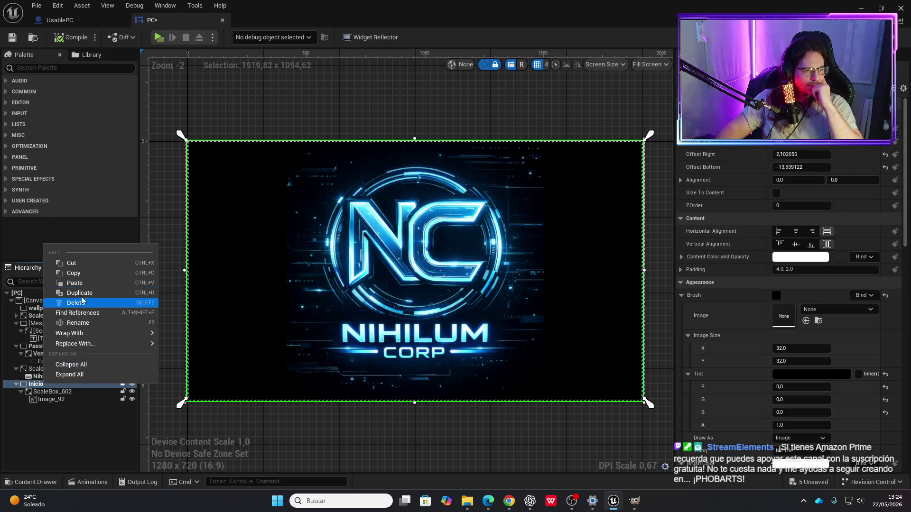
left_click(44, 420)
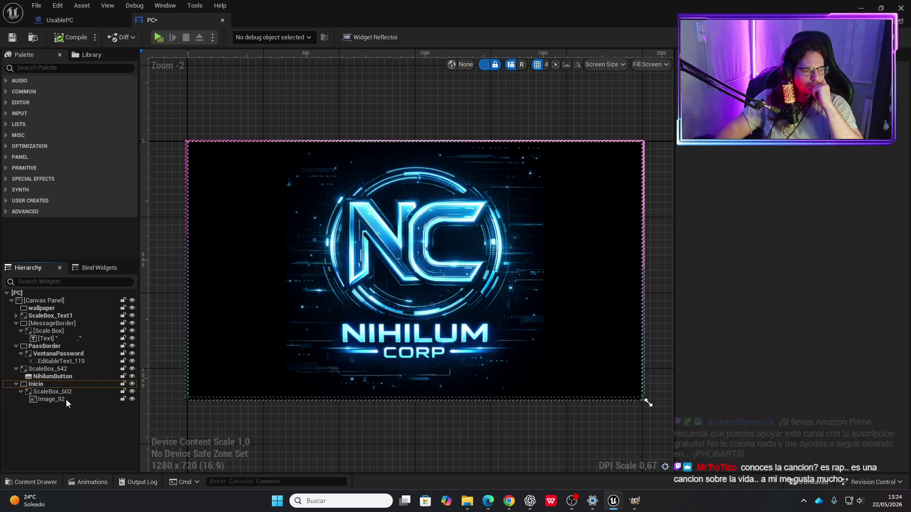
left_click(61, 384)
left_click(87, 484)
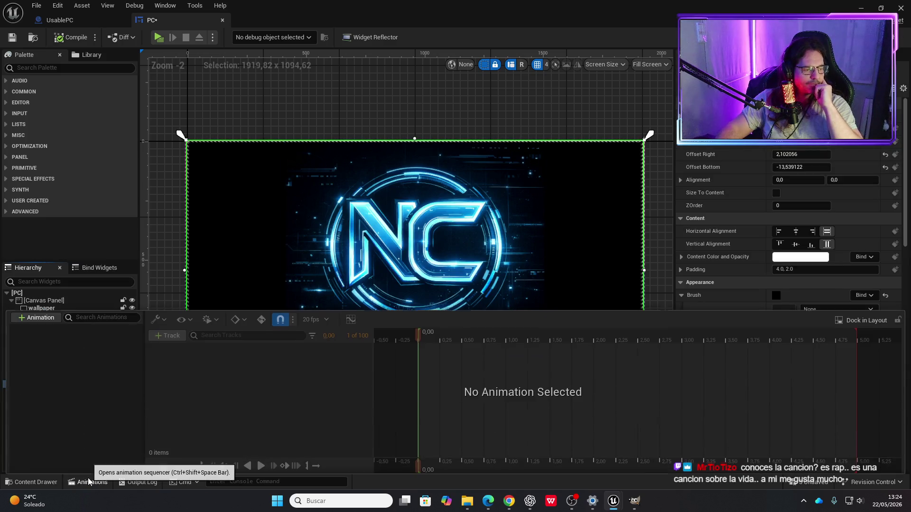
Step: Add a widget animation named FadeOutInicio and select it for adding tracks
left_click(37, 317)
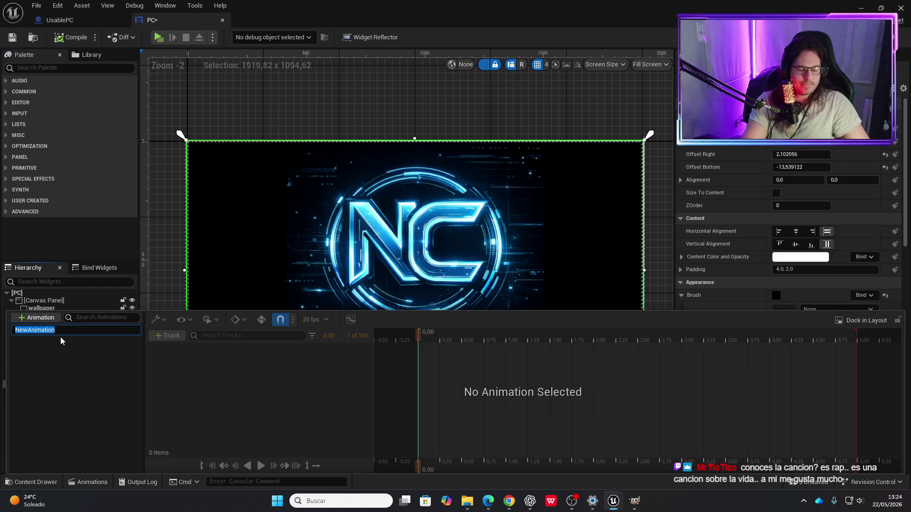
type("Fade")
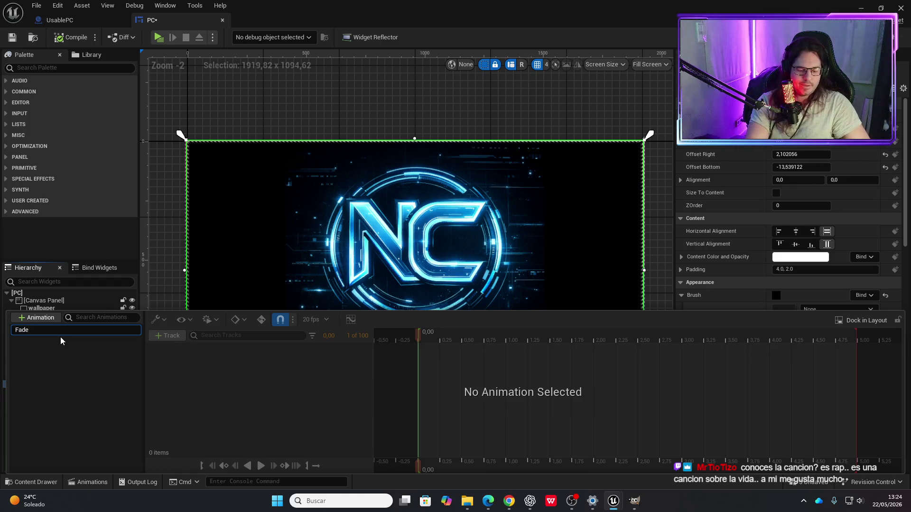
key("Return")
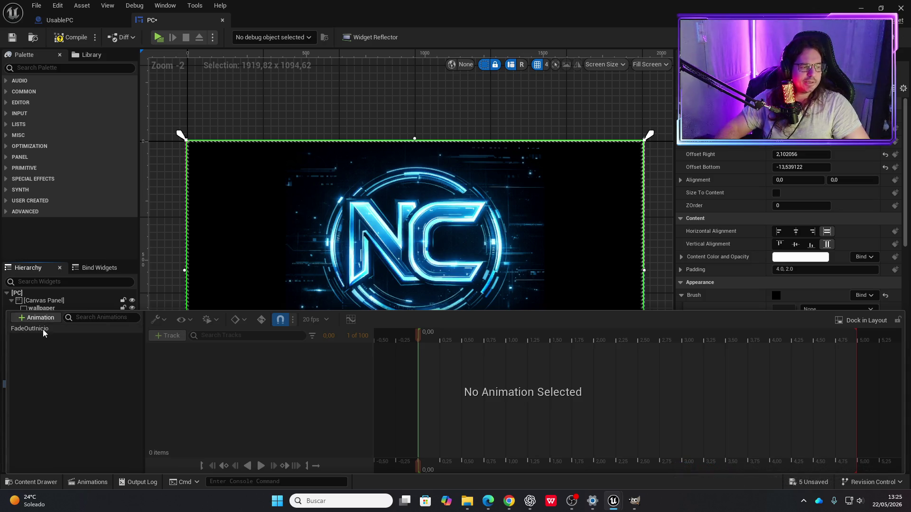
left_click(46, 328)
left_click(177, 336)
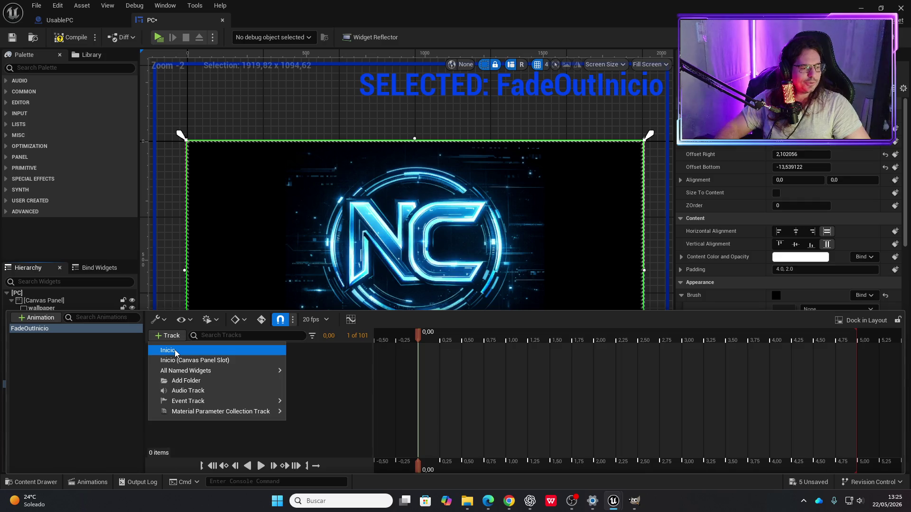
Step: Add an Inicio track animating Brush Color, with starting keys near time 0
left_click(175, 351)
left_click(361, 350)
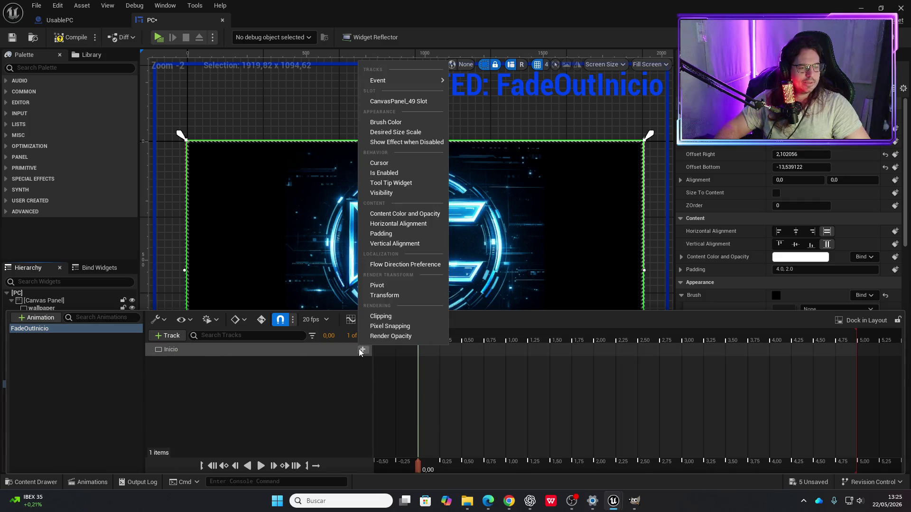
left_click(397, 123)
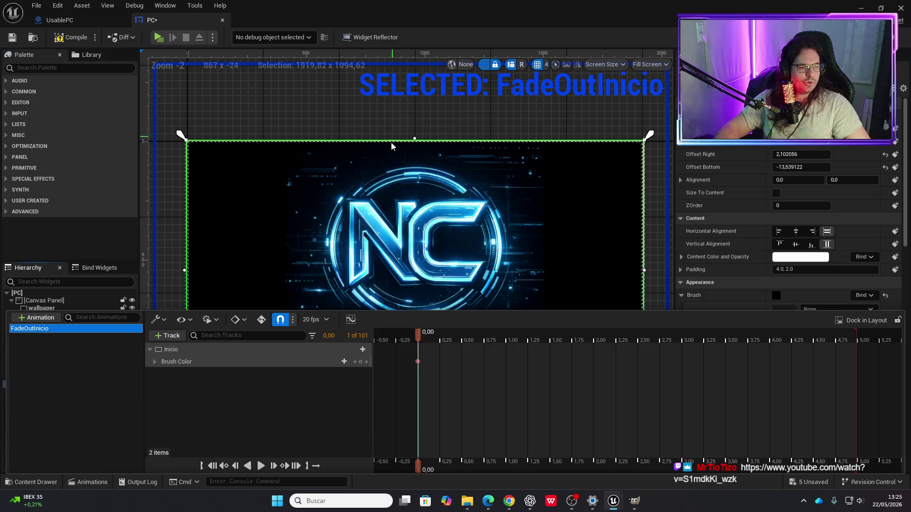
left_click(154, 362)
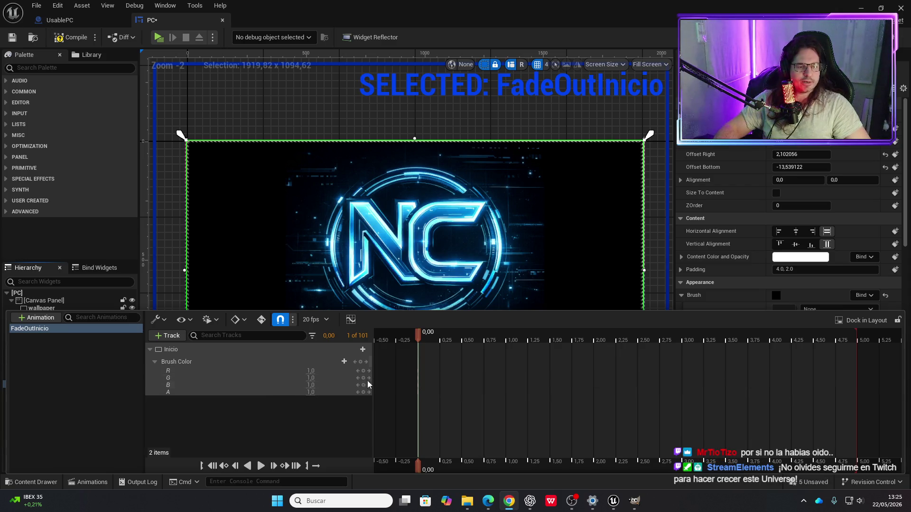
left_click(418, 338)
left_click_drag(418, 338, 418, 339)
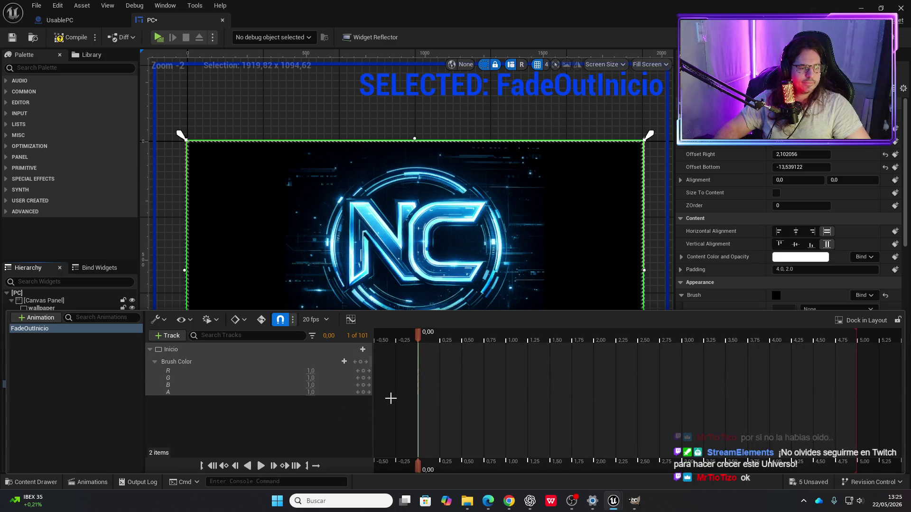
key("Return")
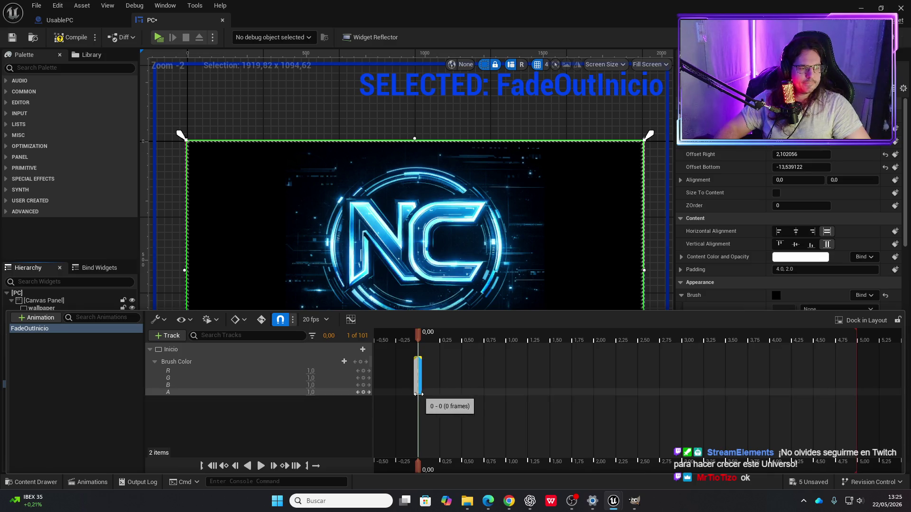
Step: Key the Brush Color alpha at 1.0 at 0.50 s and 0 at 1.50 s
left_click(198, 392)
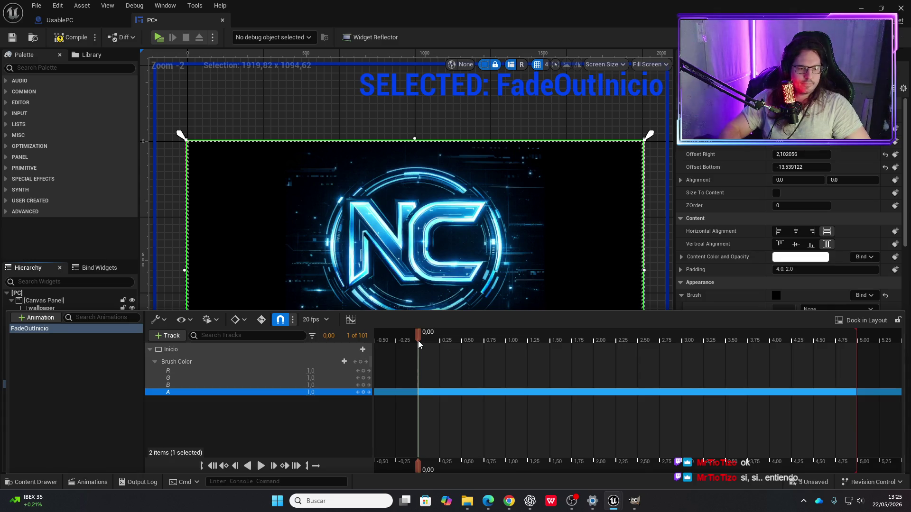
mouse_move(419, 345)
left_mouse_down()
mouse_move(699, 346)
mouse_move(461, 345)
left_mouse_up()
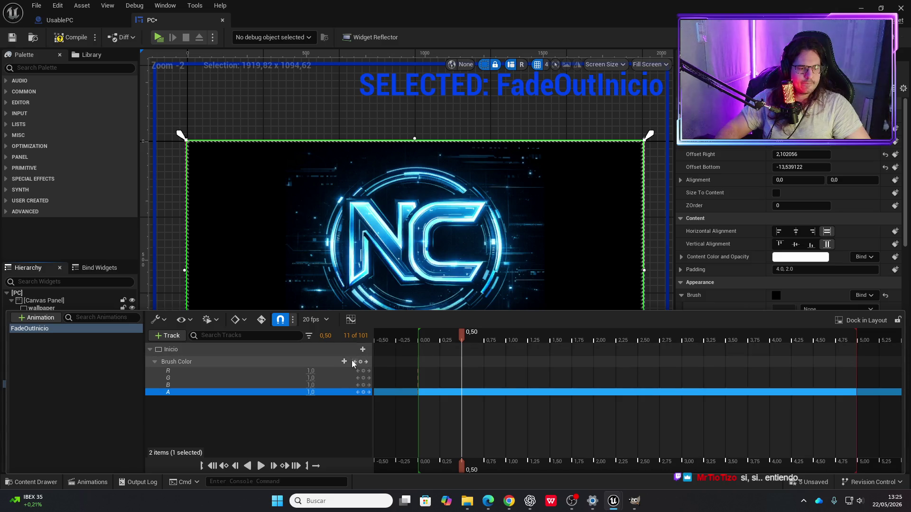
key("Home")
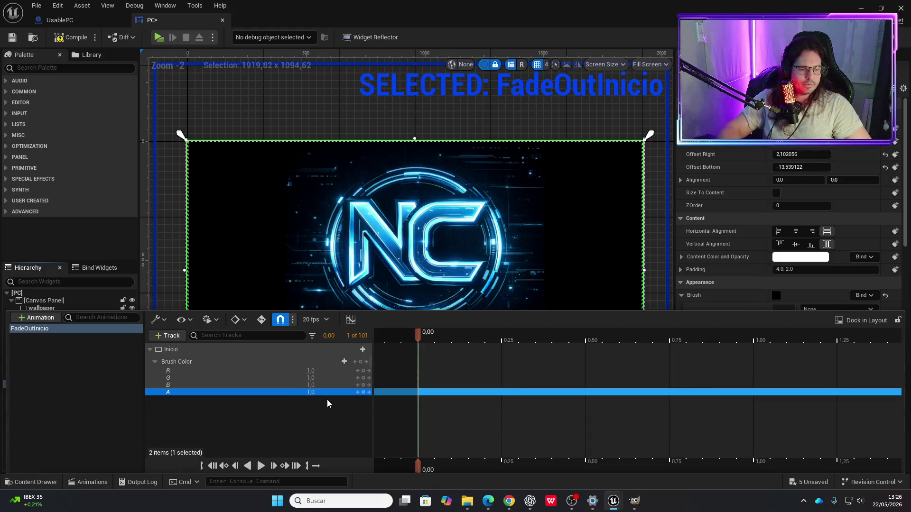
left_click_drag(414, 343, 585, 351)
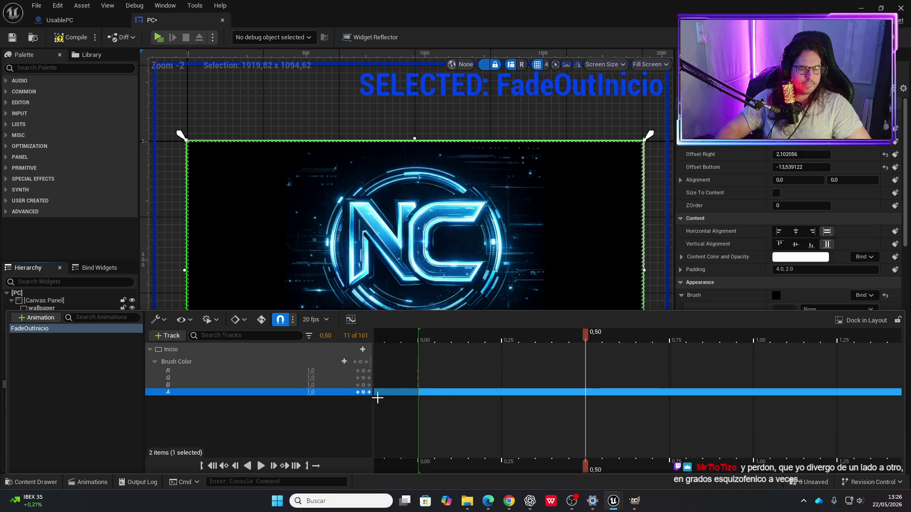
key("Return")
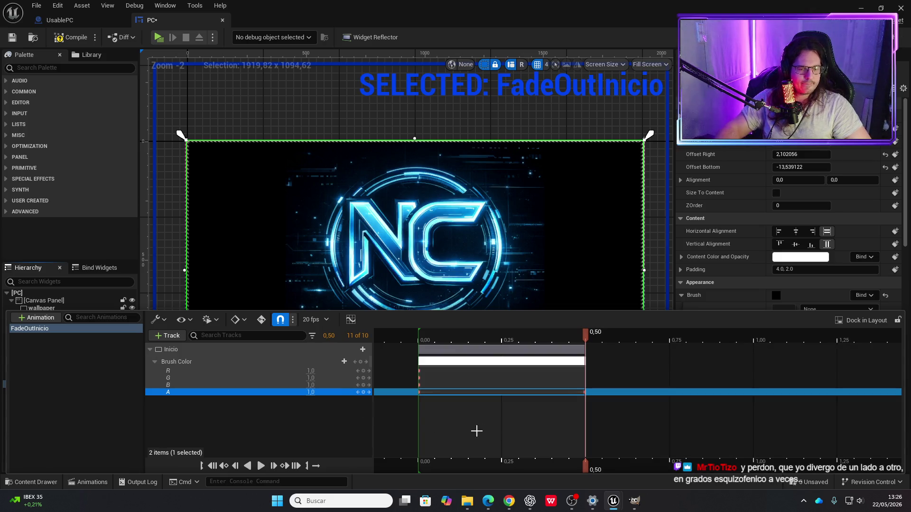
scroll(536, 449, "up", 2)
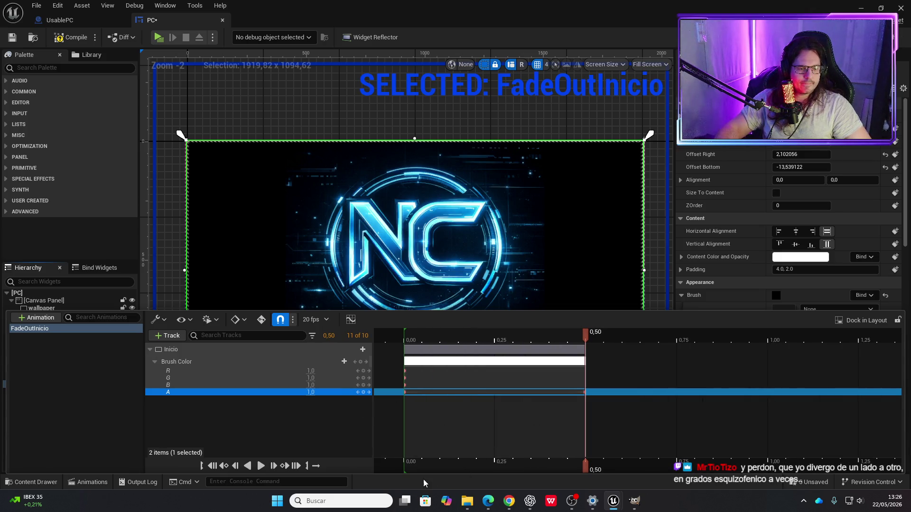
scroll(612, 351, "down", 2)
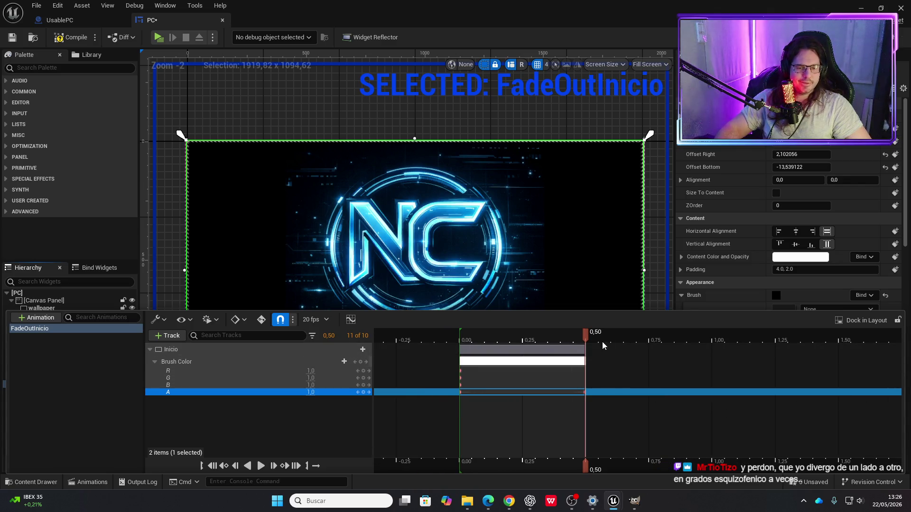
left_click_drag(586, 338, 839, 343)
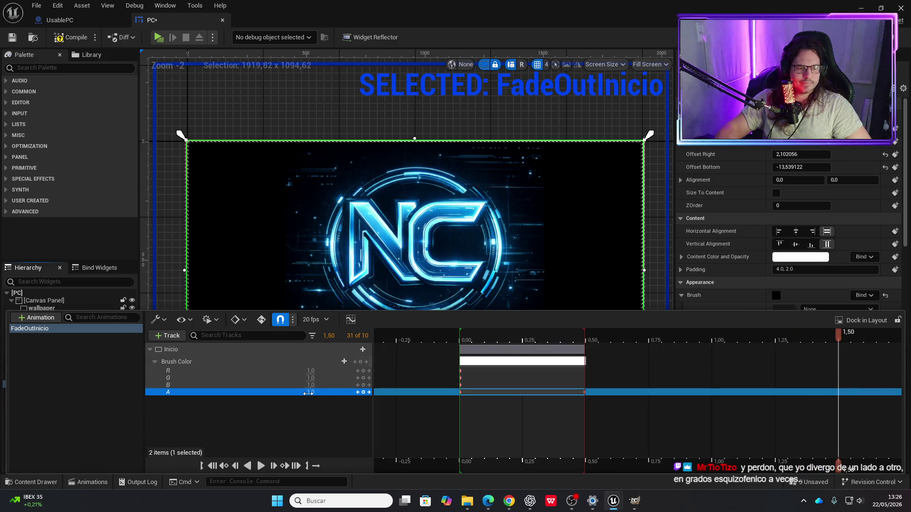
type("0")
key("Return")
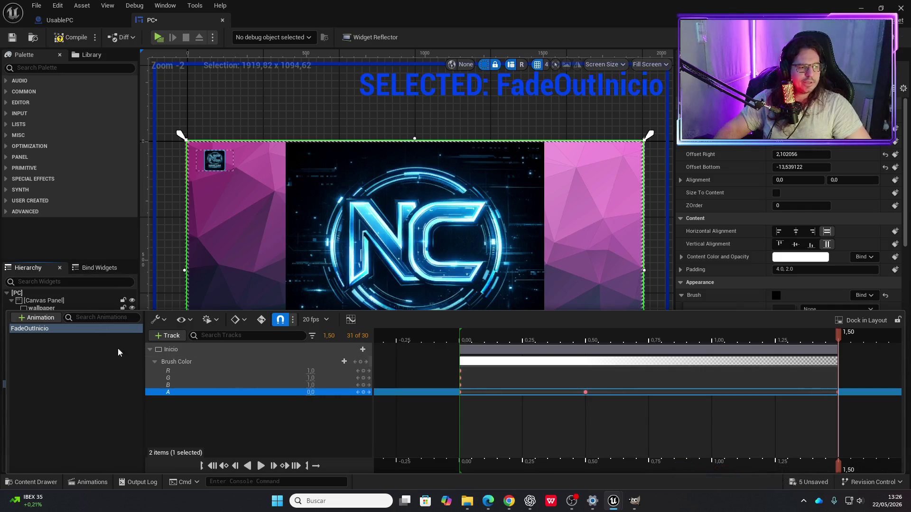
left_click(201, 421)
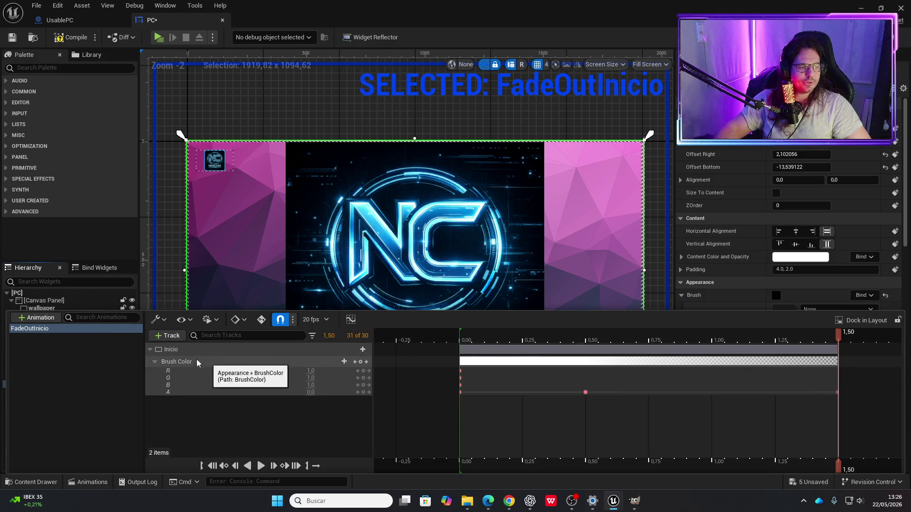
Step: Collapse the Inicio track, close the Animations drawer, and inspect ScaleBox_602 and Image_92 Details
left_click(150, 350)
left_click(88, 482)
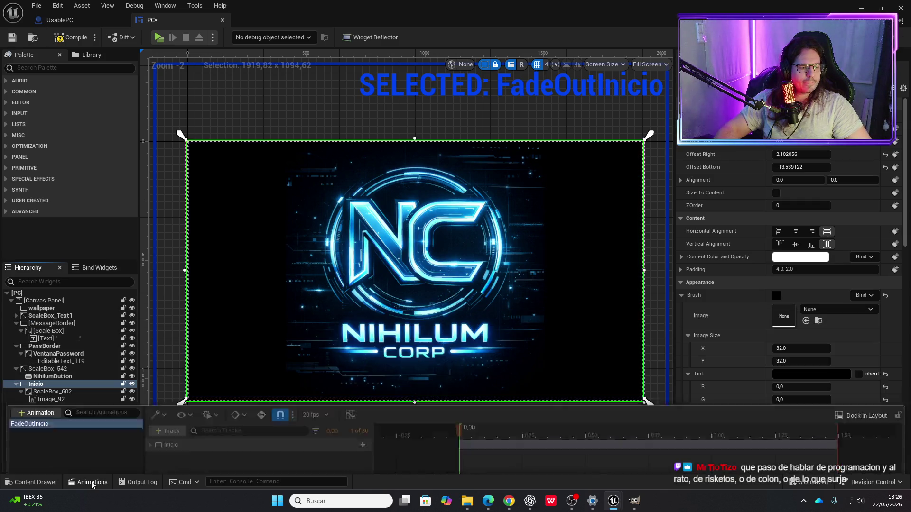
left_click(43, 393)
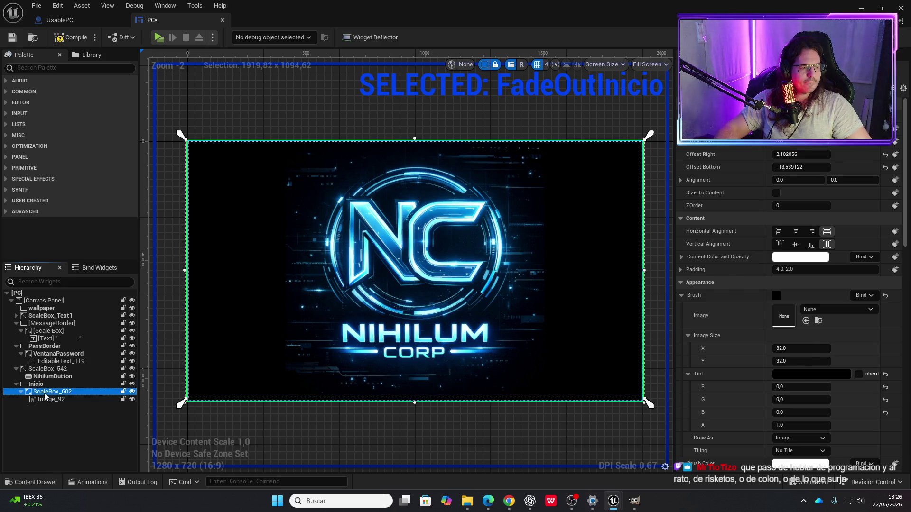
left_click(43, 400)
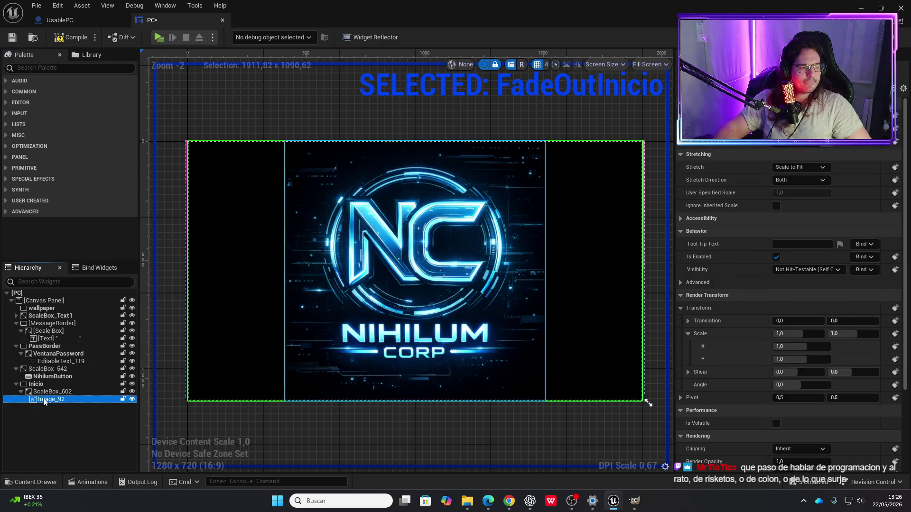
left_click(38, 392)
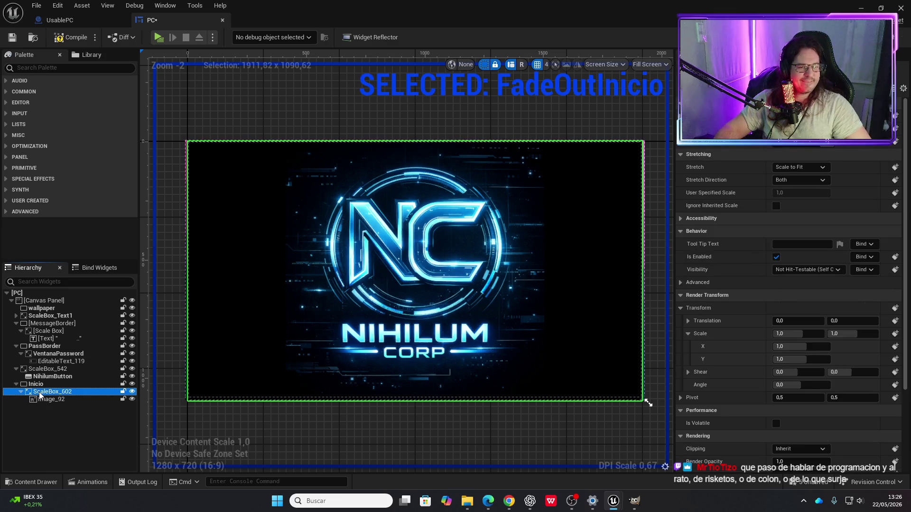
left_click(46, 399)
left_click(44, 392)
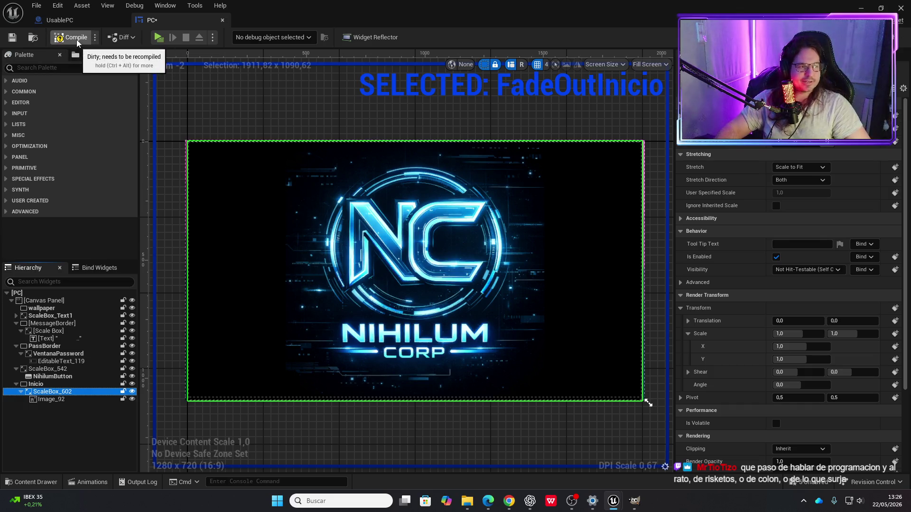
left_click(43, 384)
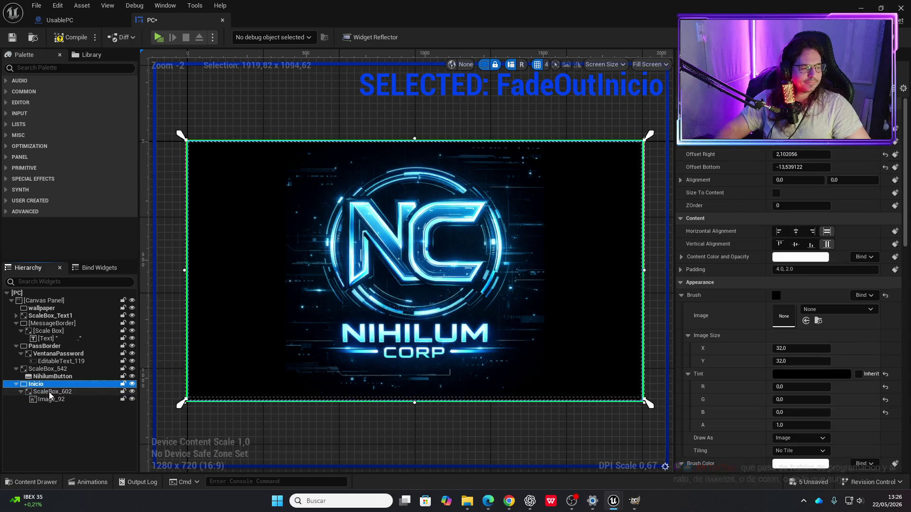
left_click(50, 392)
key("alt+Tab")
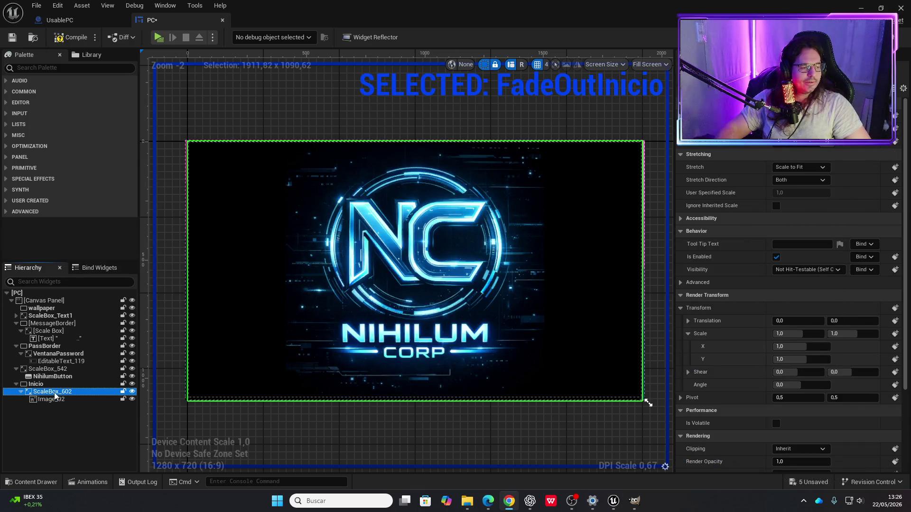
Step: In the Animations drawer, add a ScaleBox_602 track animating Render Opacity
left_click(84, 483)
left_click(168, 335)
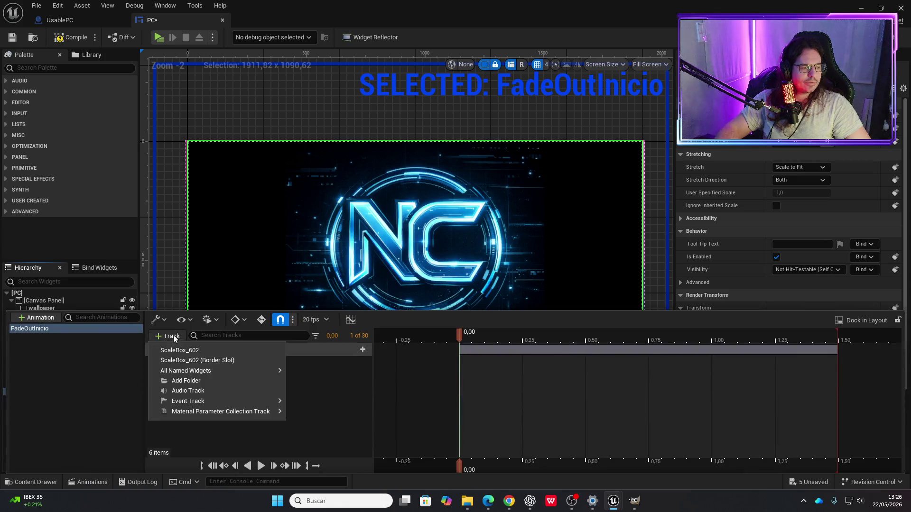
left_click(194, 351)
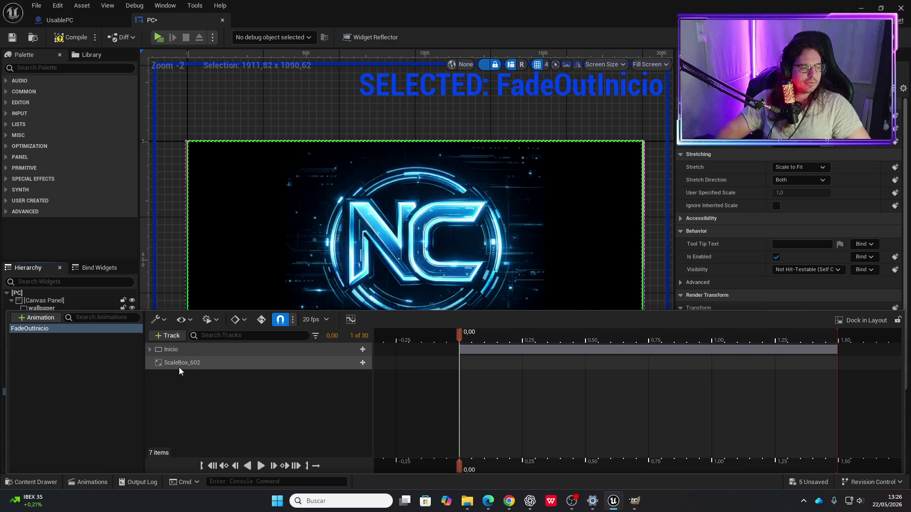
left_click(362, 362)
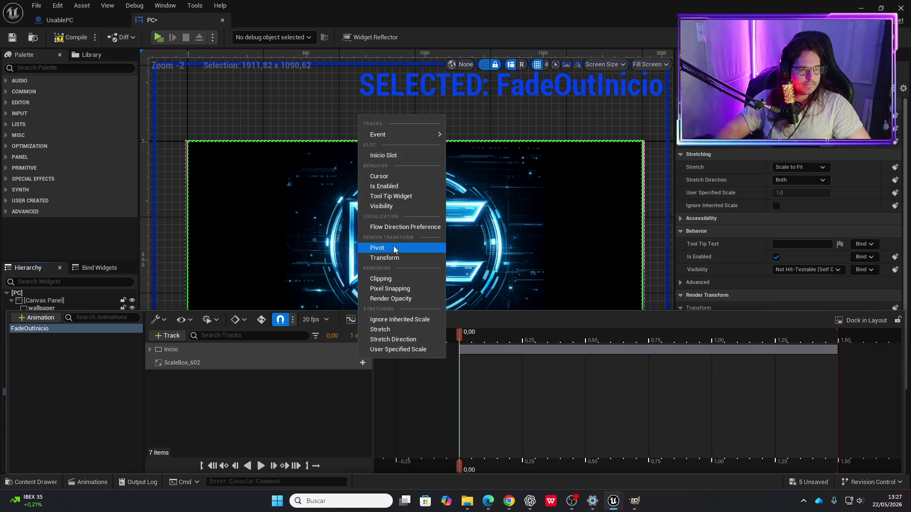
left_click(398, 299)
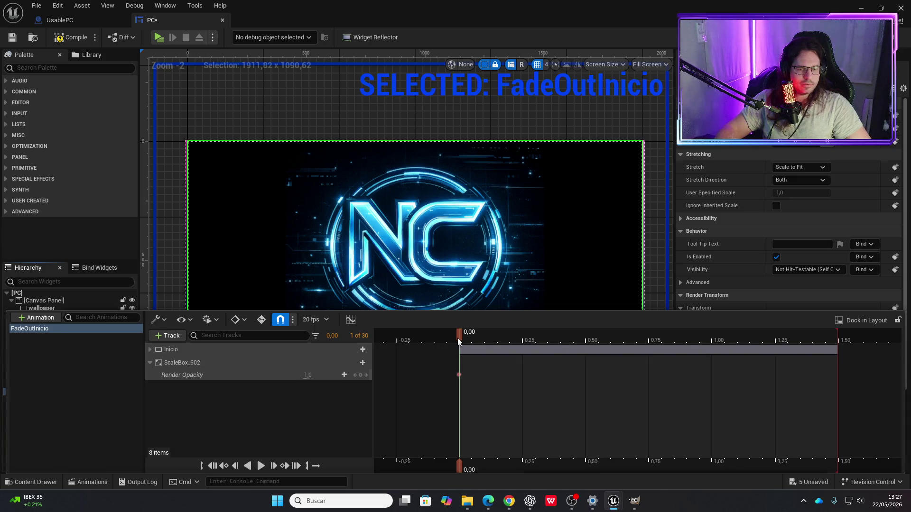
Step: Key Render Opacity 1.0 at 0.50 s and 0 at 1.50 s, then compile
left_click_drag(457, 338, 584, 341)
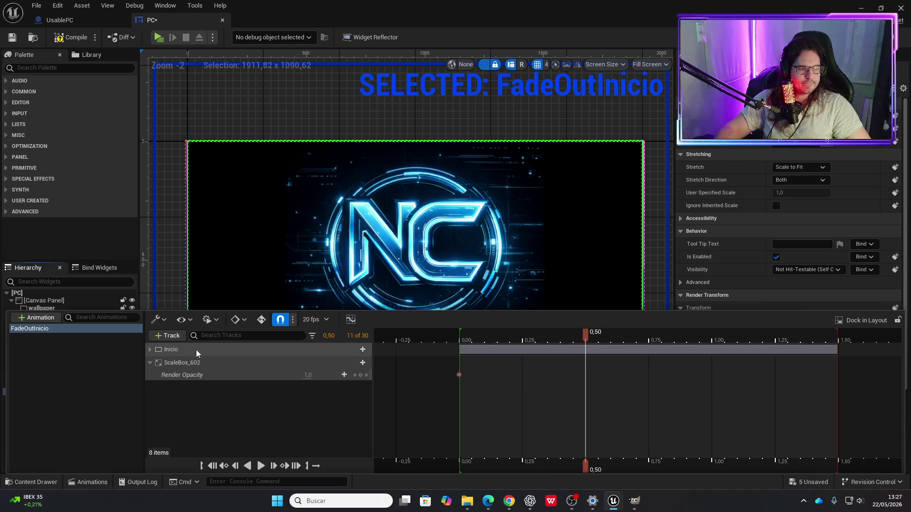
left_click(150, 349)
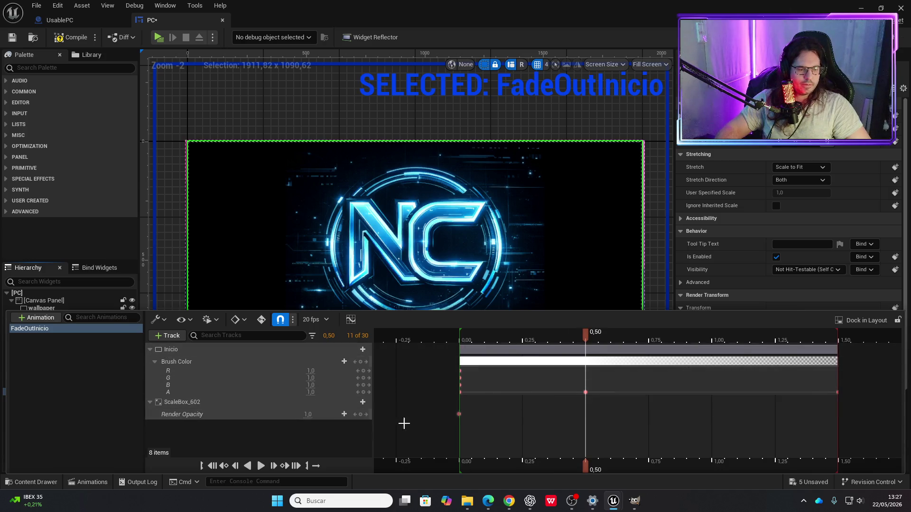
left_click(275, 413)
key("Return")
left_click_drag(588, 333, 838, 333)
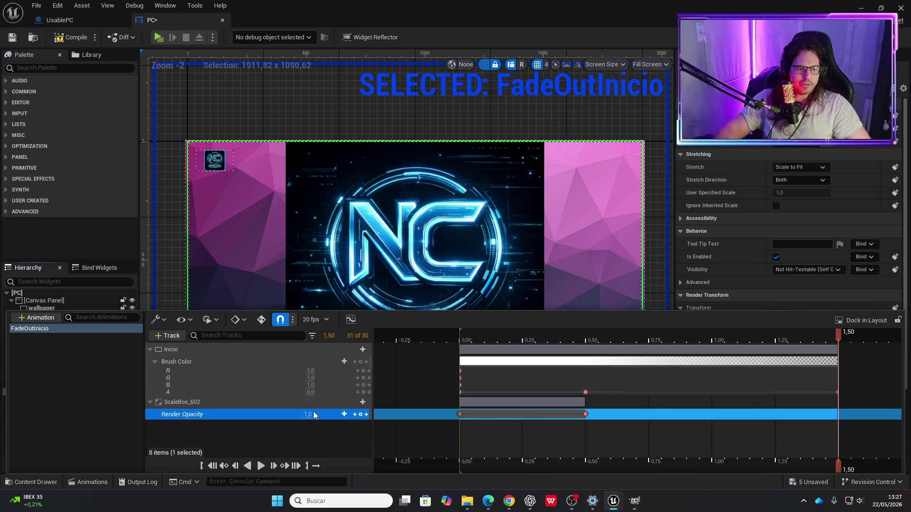
type("0")
key("Return")
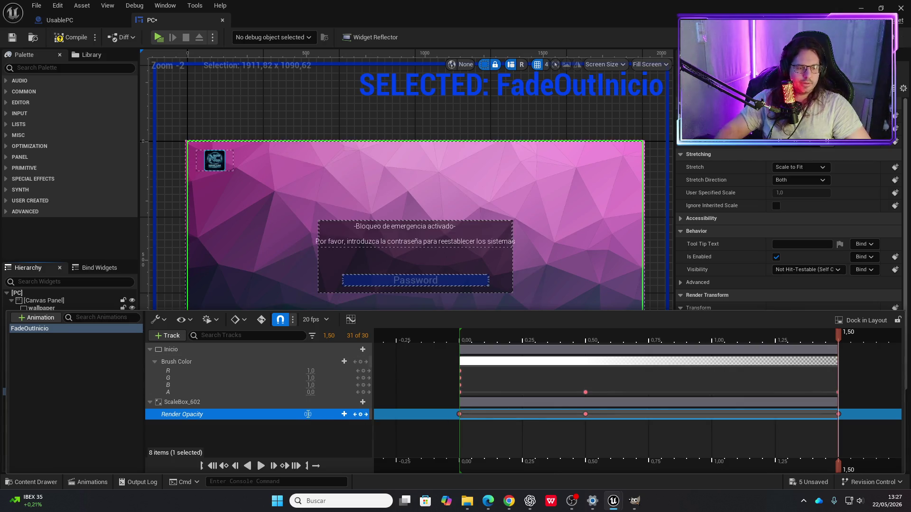
left_click(70, 37)
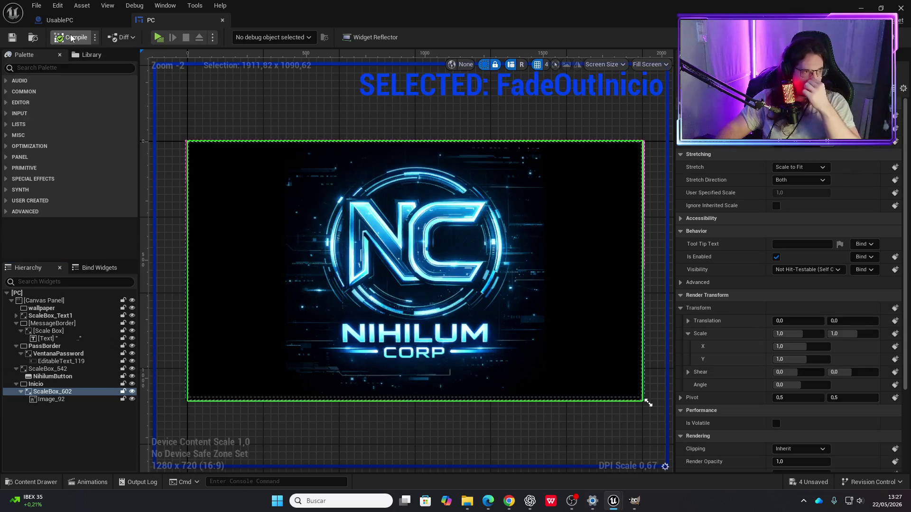
left_click(159, 37)
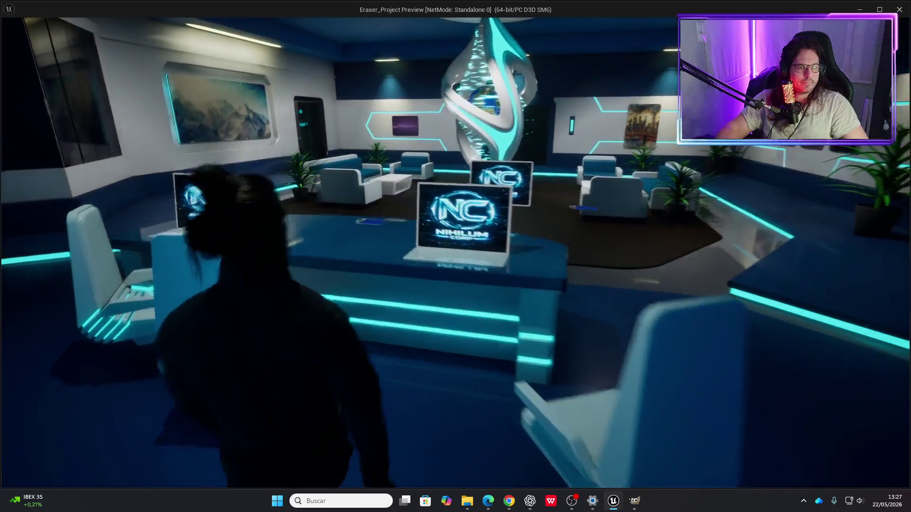
key("e")
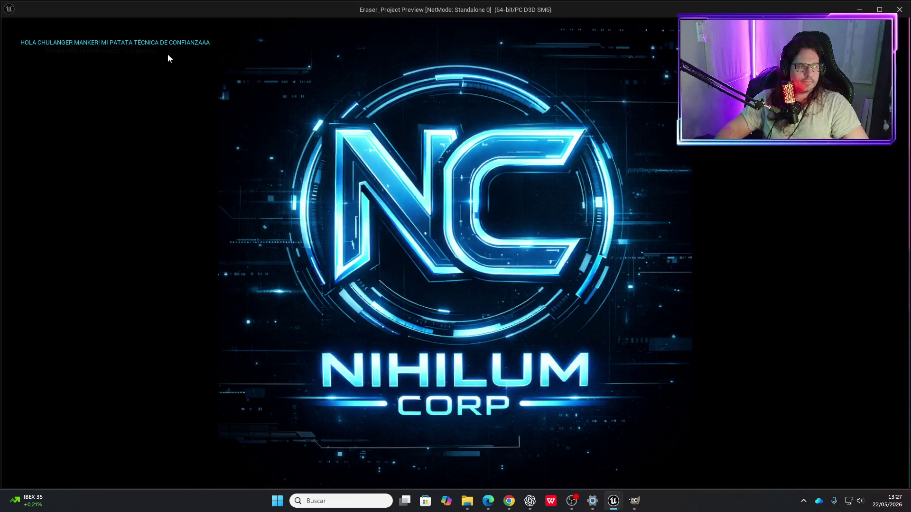
key("Escape")
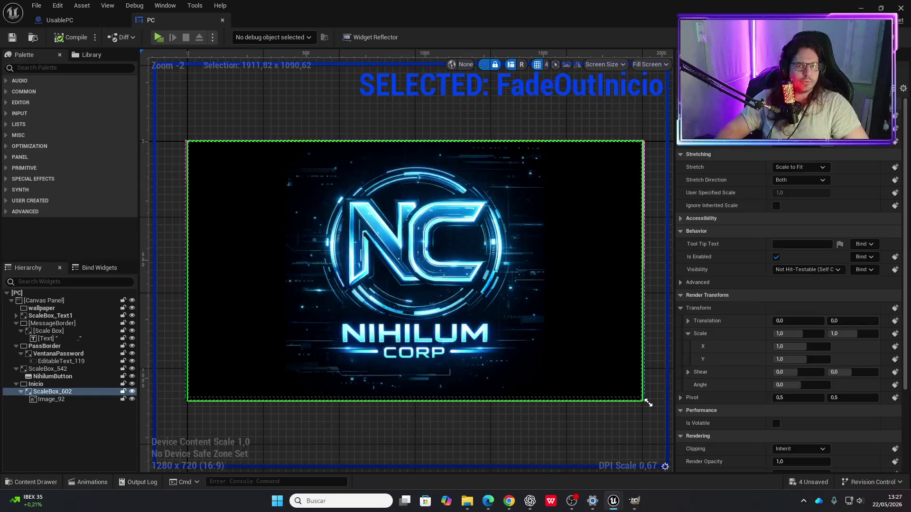
scroll(556, 130, "down", 2)
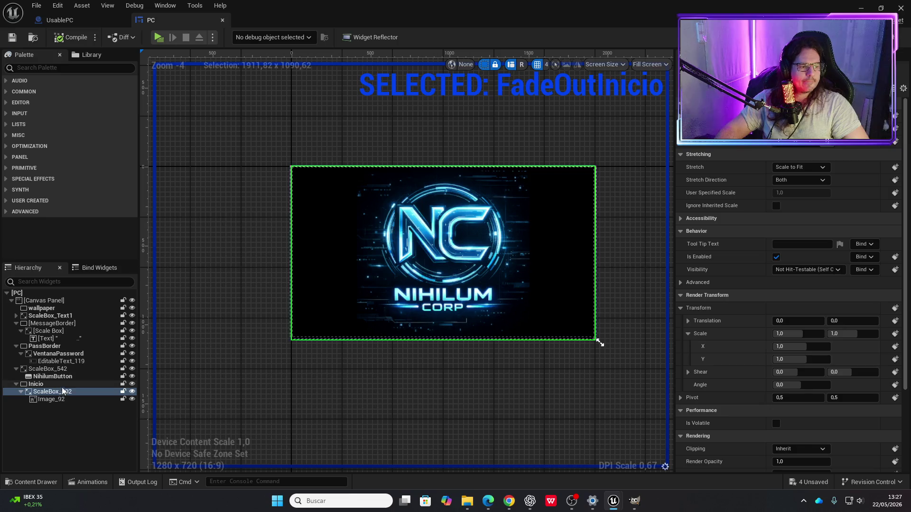
key("shift+alt+g")
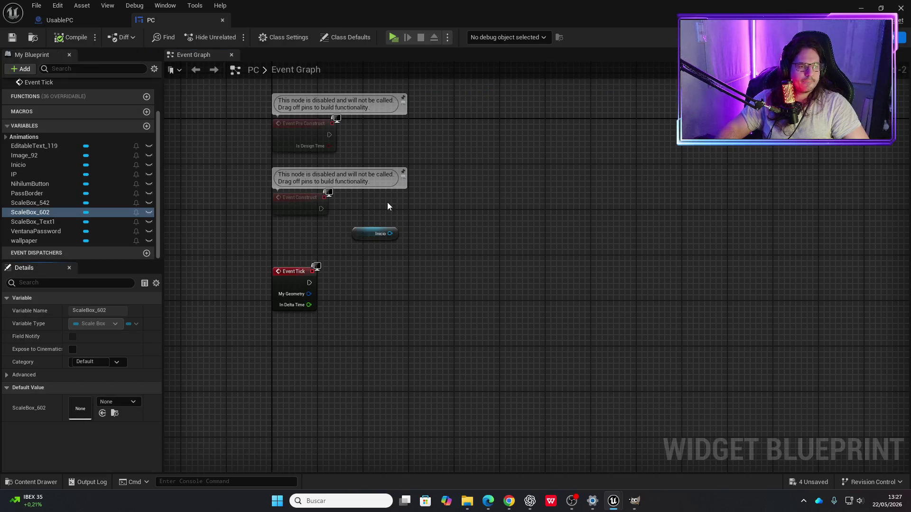
Step: Add a ScaleBox_602 getter node beside Get Inicio in the Event Graph
scroll(388, 203, "up", 2)
left_click_drag(394, 291, 443, 266)
key("Escape")
left_click_drag(39, 210, 383, 319)
left_click(404, 337)
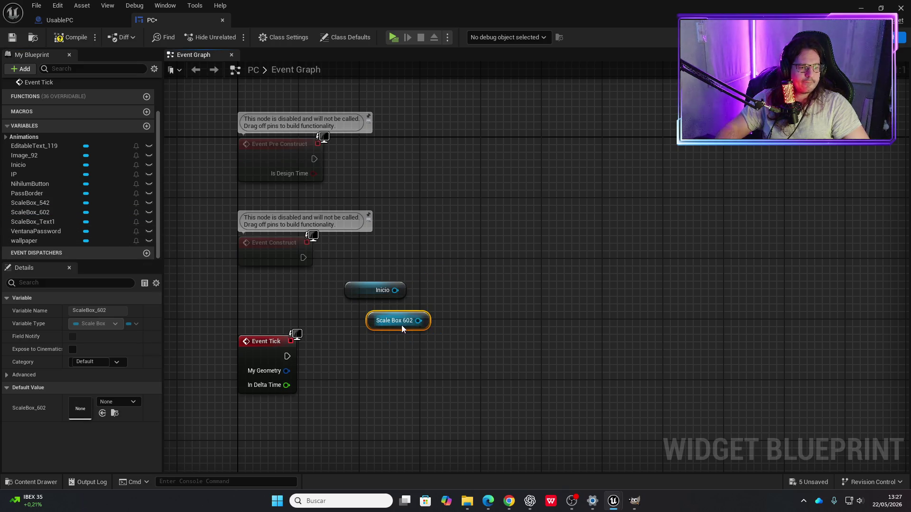
Step: Search Inicio's actions for 'play anim' without adding a node, then compile and save
left_click_drag(394, 289, 458, 257)
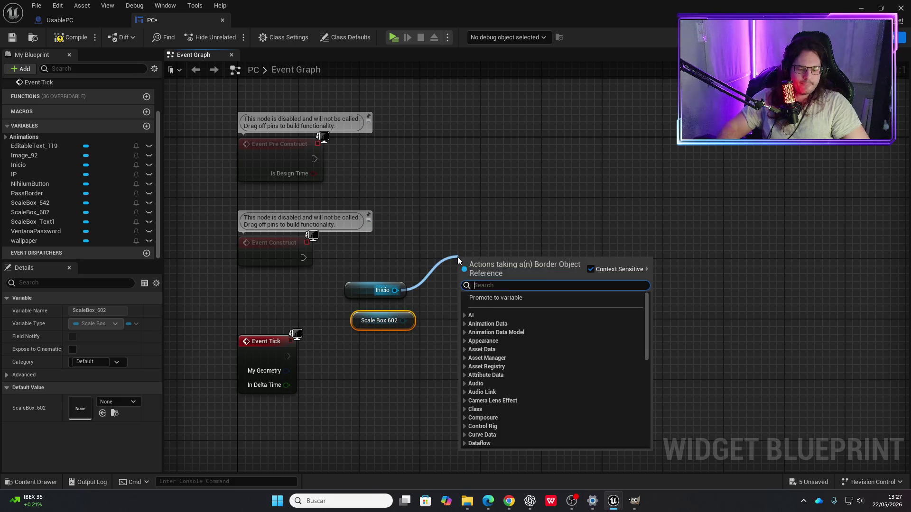
type("play aniu")
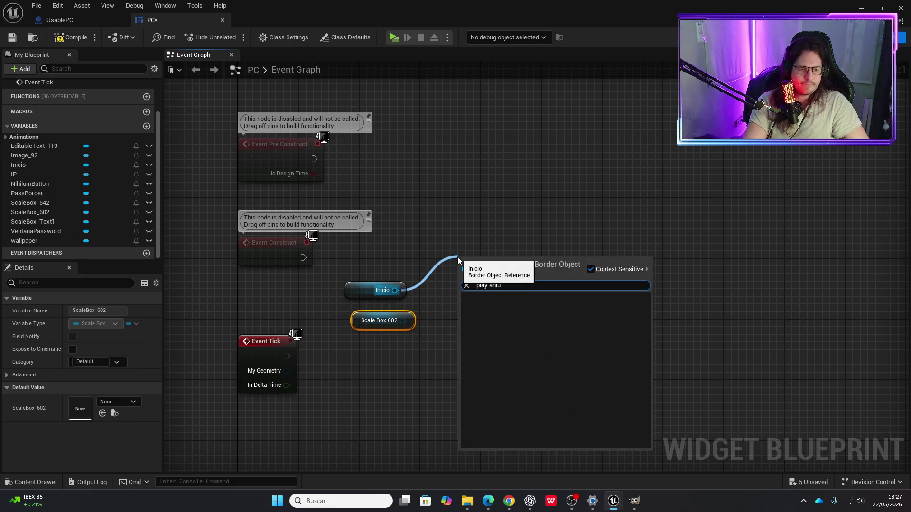
key("BackSpace")
key("BackSpace")
key("BackSpace")
key("BackSpace")
key("BackSpace")
key("BackSpace")
type("anim")
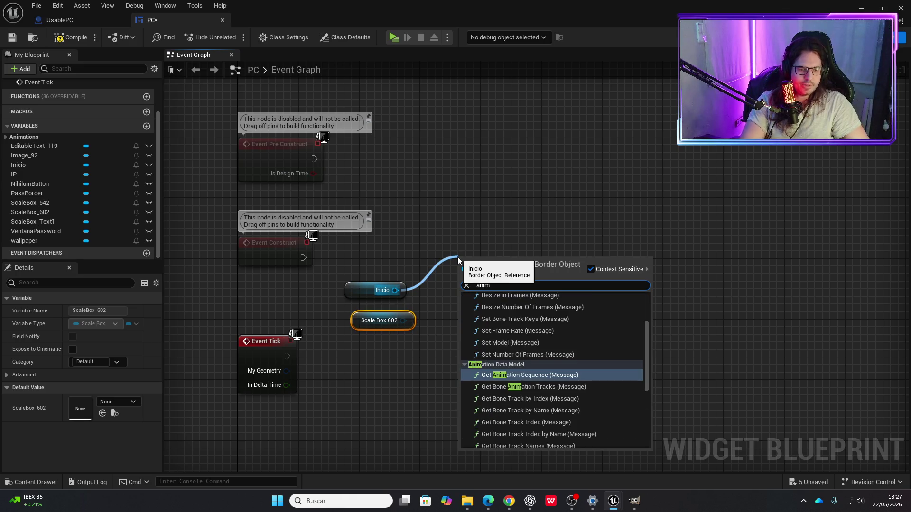
scroll(550, 379, "up", 3)
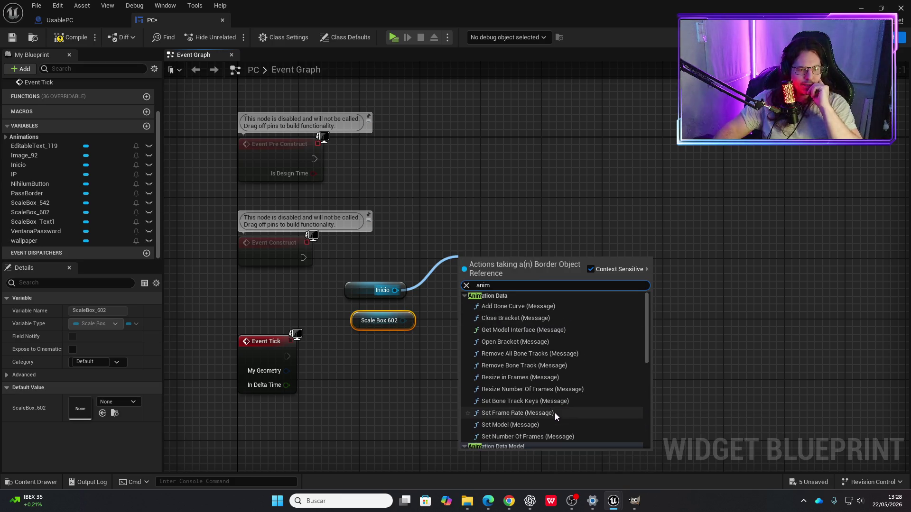
scroll(554, 408, "down", 5)
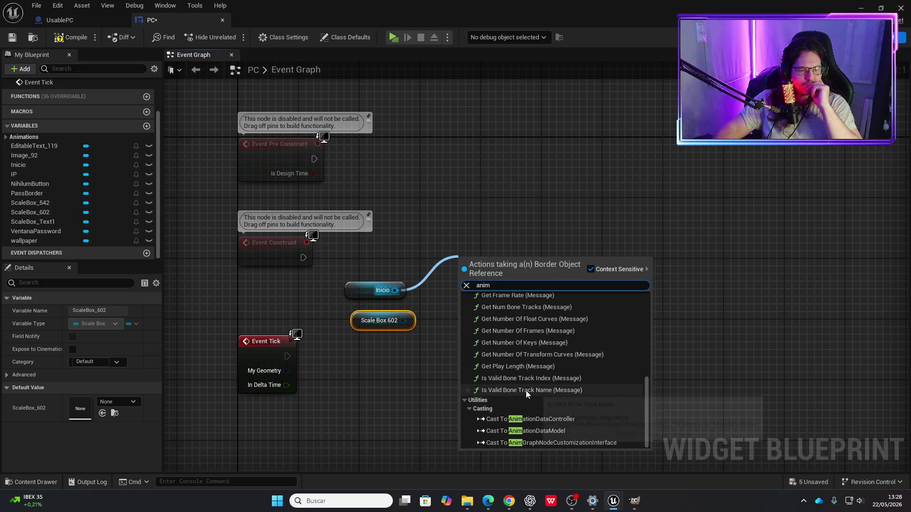
scroll(557, 432, "up", 5)
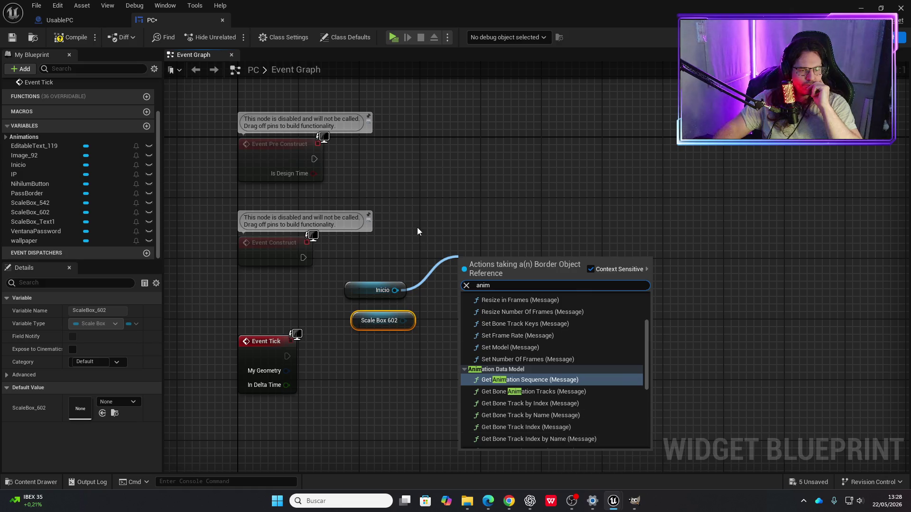
left_click(400, 257)
left_click(75, 38)
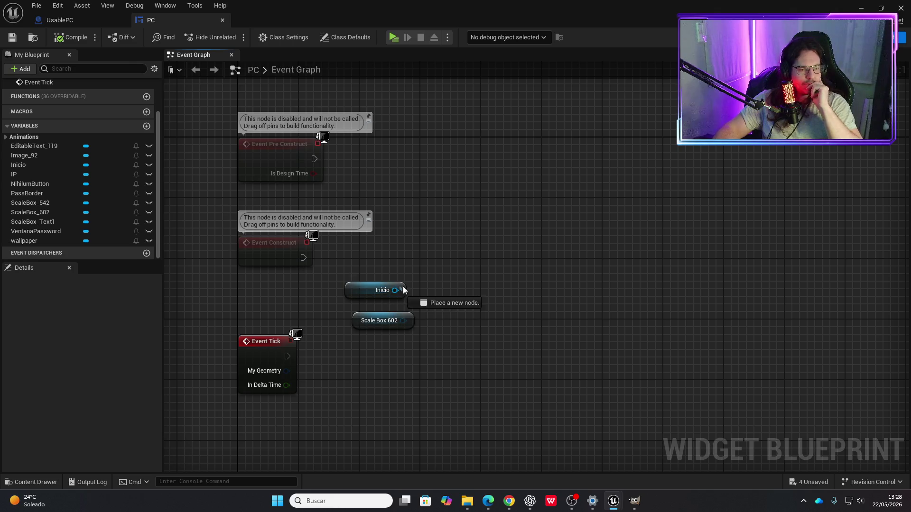
Step: Check Inicio's 'anim' actions again, then return to the Designer's FadeOutInicio animation timeline
left_click_drag(402, 288, 420, 275)
type("anim")
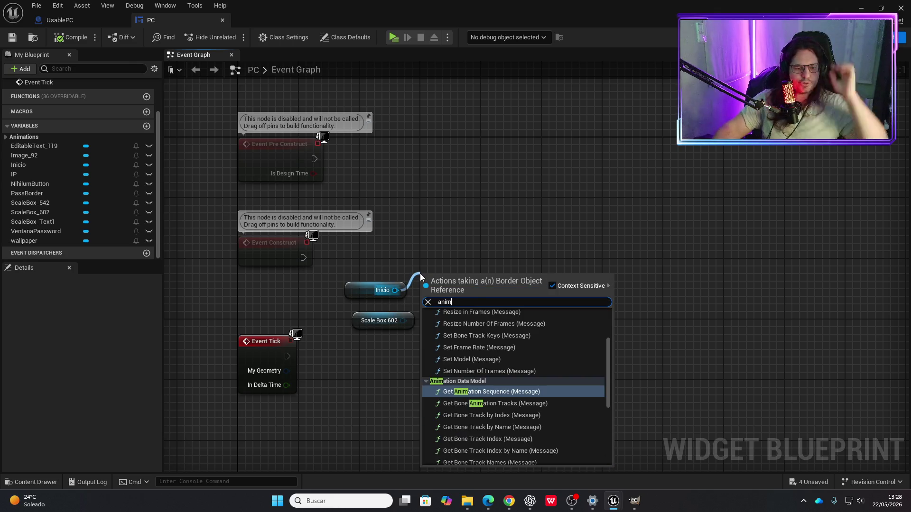
left_click(490, 238)
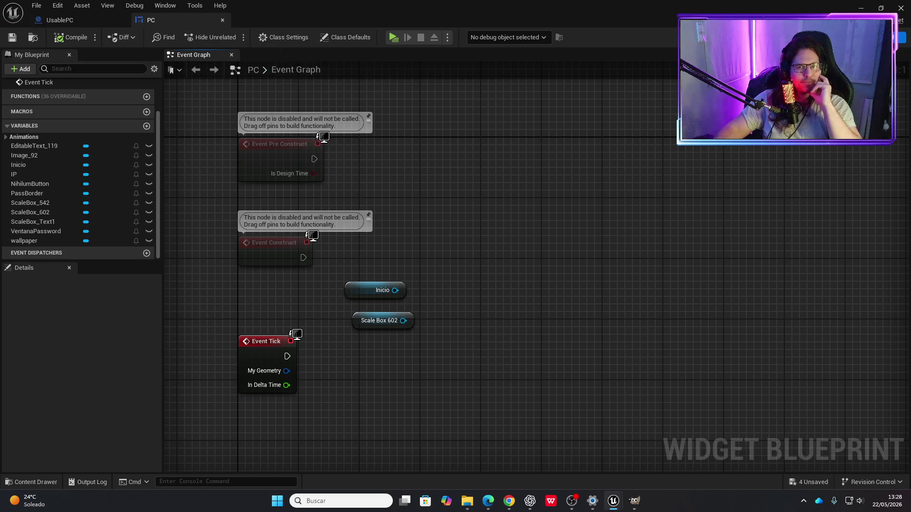
left_click(875, 37)
left_click(85, 482)
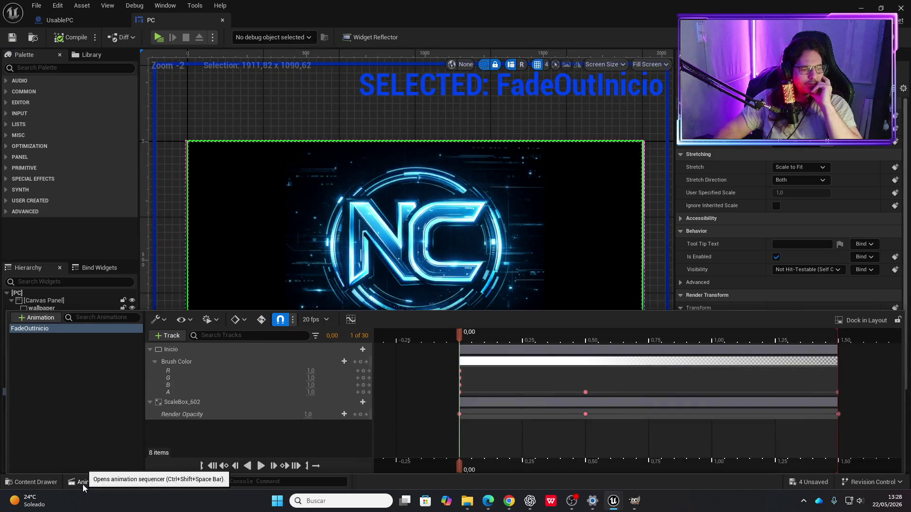
left_click(261, 470)
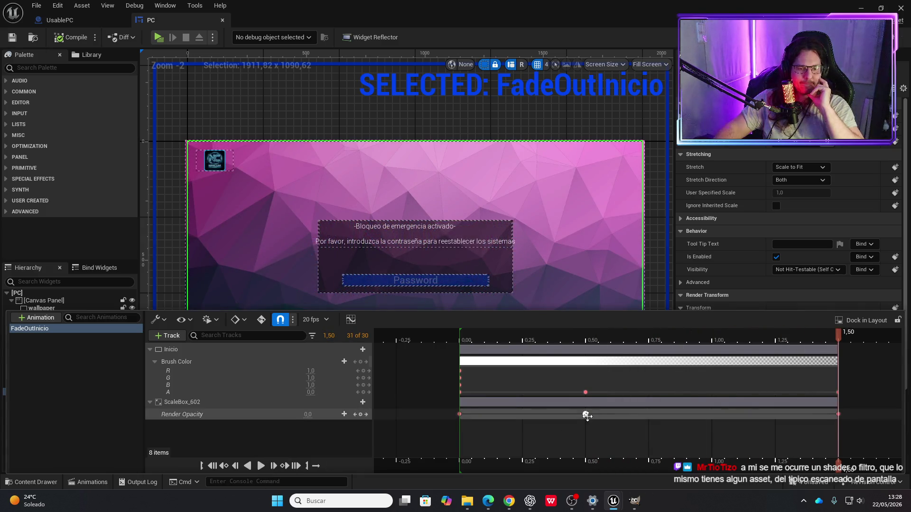
left_click_drag(586, 414, 560, 415)
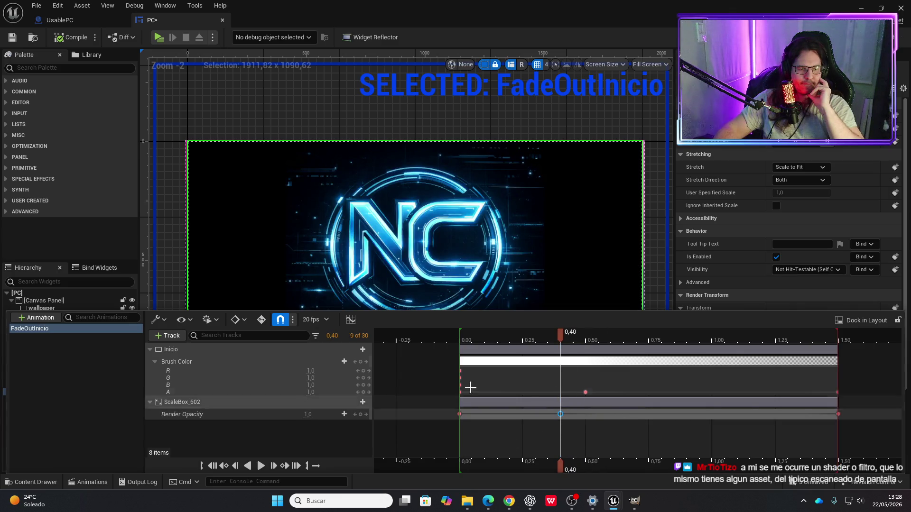
mouse_move(559, 338)
left_mouse_down()
mouse_move(434, 339)
mouse_move(457, 341)
left_mouse_up()
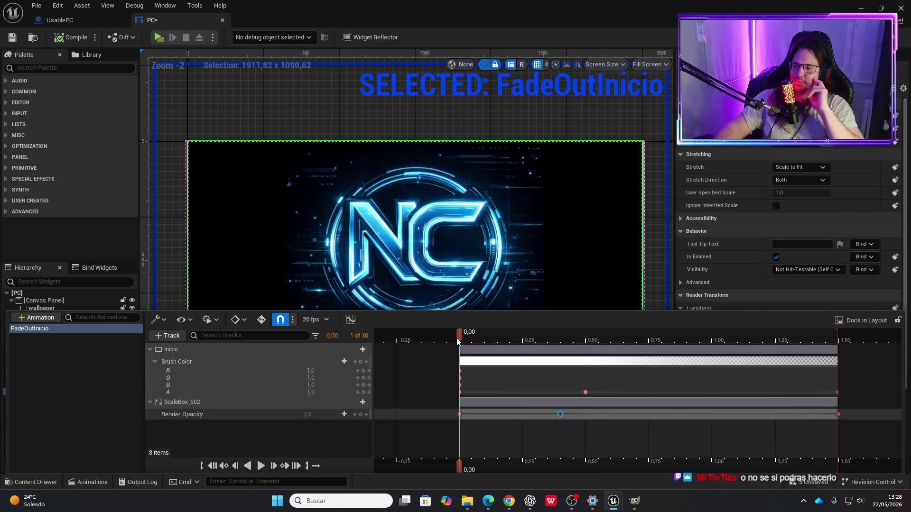
left_click(260, 466)
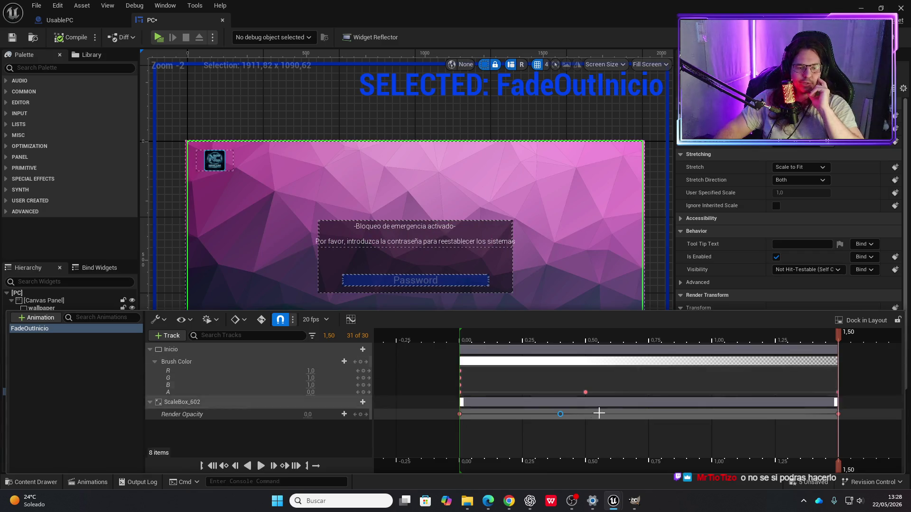
mouse_move(560, 414)
left_mouse_down()
mouse_move(542, 414)
mouse_move(585, 414)
left_mouse_up()
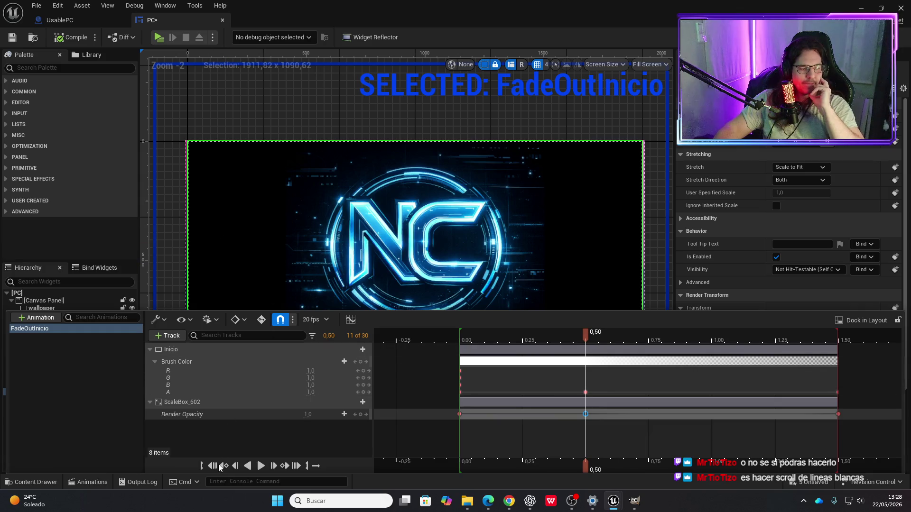
left_click(258, 466)
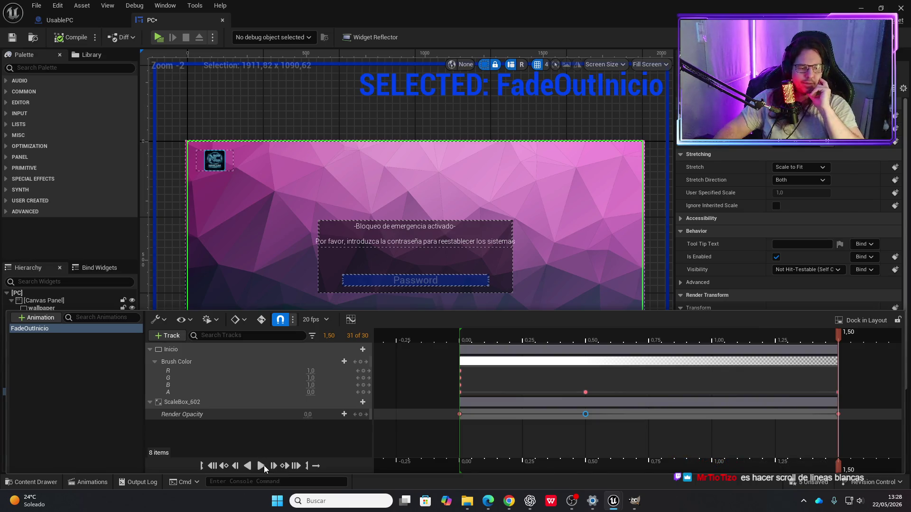
mouse_move(837, 335)
left_mouse_down()
mouse_move(573, 337)
mouse_move(780, 331)
mouse_move(586, 336)
left_mouse_up()
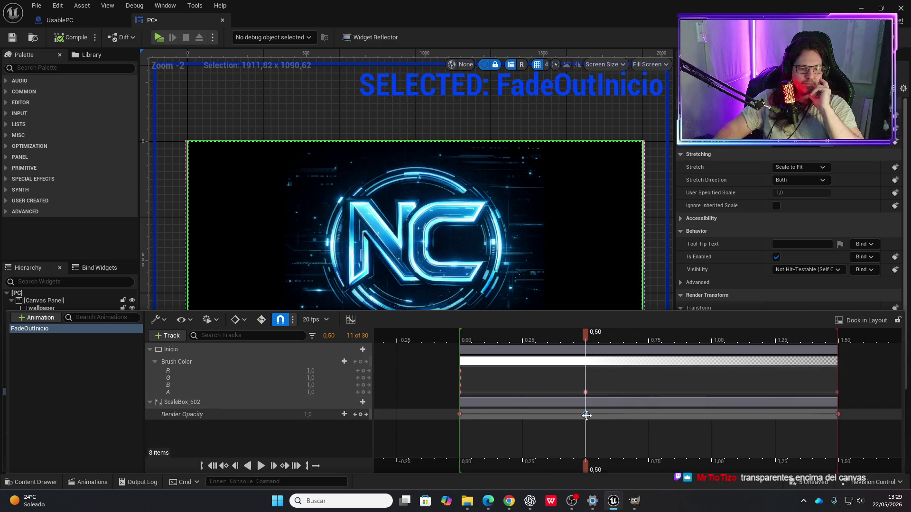
left_click_drag(584, 414, 509, 414)
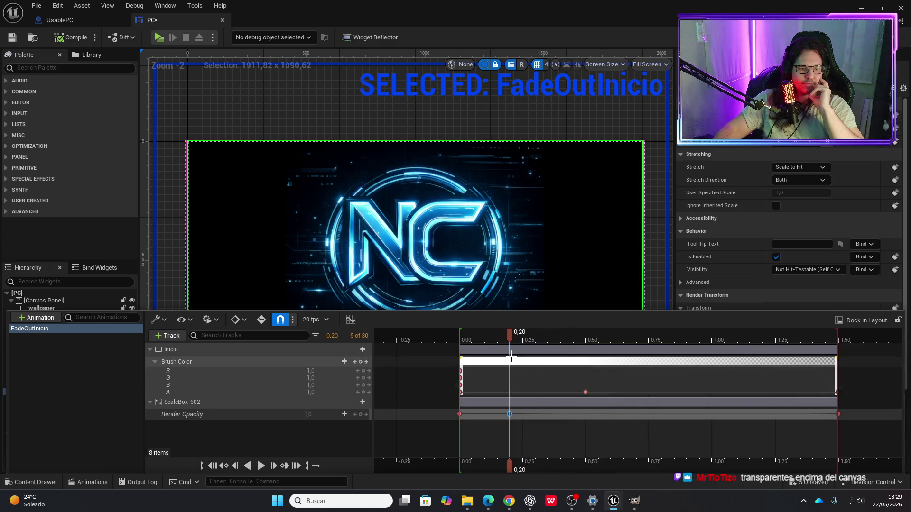
mouse_move(509, 341)
left_mouse_down()
mouse_move(462, 341)
mouse_move(788, 337)
mouse_move(508, 338)
left_mouse_up()
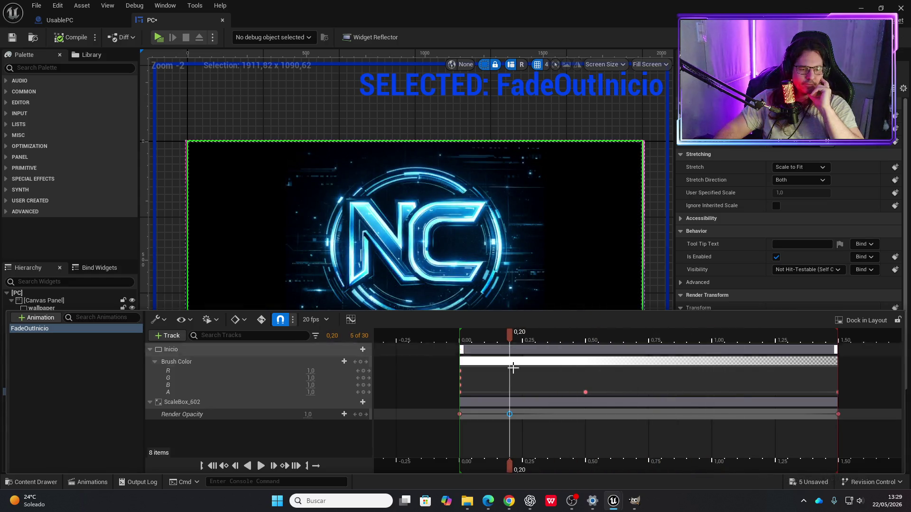
left_click_drag(509, 414, 489, 413)
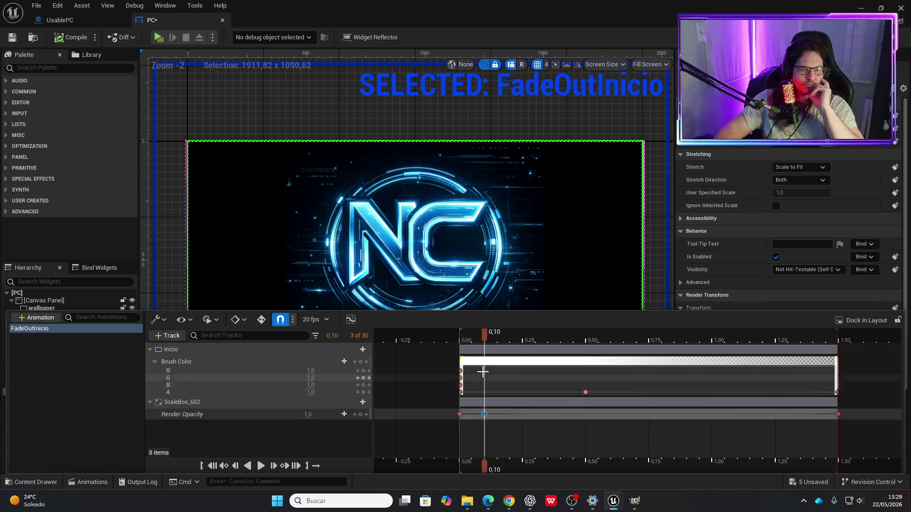
left_click(461, 339)
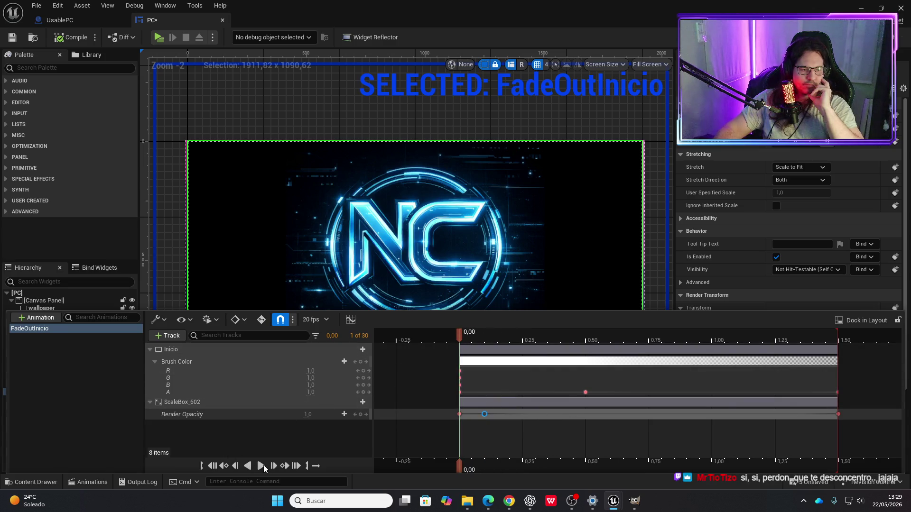
left_click(261, 466)
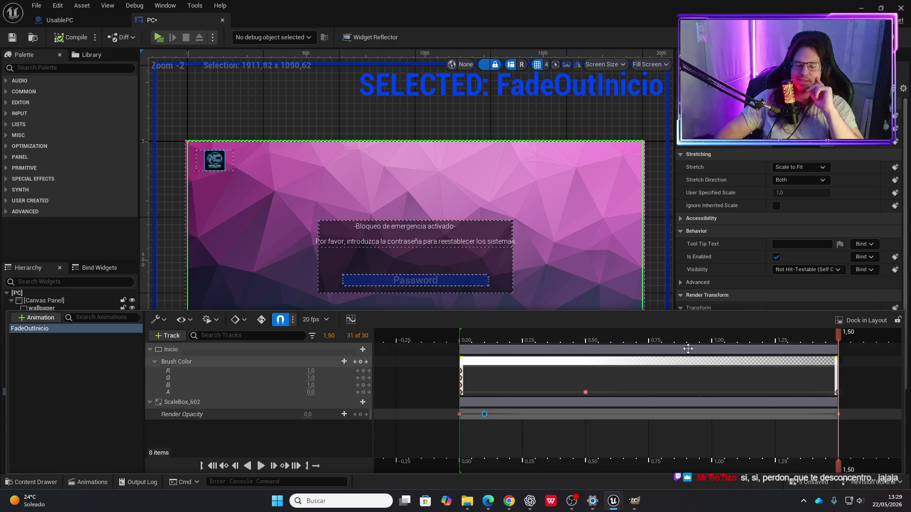
left_click_drag(839, 336, 459, 339)
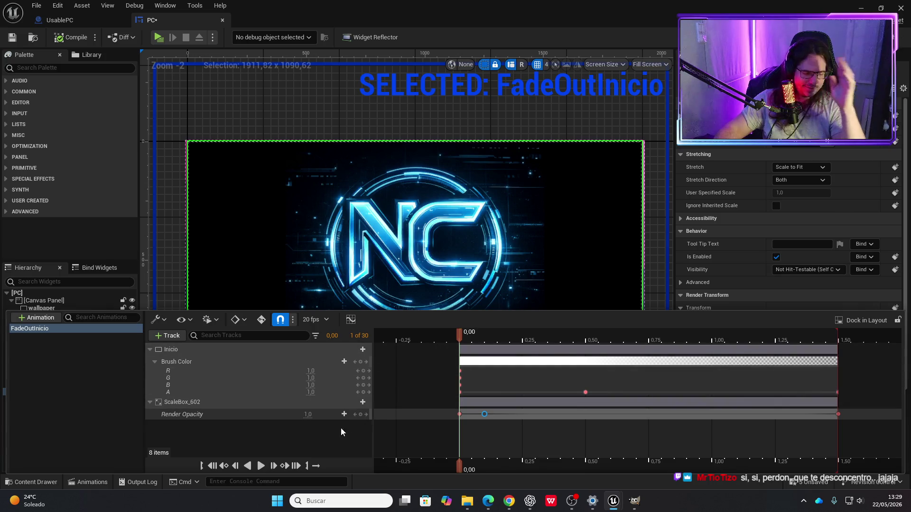
left_click(261, 466)
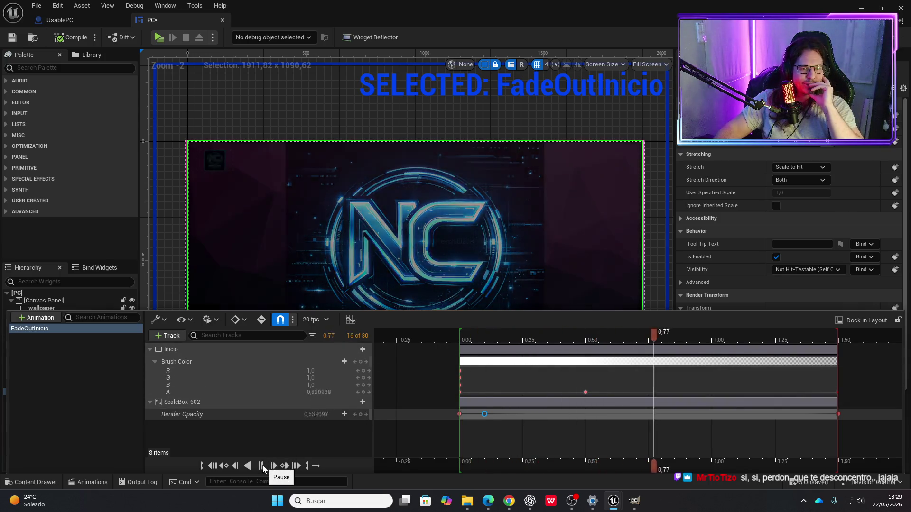
left_click_drag(484, 414, 472, 414)
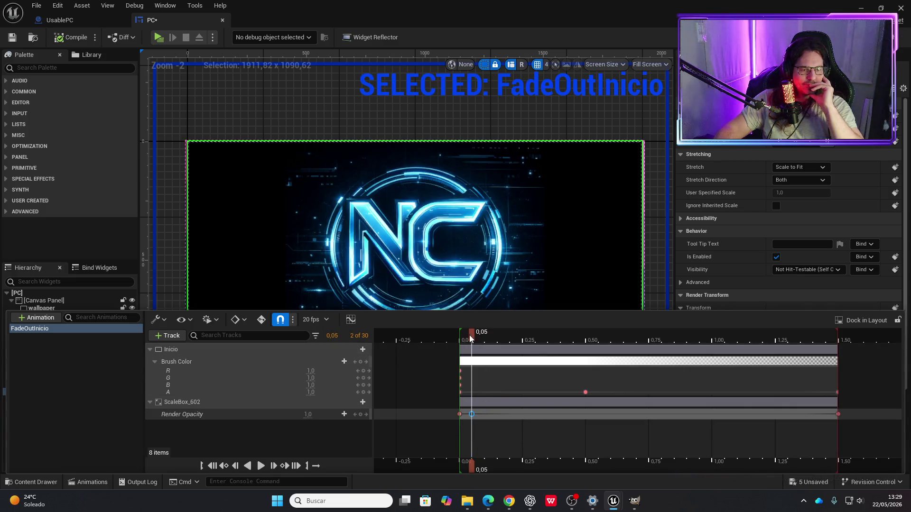
left_click(261, 466)
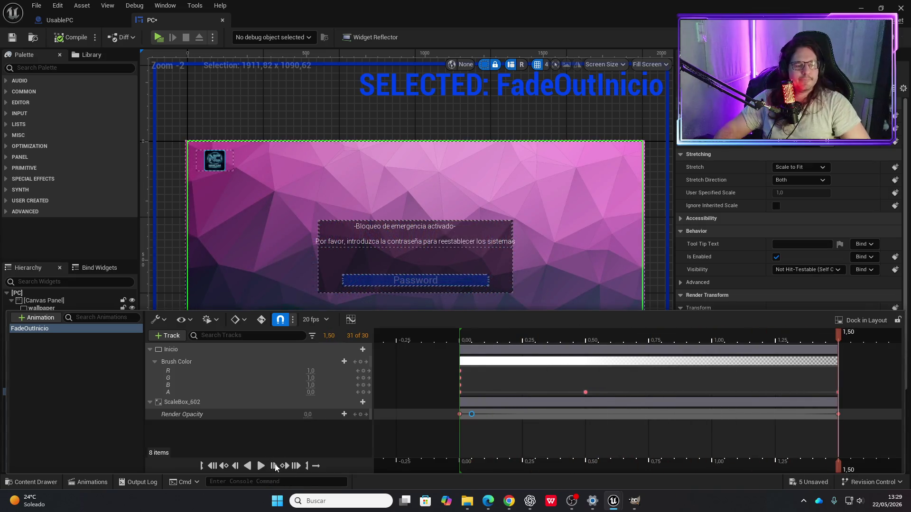
left_click_drag(472, 414, 583, 413)
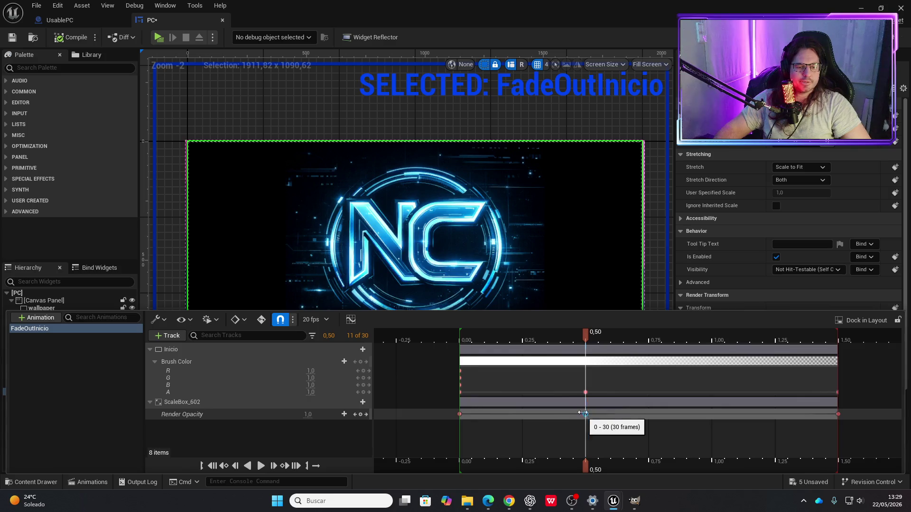
left_click(464, 339)
left_click(261, 467)
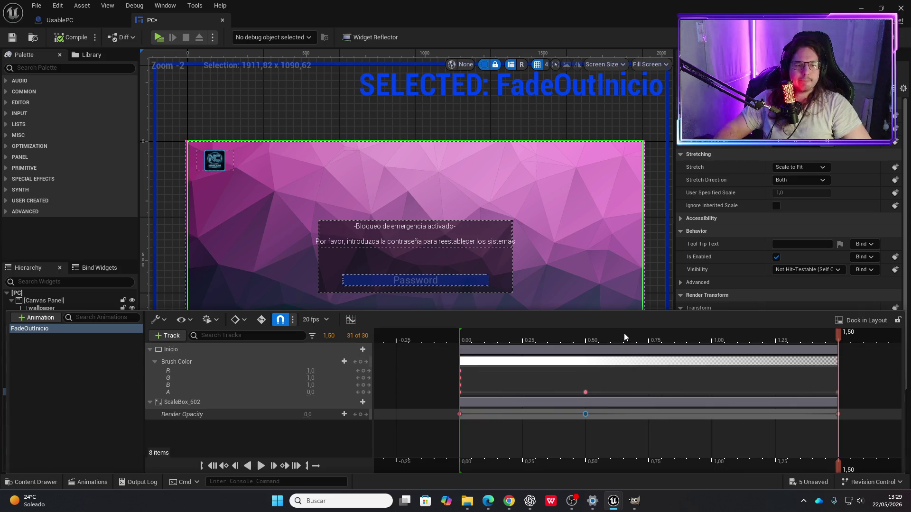
Step: Save the PC widget, attach a Print String saying Hello to Event Construct, and compile
left_click(153, 41)
left_click(13, 38)
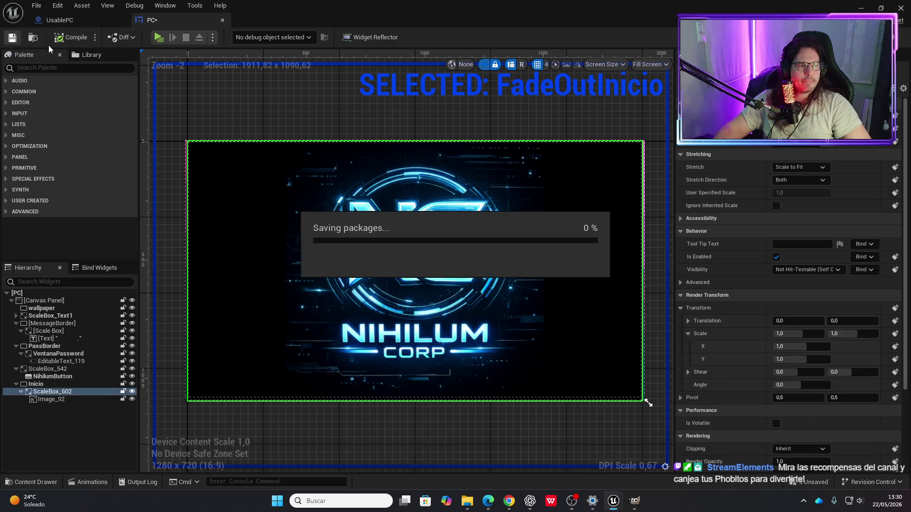
double_click(646, 401)
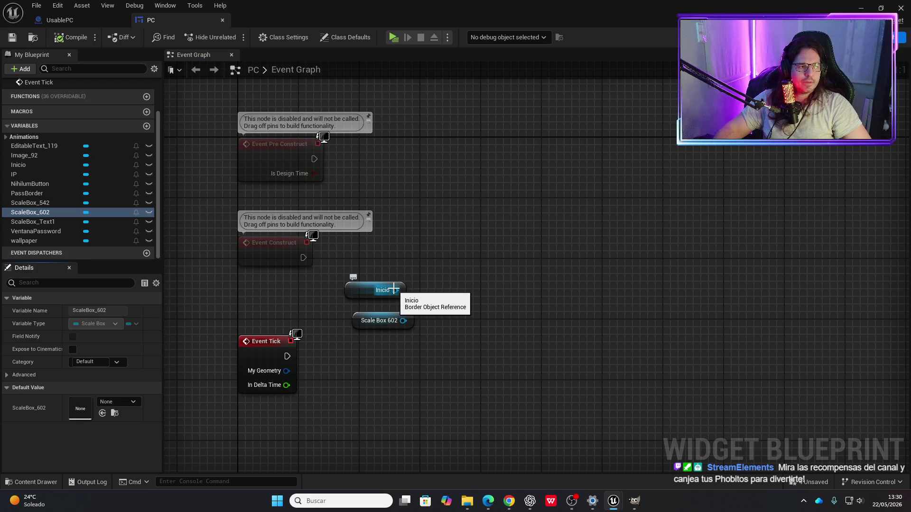
left_click_drag(304, 257, 386, 257)
type("vis")
key("Escape")
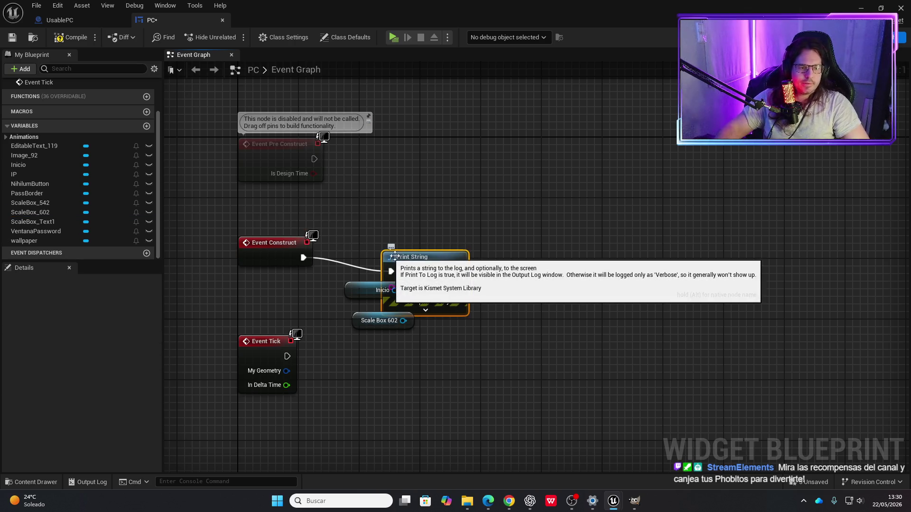
left_click(393, 259)
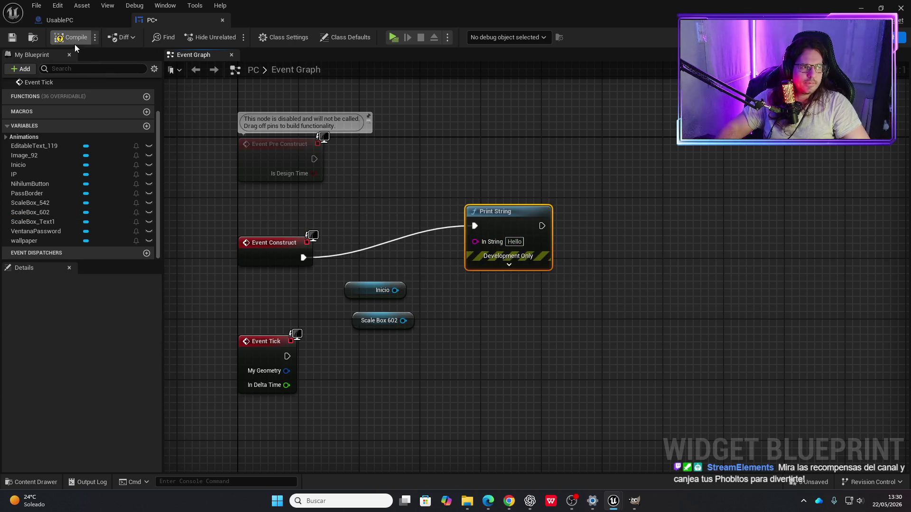
left_click(393, 37)
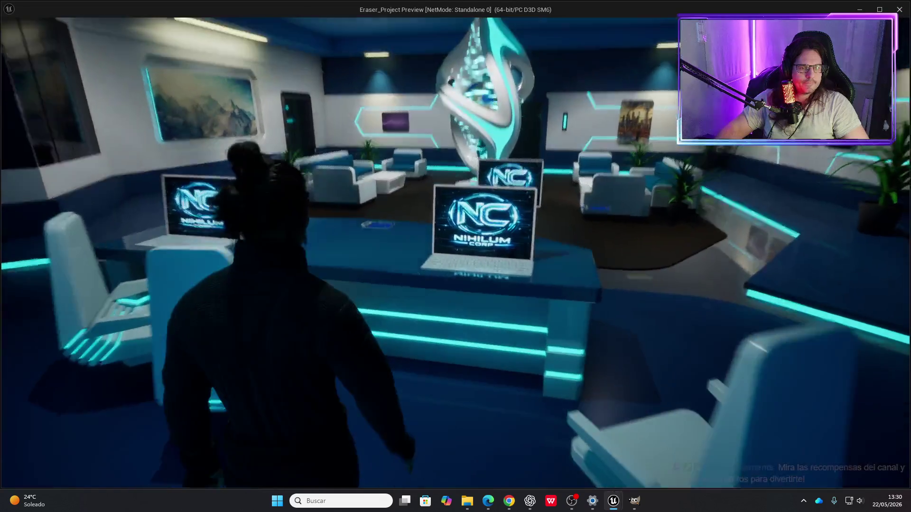
Step: Play-test that Hello prints when using the PC, then delete the Print String node
key("e")
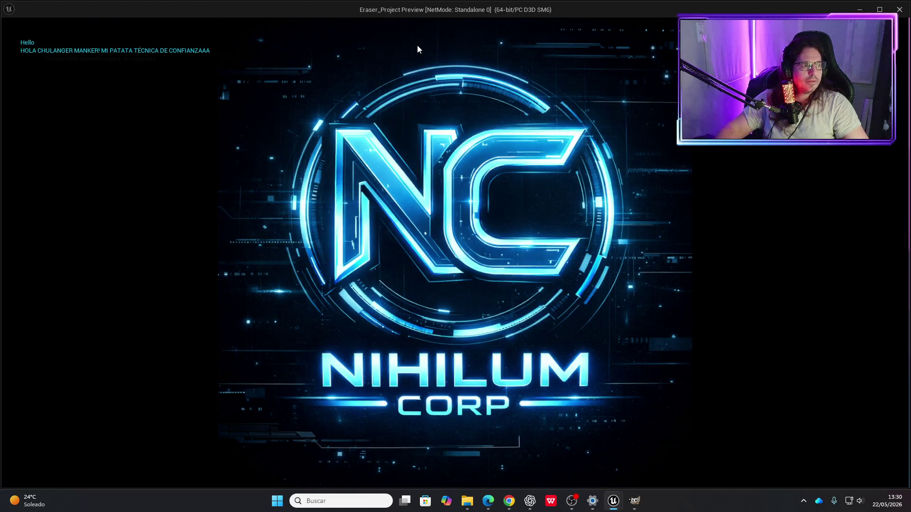
key("Escape")
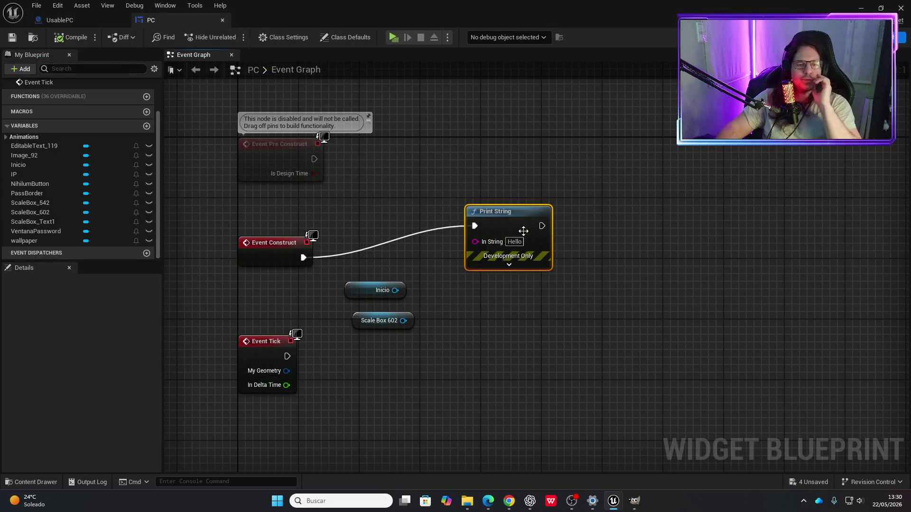
key("Delete")
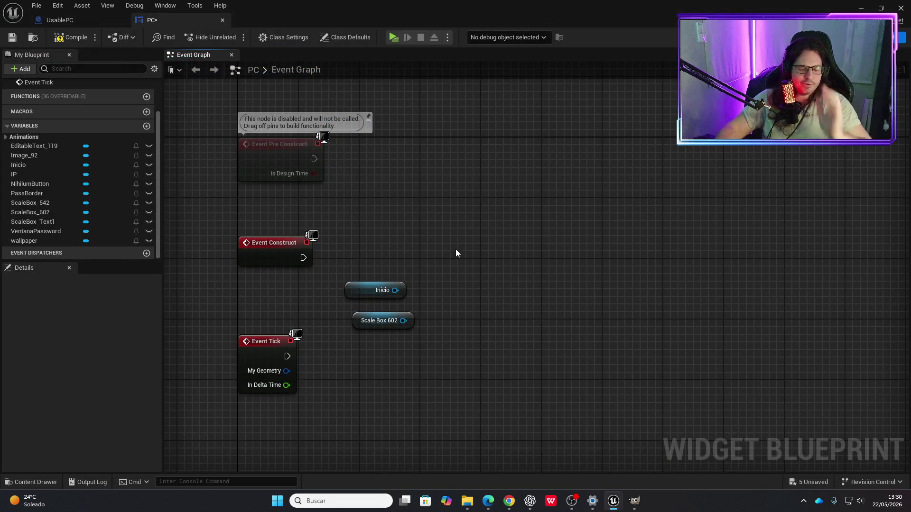
Step: Try a Play Animation node, then delete it with the Inicio and Scale Box 602 nodes
right_click(456, 250)
type("play ani")
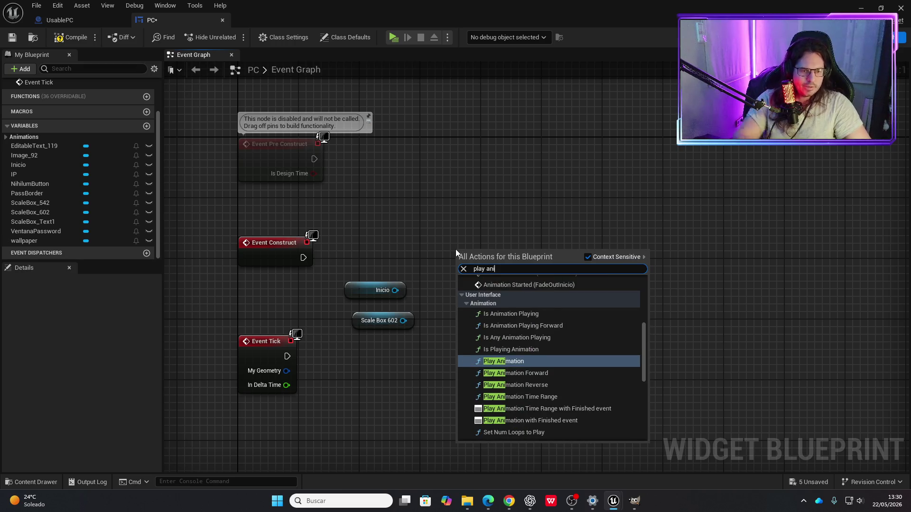
left_click(517, 361)
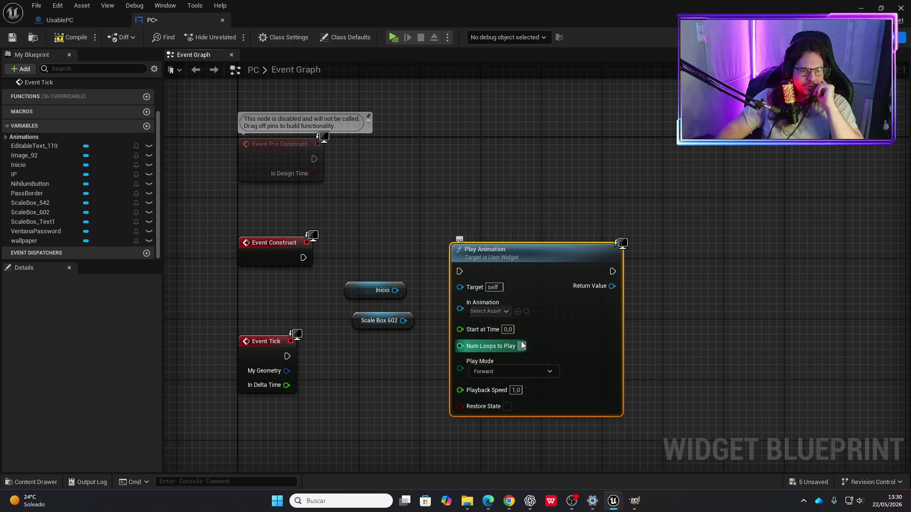
mouse_move(405, 287)
left_mouse_down()
mouse_move(474, 265)
mouse_move(476, 286)
mouse_move(457, 289)
mouse_move(409, 255)
left_mouse_up()
left_click(409, 255)
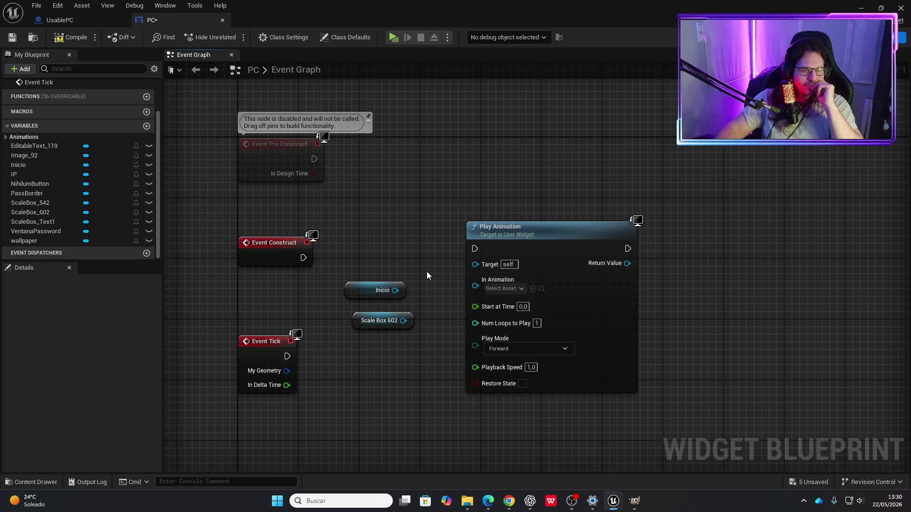
left_click(523, 289)
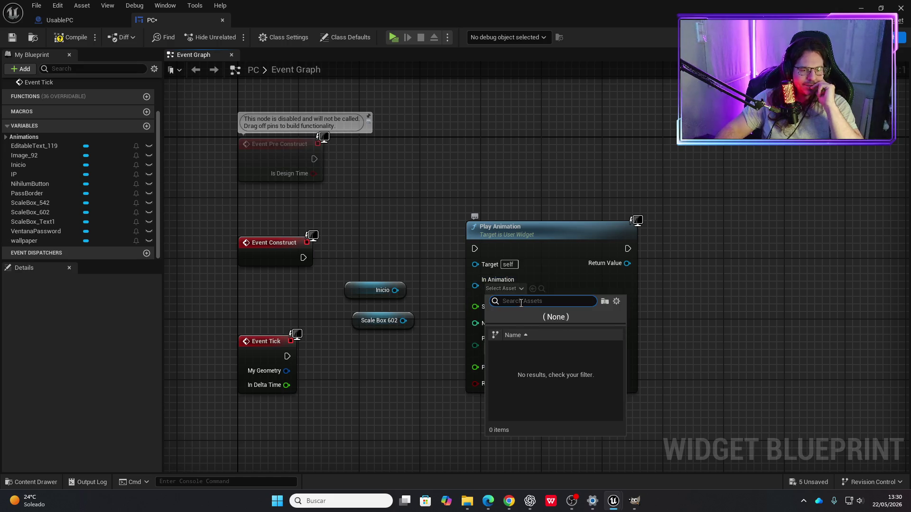
left_click(437, 314)
left_click(507, 234)
key("Delete")
left_click_drag(394, 260, 385, 349)
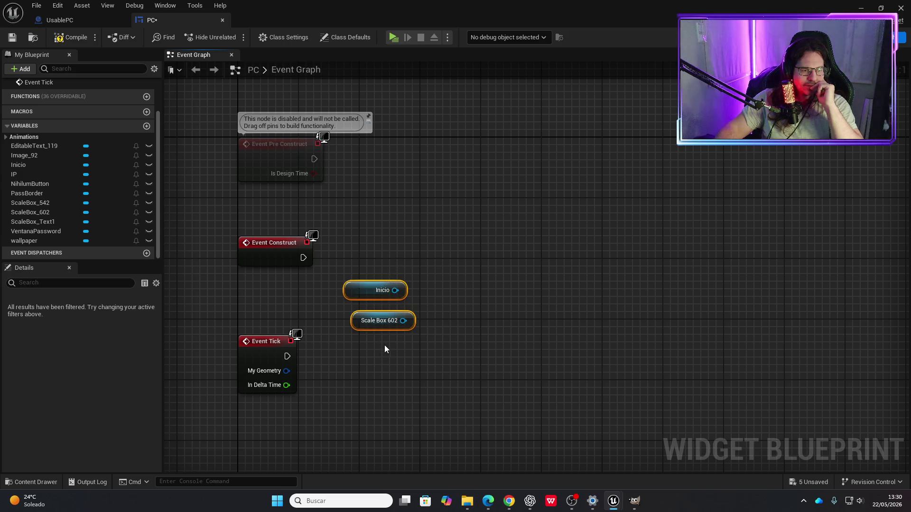
key("Delete")
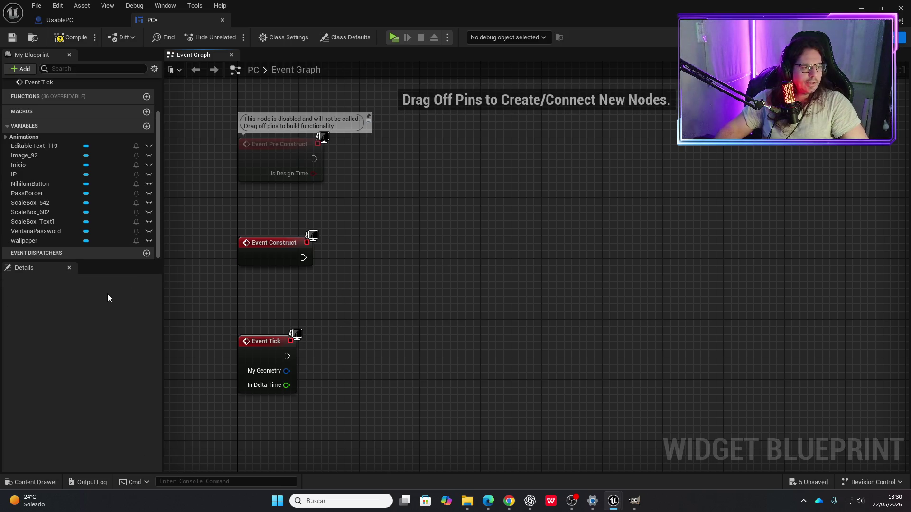
Step: Add a Get FadeOutInicio node feeding a new Play Animation node
left_click(7, 137)
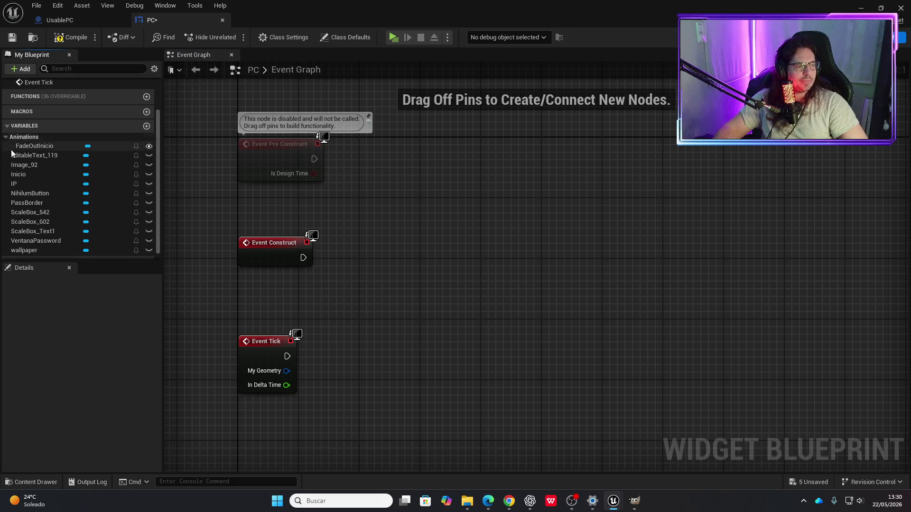
mouse_move(21, 147)
left_mouse_down()
mouse_move(265, 260)
mouse_move(381, 331)
mouse_move(465, 268)
left_mouse_up()
left_click(385, 331)
type("po")
key("BackSpace")
type("la")
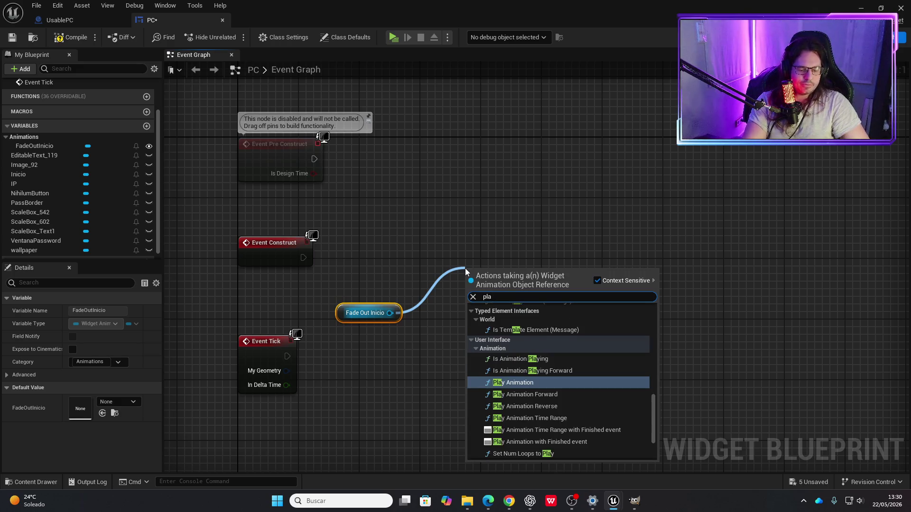
type("y")
left_click(530, 354)
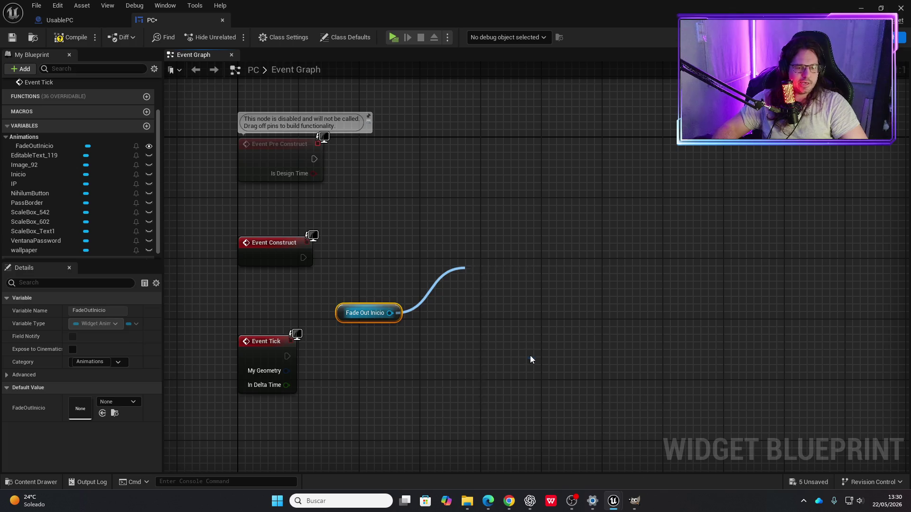
Step: Wire Event Construct into Play Animation, then compile and save the widget blueprint
left_click_drag(303, 259, 459, 249)
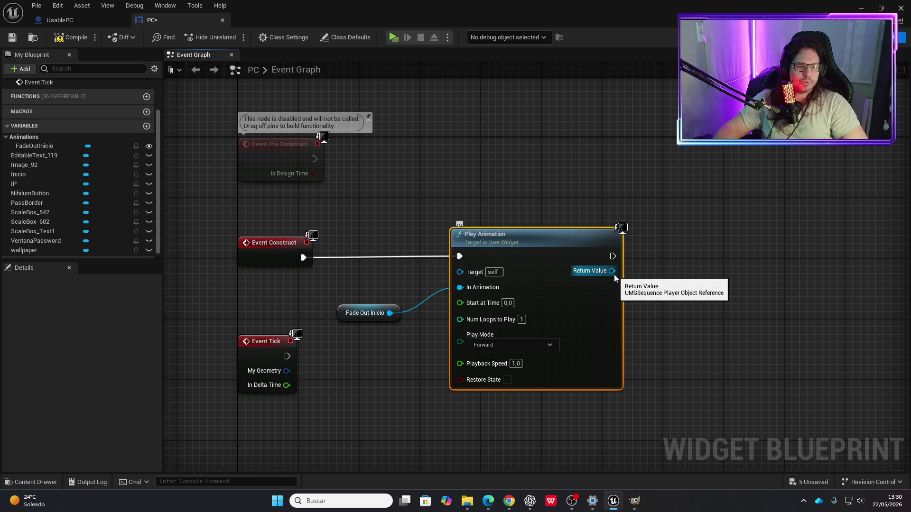
left_click_drag(655, 281, 555, 276)
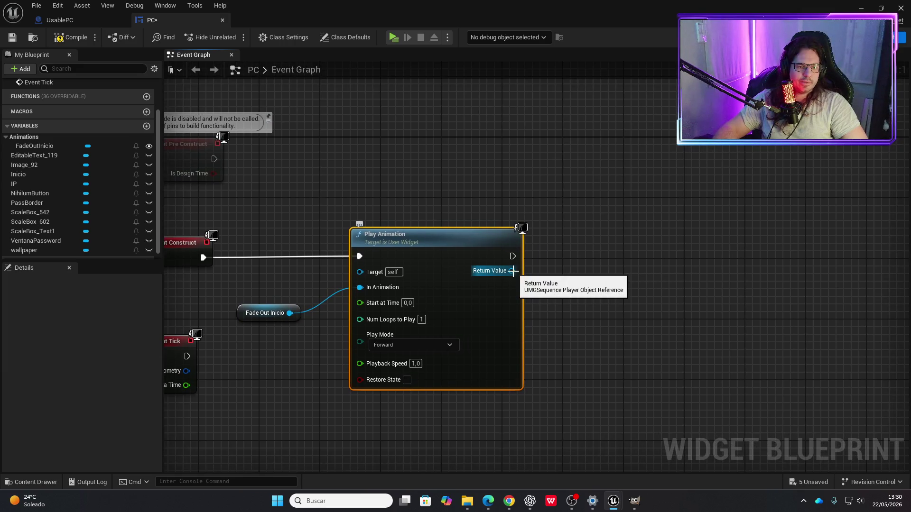
left_click(76, 40)
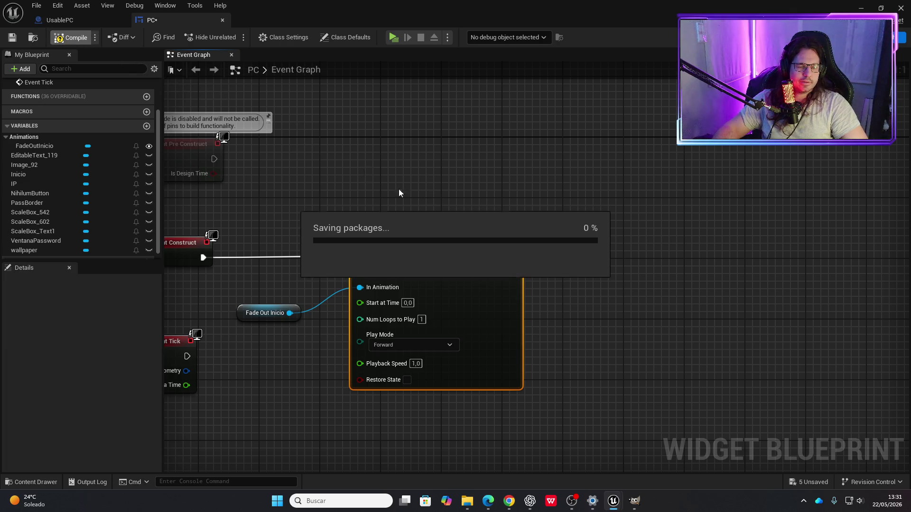
left_click(393, 37)
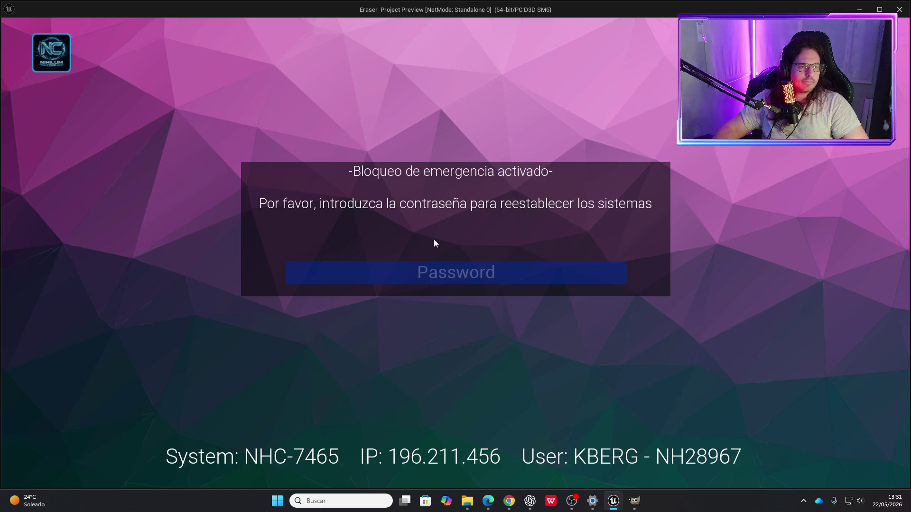
key("Escape")
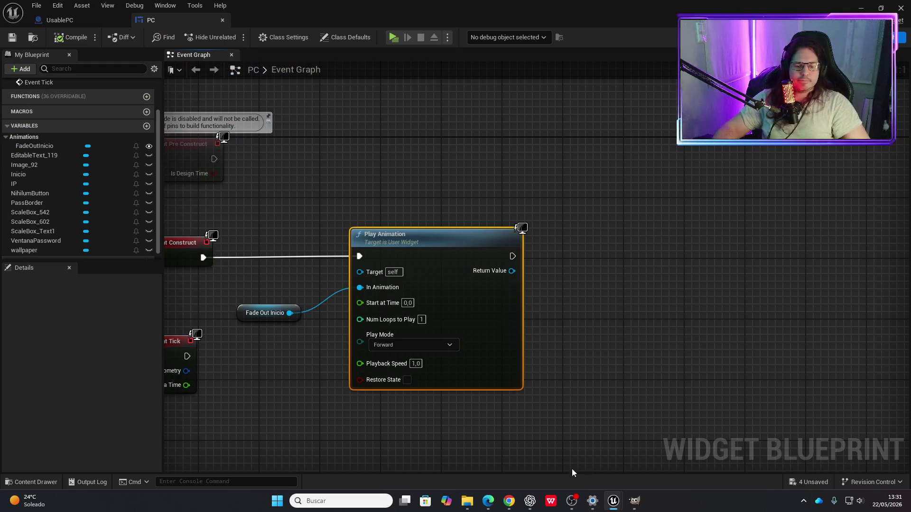
Step: Open Curso Blueprints de 0 a Profesional.wps from WPS Office's recent documents
left_click(550, 500)
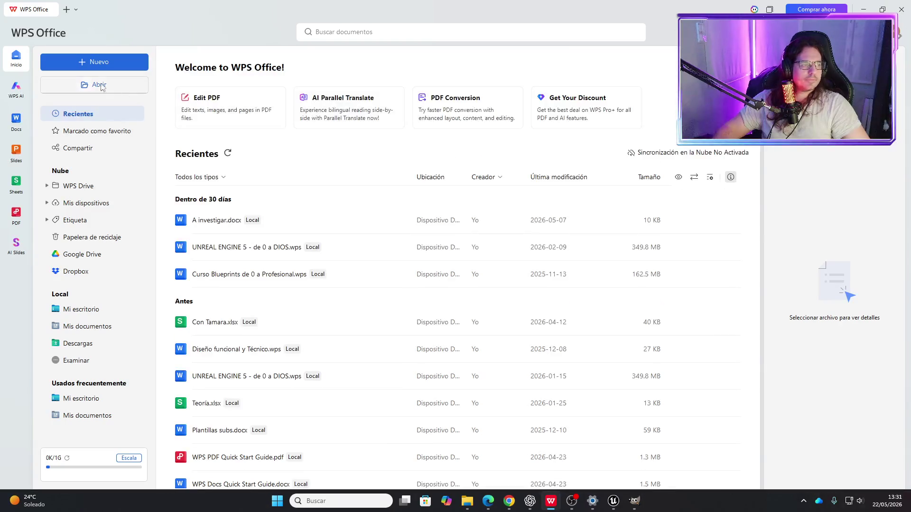
left_click(230, 277)
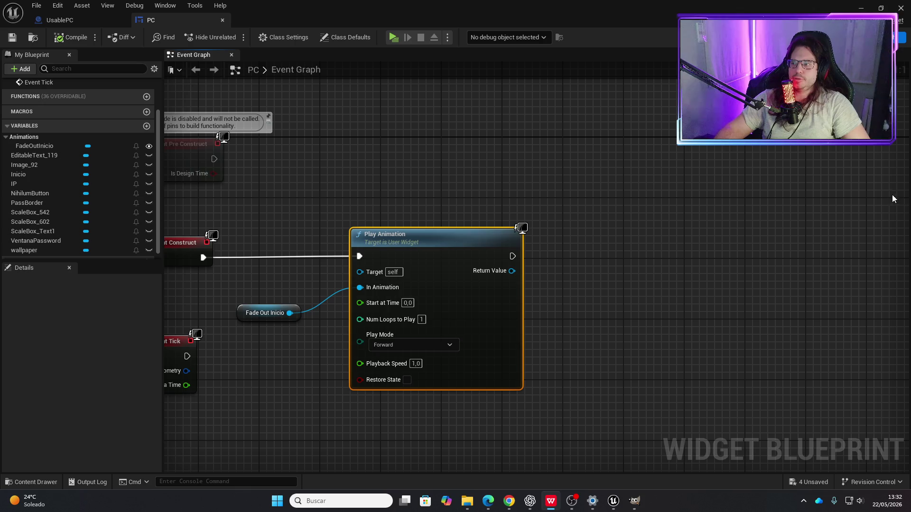
Step: Add a Bind to Animation Finished node after Play Animation
left_click_drag(513, 257, 593, 259)
type("nd to ani")
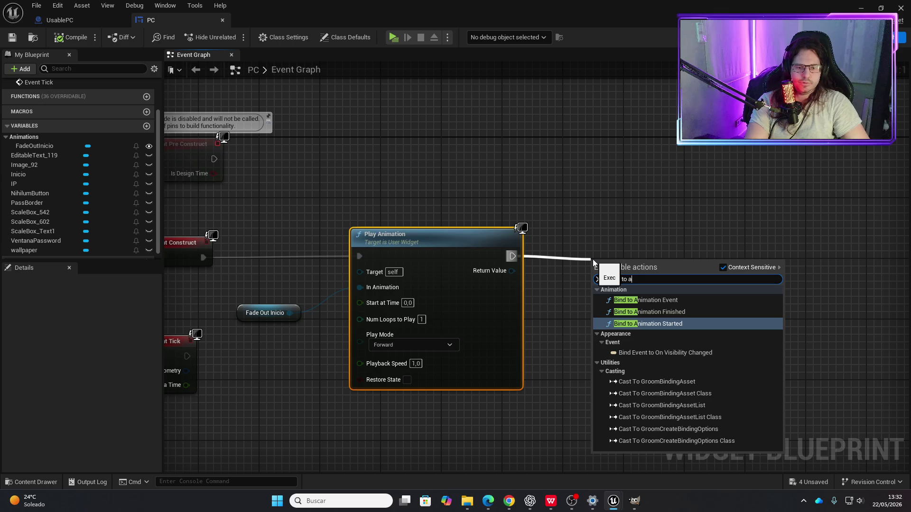
key("Down")
key("Return")
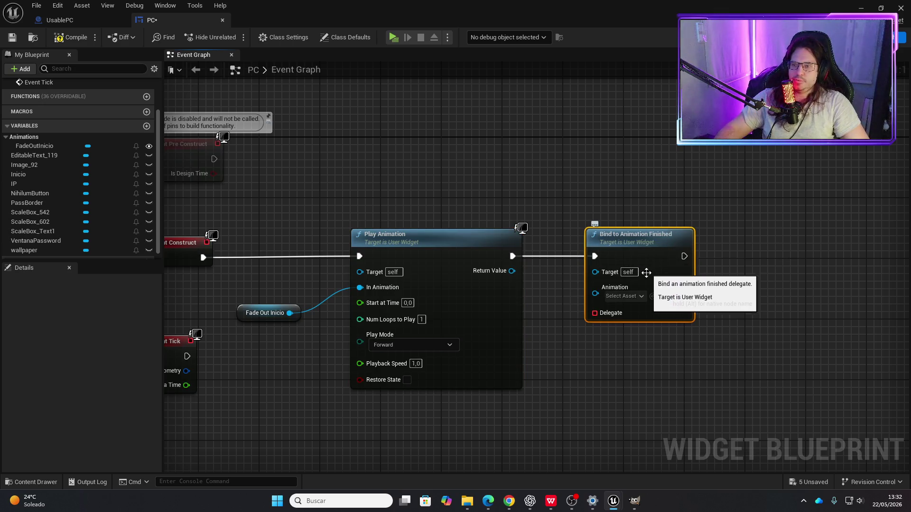
left_click_drag(643, 237, 742, 241)
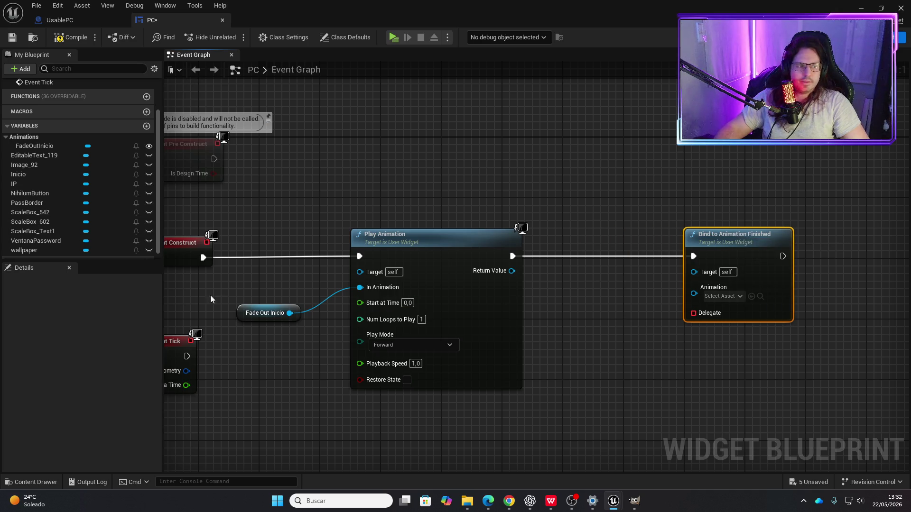
Step: Plug a copied Fade Out Inicio getter into its Animation pin and drag from Delegate
left_click(239, 313)
key("ctrl+c")
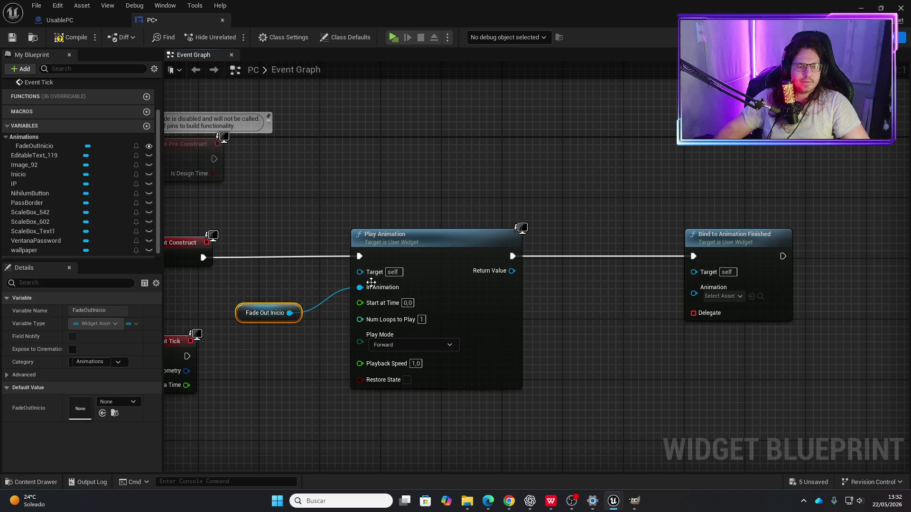
key("ctrl+v")
mouse_move(624, 320)
left_mouse_down()
mouse_move(689, 275)
mouse_move(695, 295)
left_mouse_up()
left_click_drag(609, 317, 609, 279)
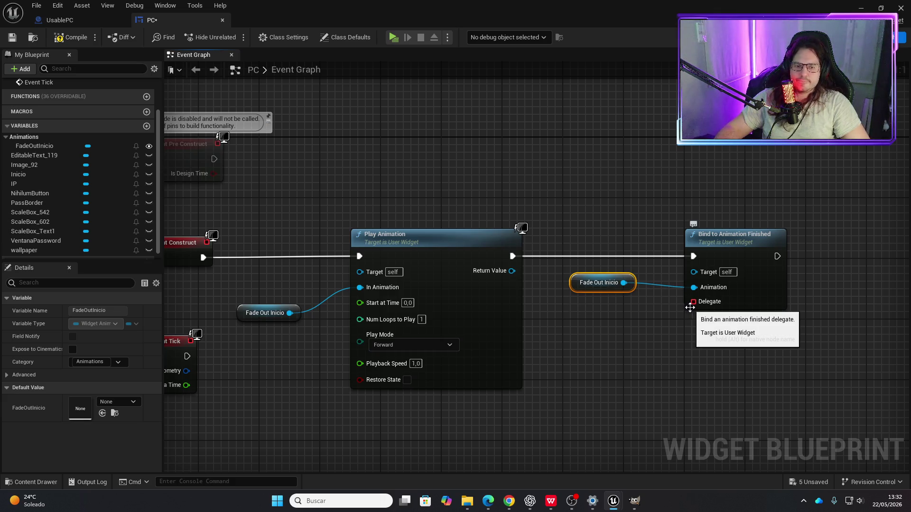
left_click_drag(691, 304, 626, 351)
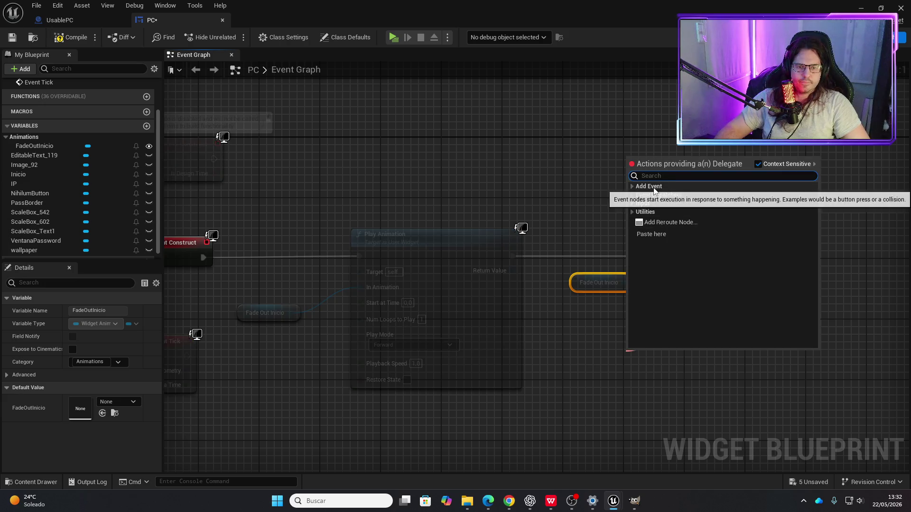
Step: Create an AnimFin custom event wired to Bind to Animation Finished's Delegate
left_click(594, 328)
right_click(591, 349)
type("custom")
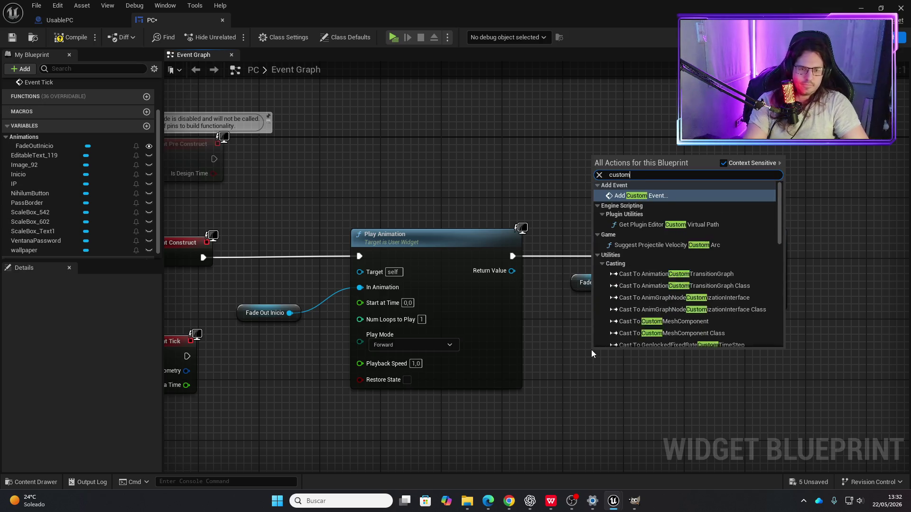
key("Return")
type("AnimFin")
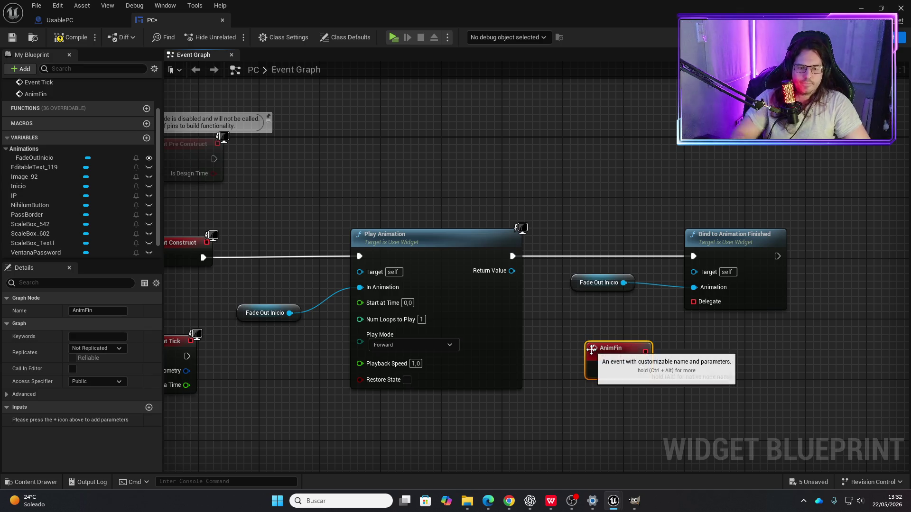
key("Return")
mouse_move(693, 302)
left_mouse_down()
mouse_move(646, 353)
mouse_move(722, 372)
left_mouse_up()
Step: Have AnimFin run Remove from Parent on an Inicio getter, then compile
type("remove fo")
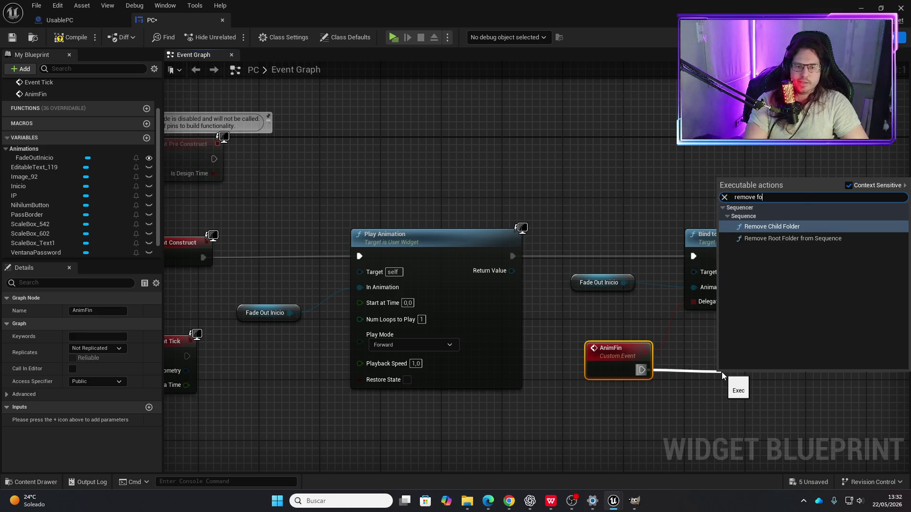
key("BackSpace")
key("BackSpace")
key("Return")
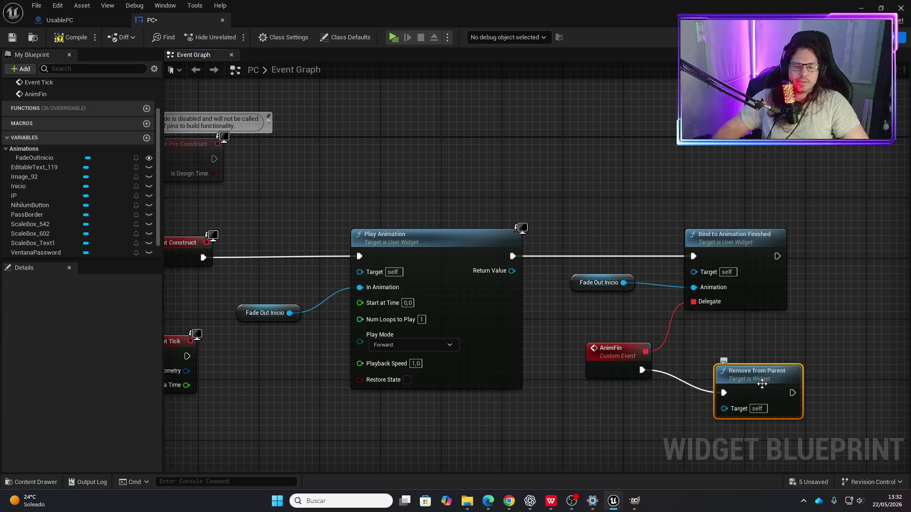
left_click(76, 43)
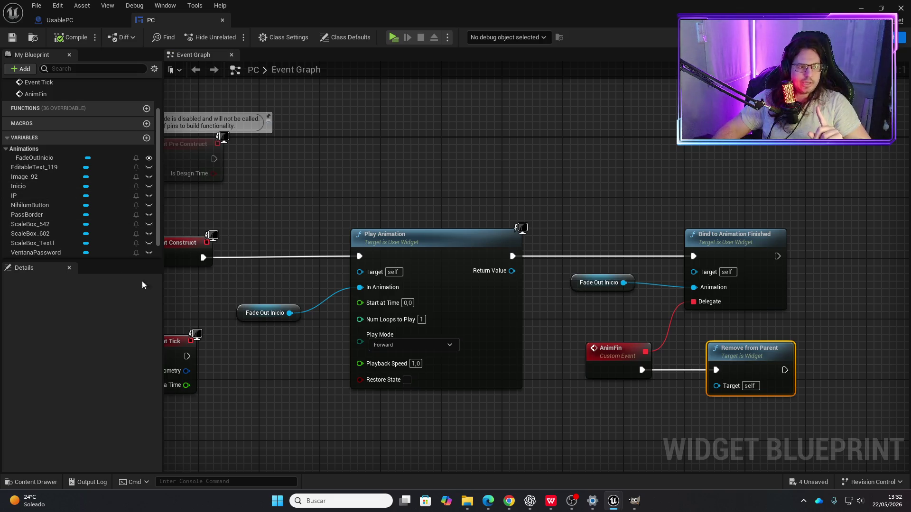
left_click(231, 55)
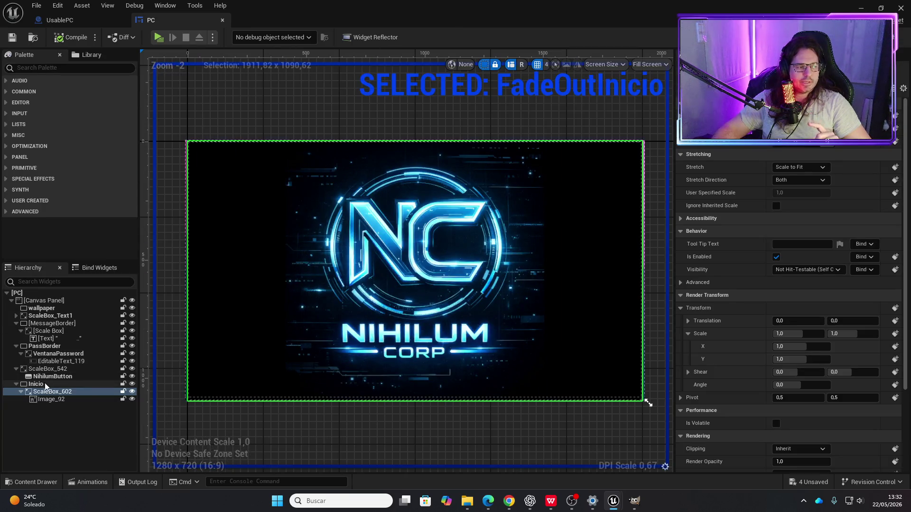
left_click(901, 37)
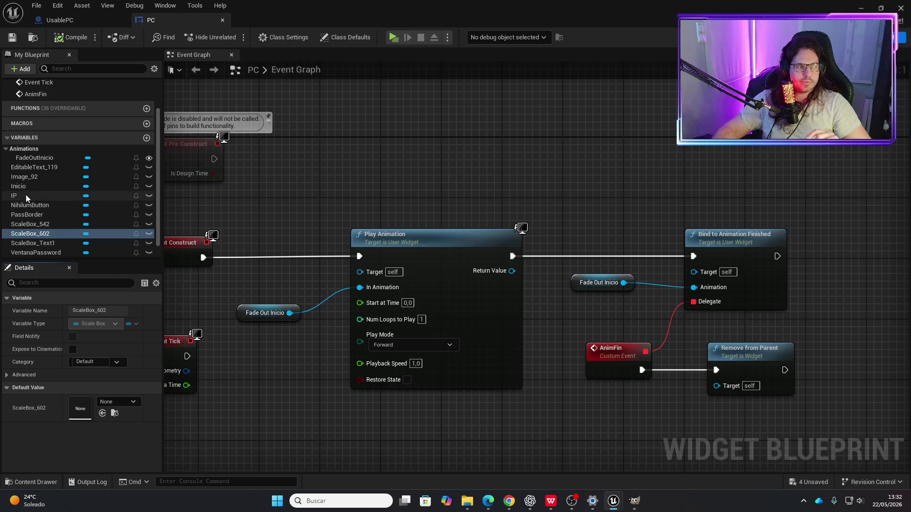
mouse_move(19, 186)
left_mouse_down()
mouse_move(580, 421)
mouse_move(637, 433)
mouse_move(725, 389)
left_mouse_up()
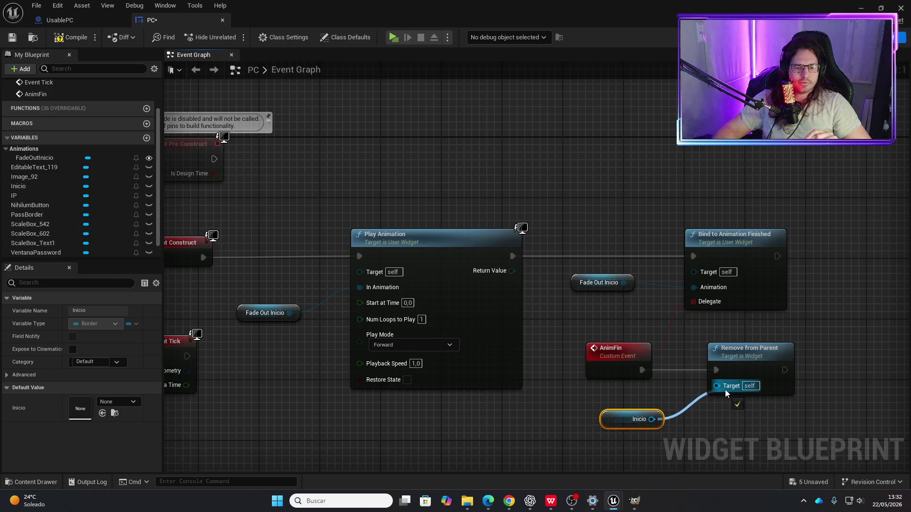
left_click(77, 40)
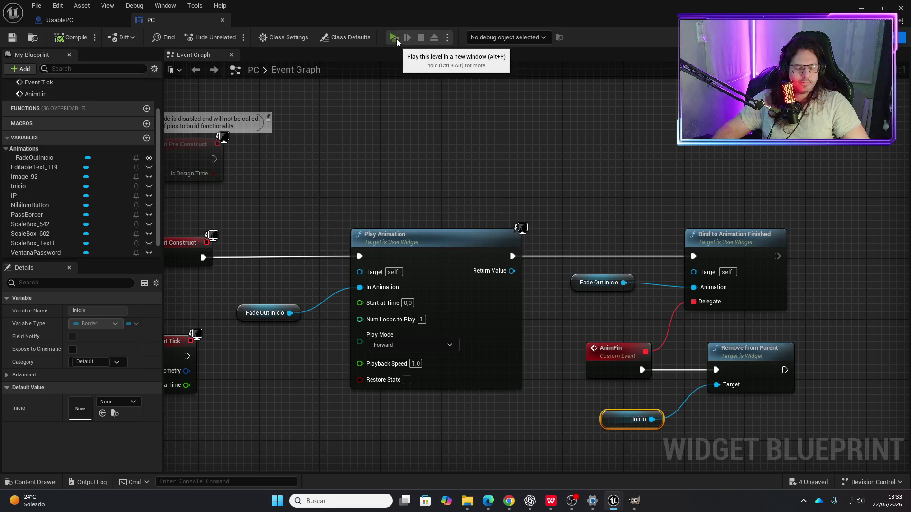
Step: Play-test to the laptop's password screen entering 'Sadasda', then relaunch the standalone preview
left_click(393, 37)
key("w")
key("e")
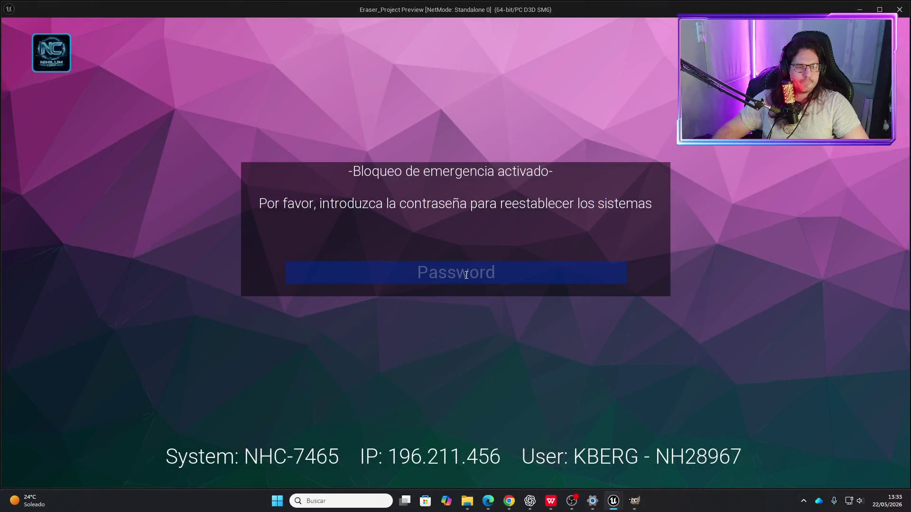
left_click(466, 274)
type("Sadasda")
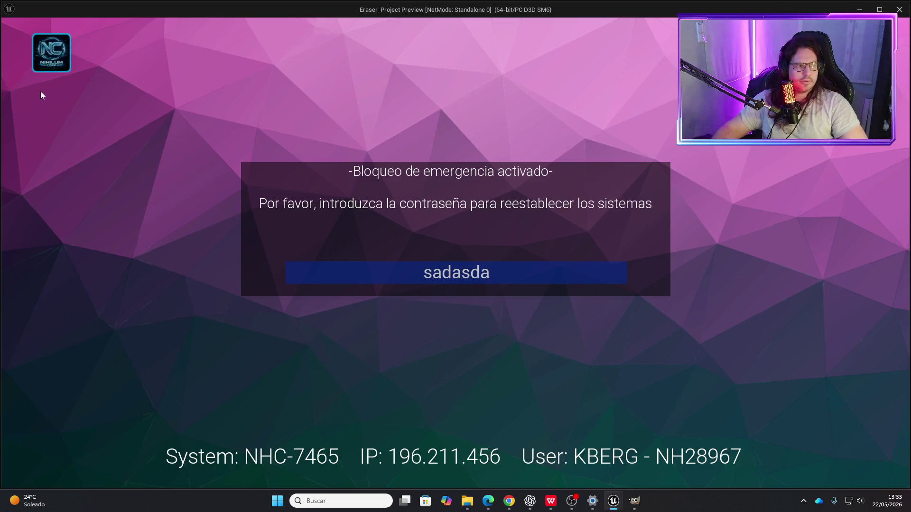
key("Escape")
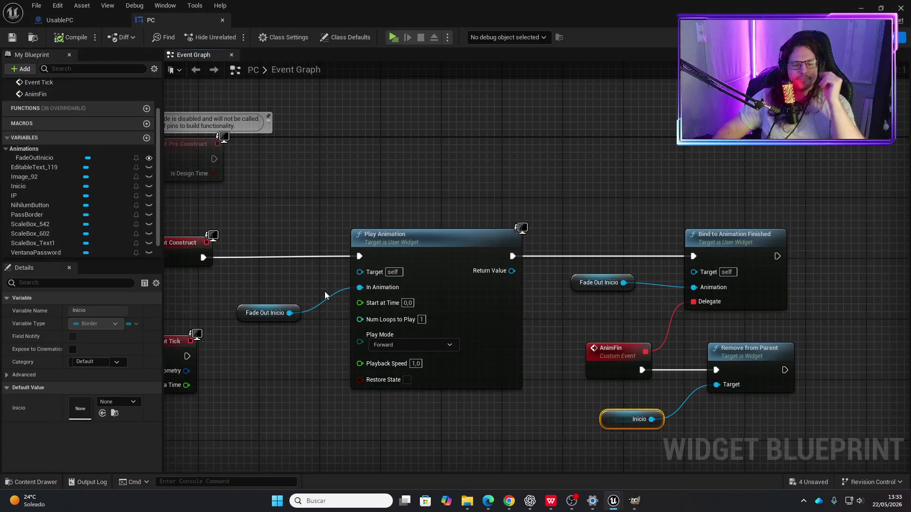
scroll(357, 405, "down", 2)
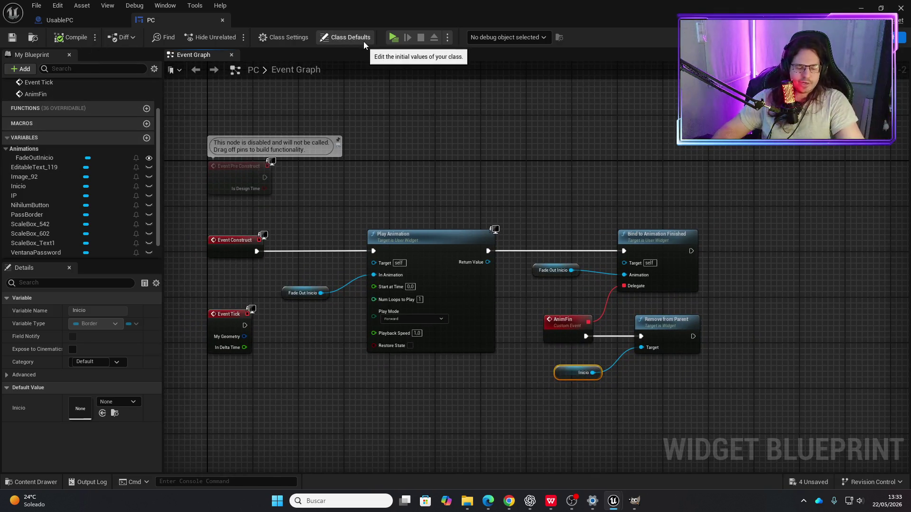
left_click(393, 38)
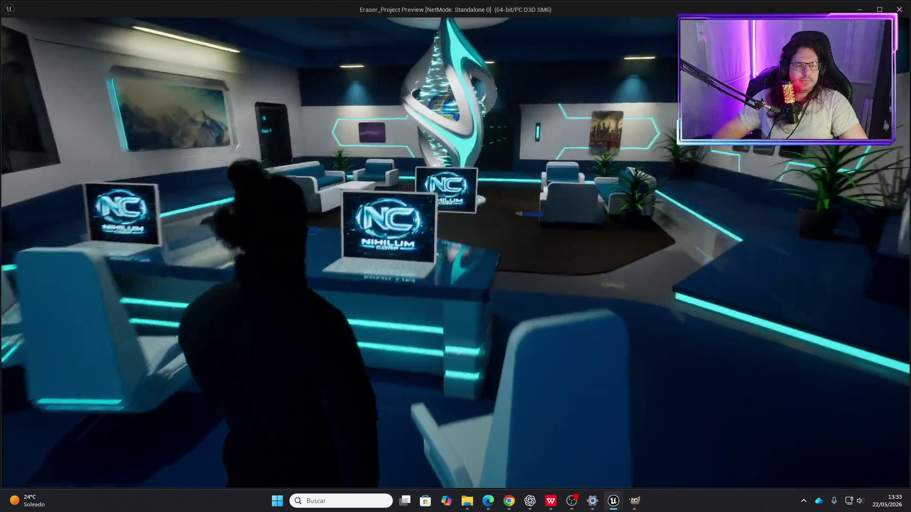
Step: Open the laptop screen in the preview, then return to the PC Event Graph
key("e")
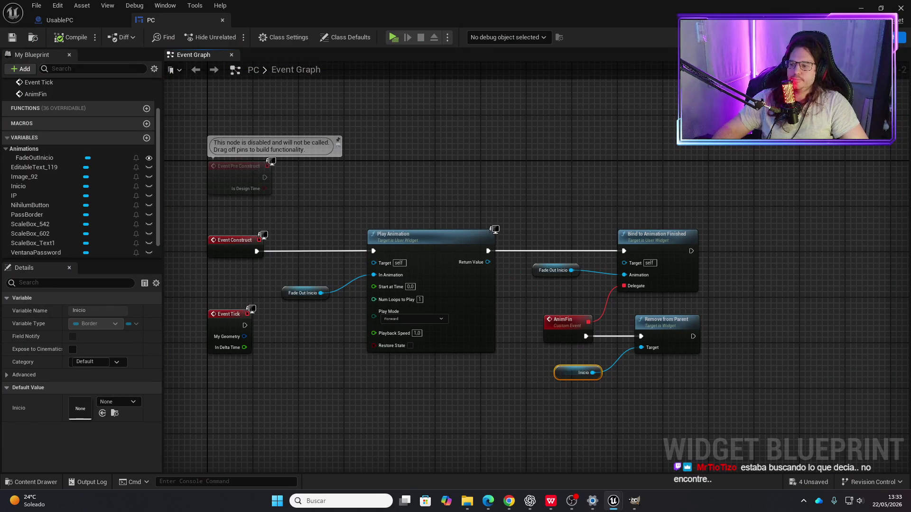
key("alt+Tab")
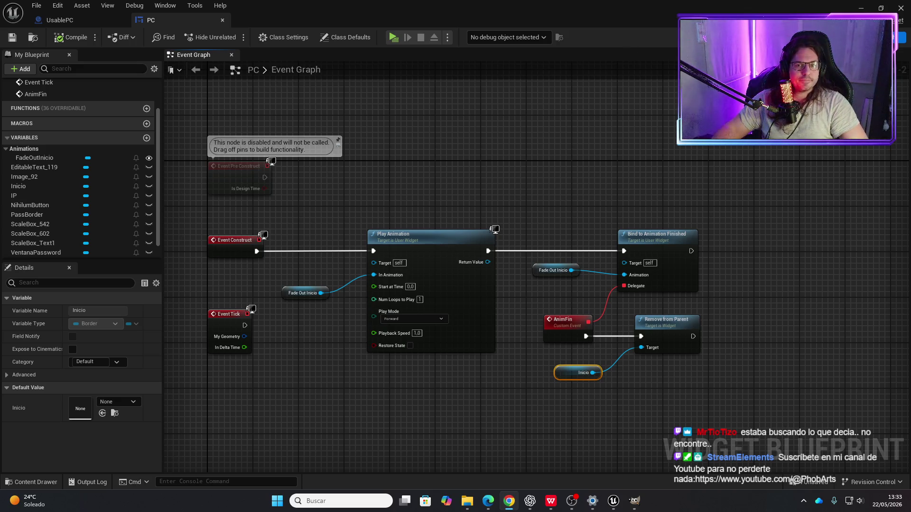
Step: Select the Inicio border in Designer, then play-test to the laptop's password lock screen
left_click(882, 37)
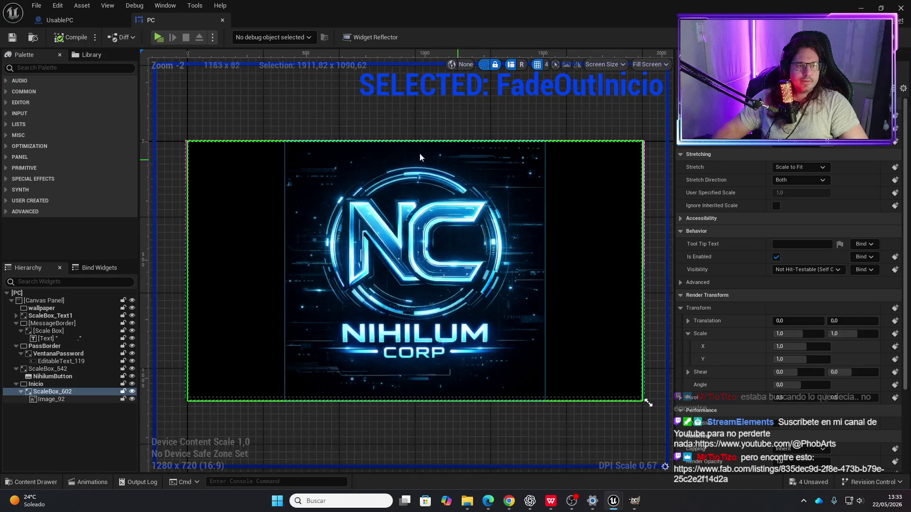
left_click(36, 384)
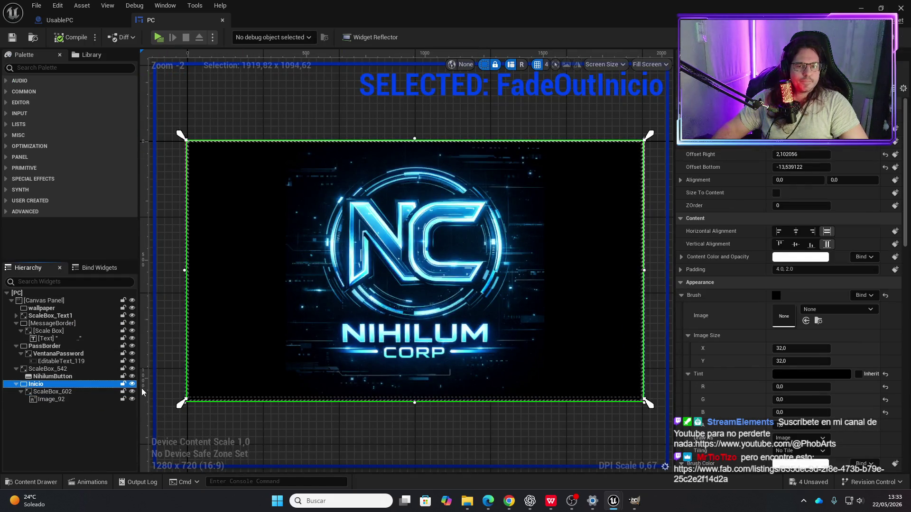
left_click(159, 37)
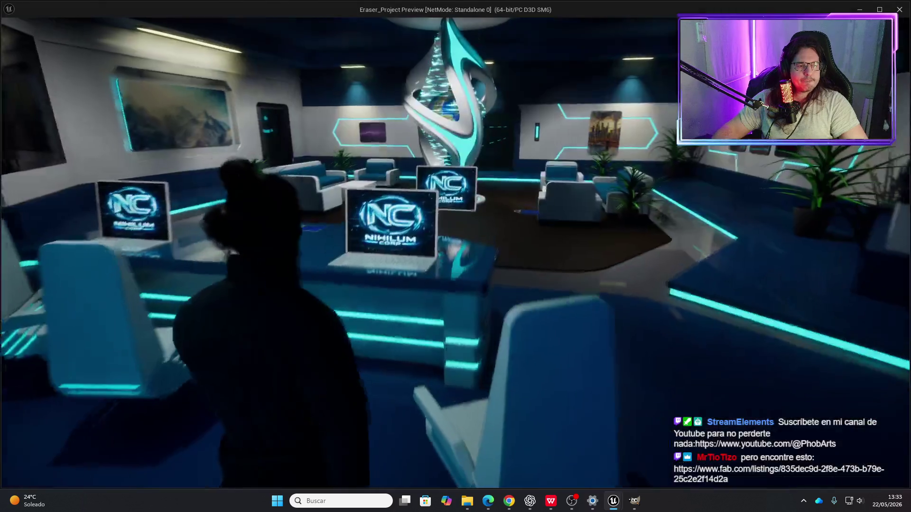
key("e")
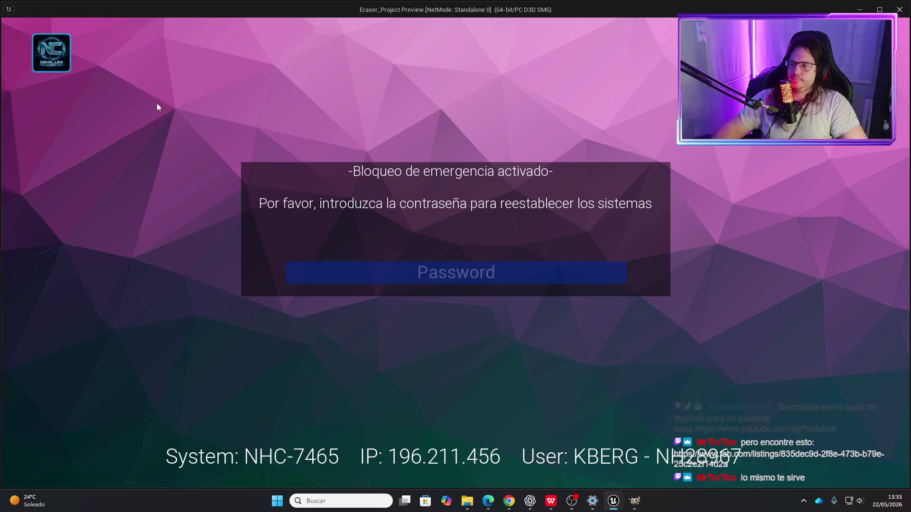
key("alt+Tab")
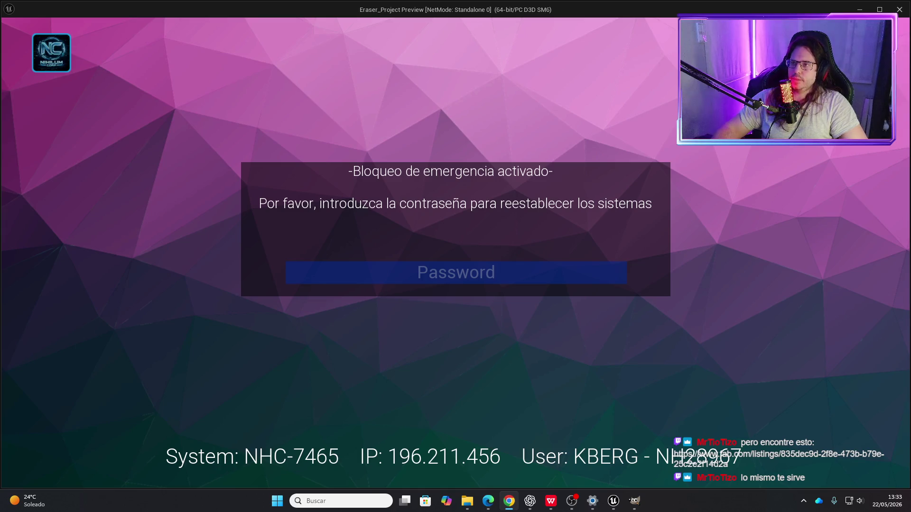
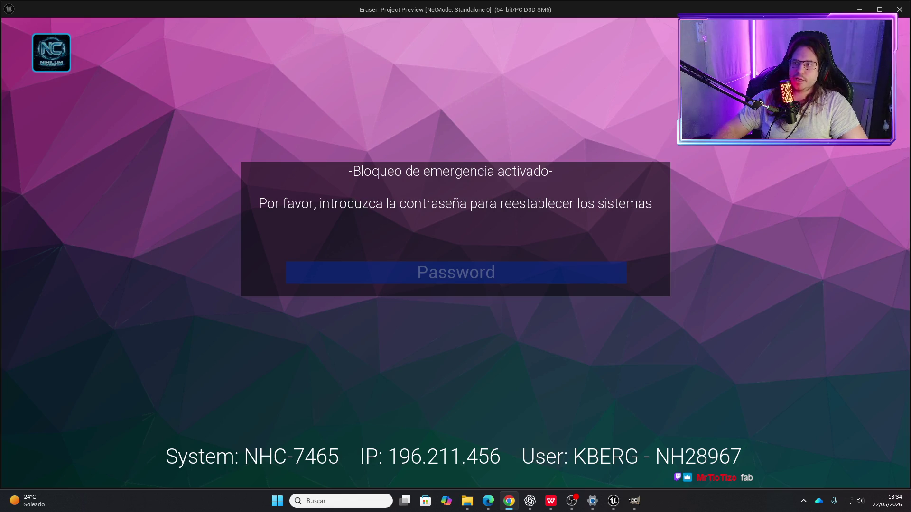
Step: Enter 'asd' in the preview's Password field, then stop the preview
left_click(486, 274)
type("asd")
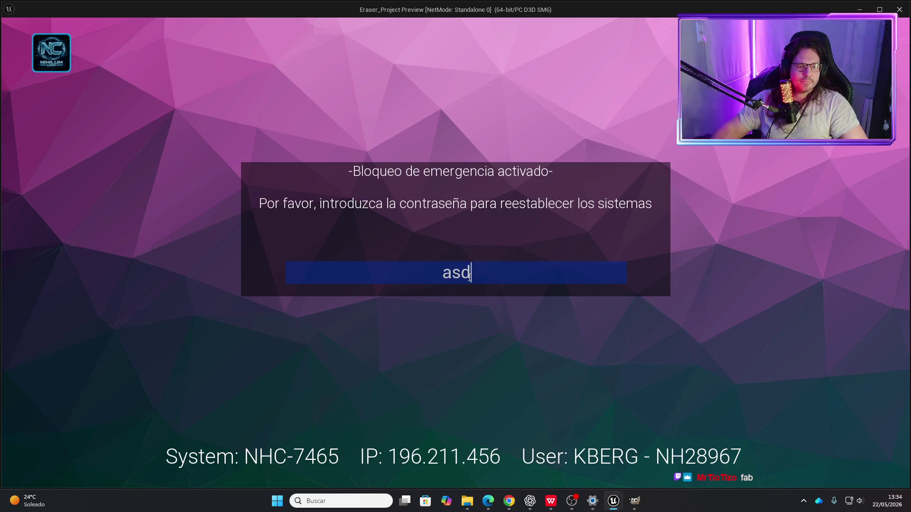
key("Escape")
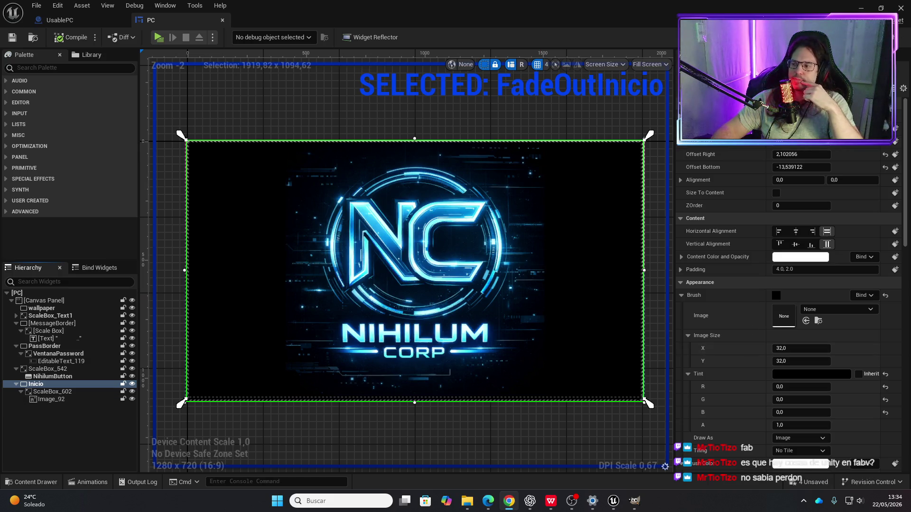
left_click(80, 22)
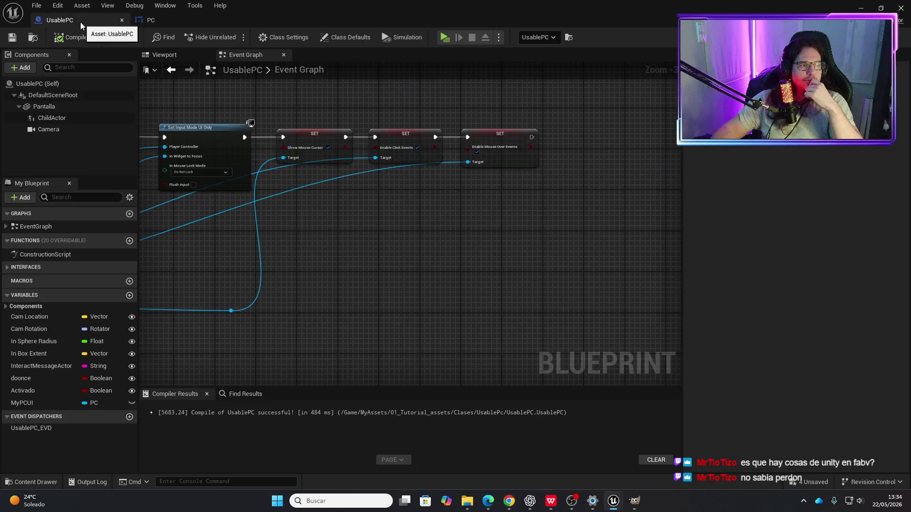
left_click(159, 22)
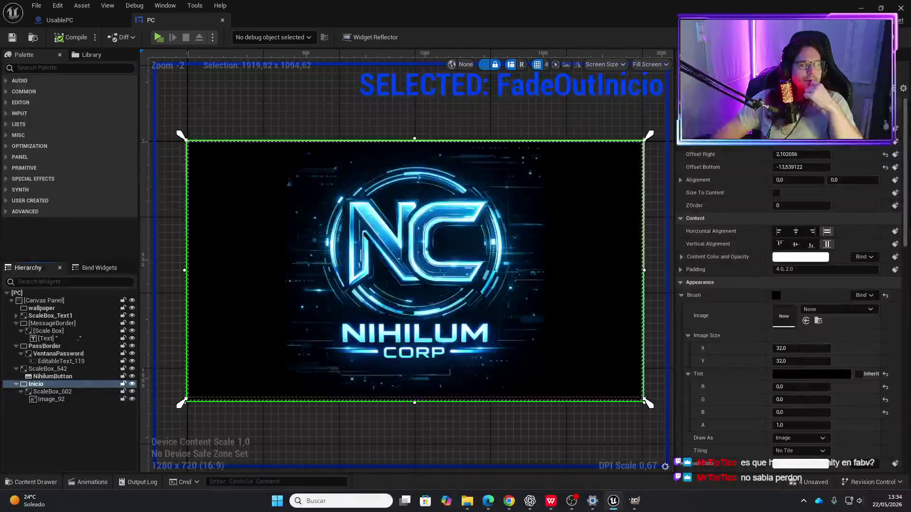
left_click(862, 9)
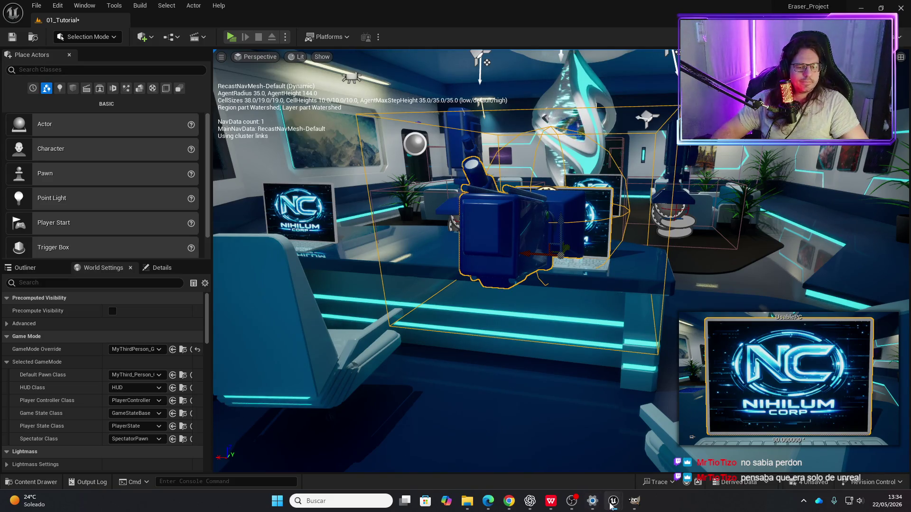
mouse_move(614, 501)
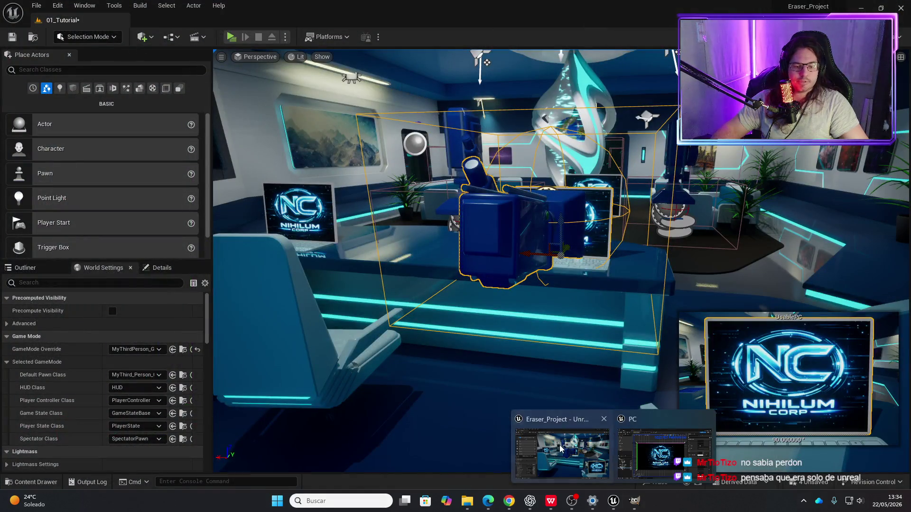
left_click(560, 449)
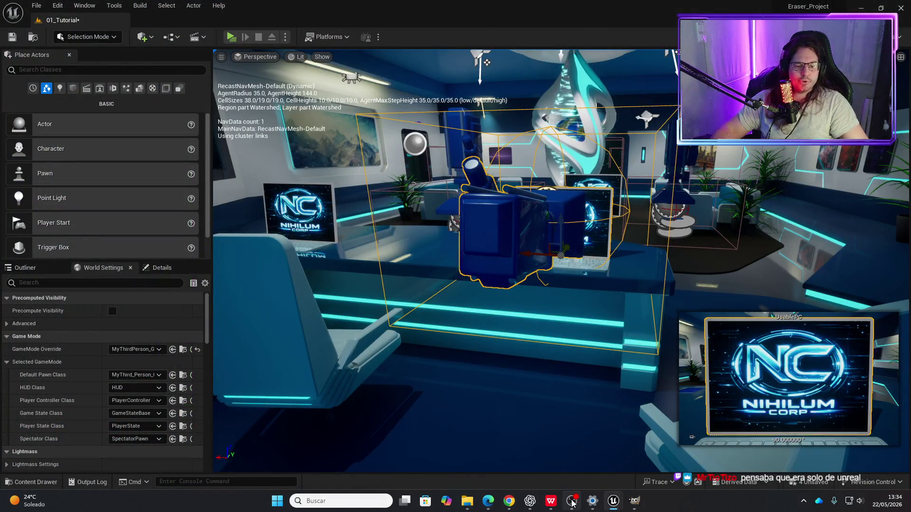
mouse_move(615, 504)
left_click(664, 453)
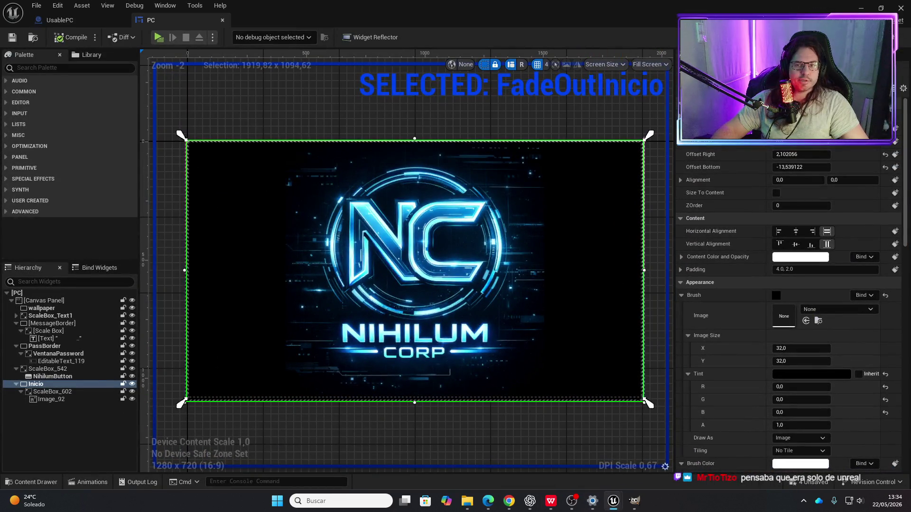
left_click(901, 37)
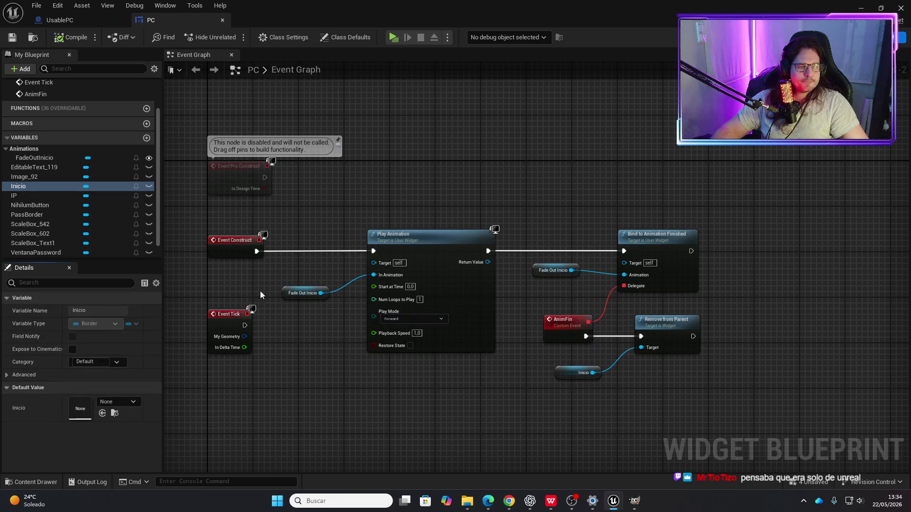
left_click(901, 37)
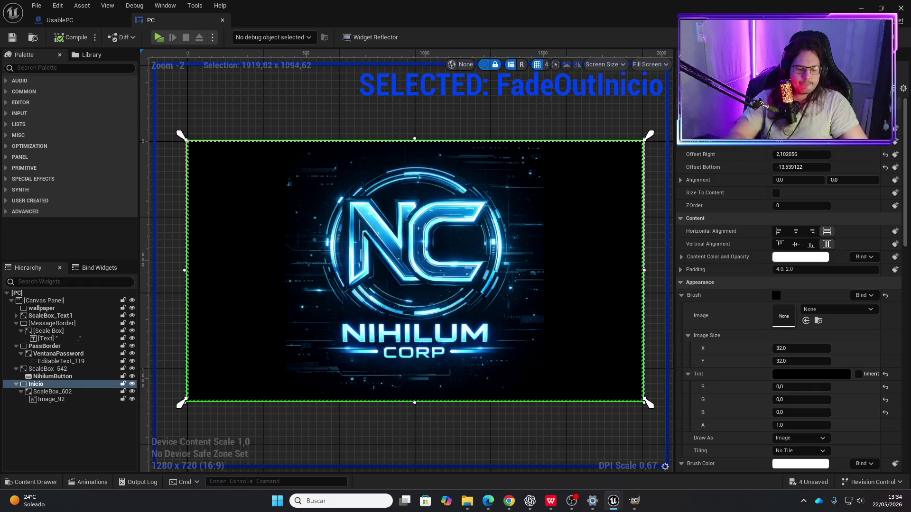
scroll(788, 284, "down", 15)
Step: Set the Inicio overlay's Render Opacity to 0 and inspect Image_92's opacity
left_click(782, 244)
type("0")
key("Return")
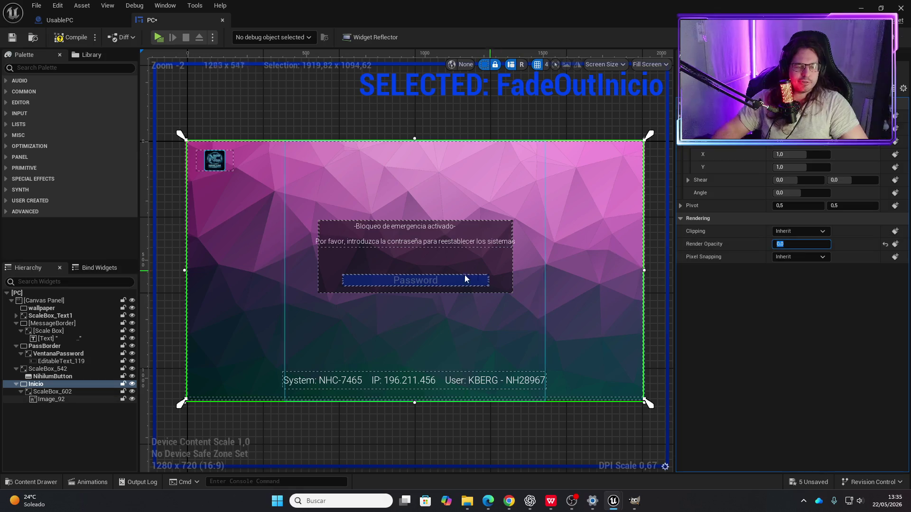
left_click(415, 262)
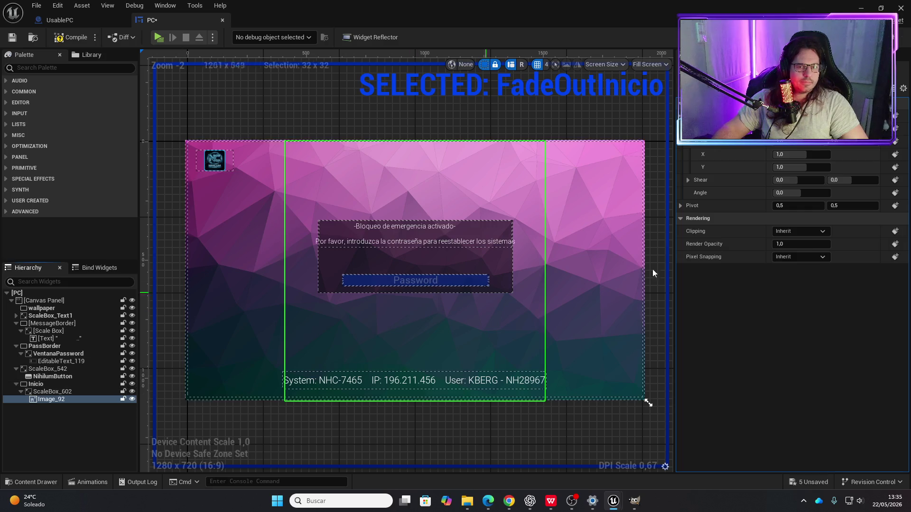
left_click(801, 244)
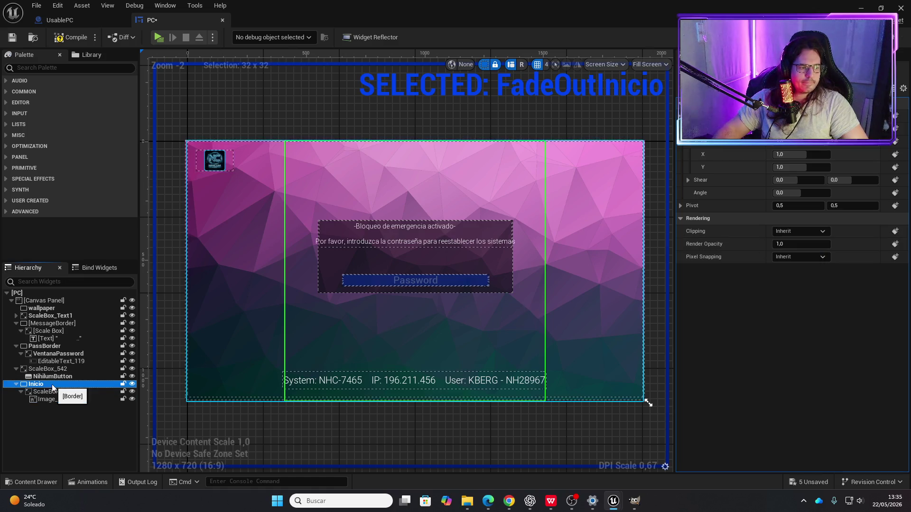
Step: Restore Inicio to full opacity and hide it with its Hierarchy eye icon
left_click(52, 384)
left_click(775, 244)
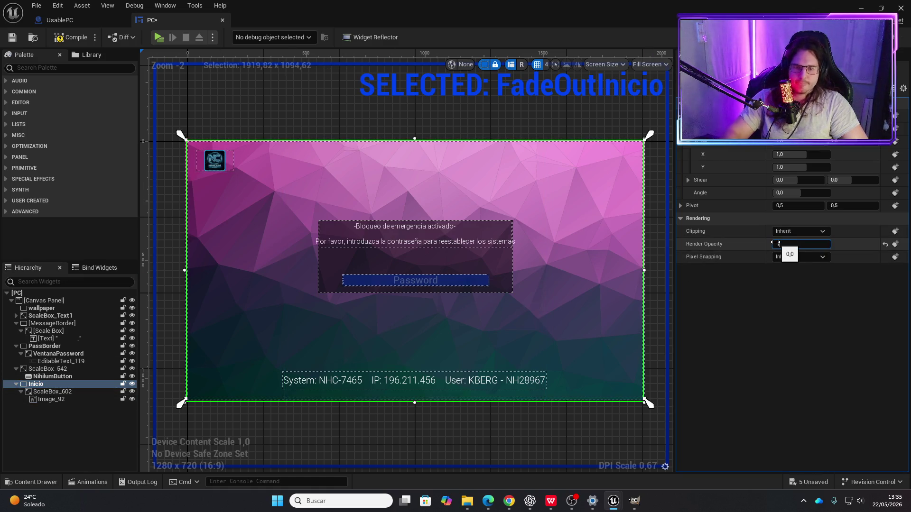
left_click_drag(775, 243, 806, 243)
left_click(133, 384)
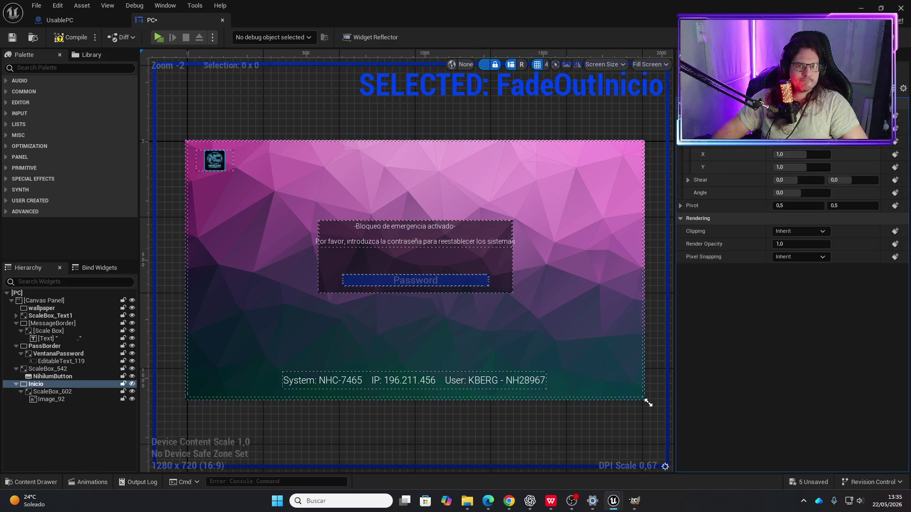
left_click(901, 38)
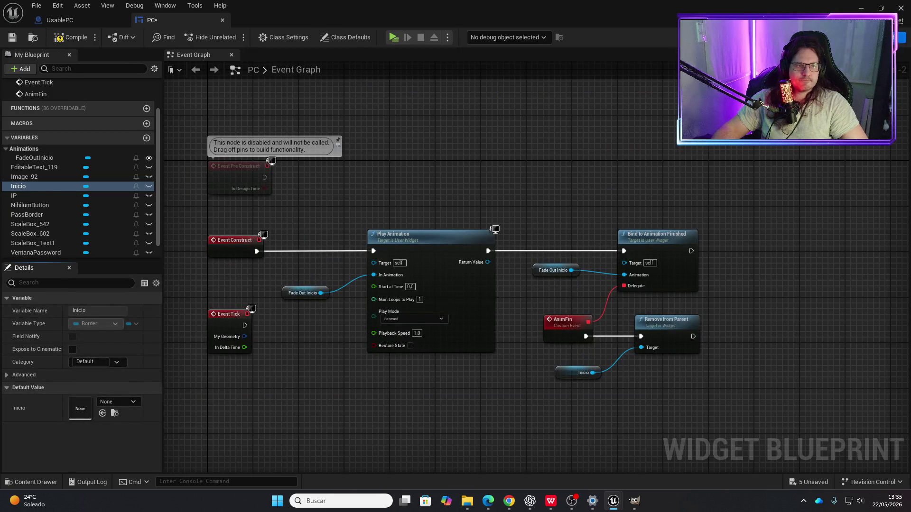
left_click(883, 37)
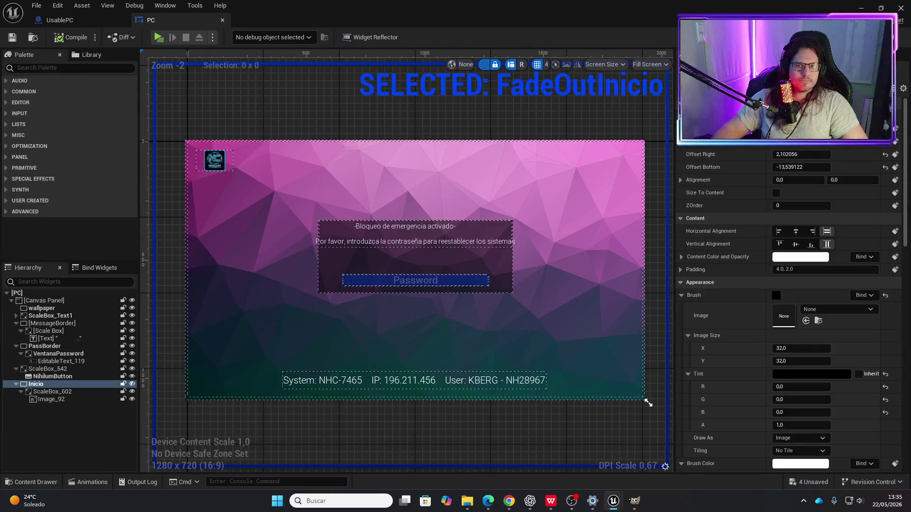
left_click(901, 37)
left_click(883, 37)
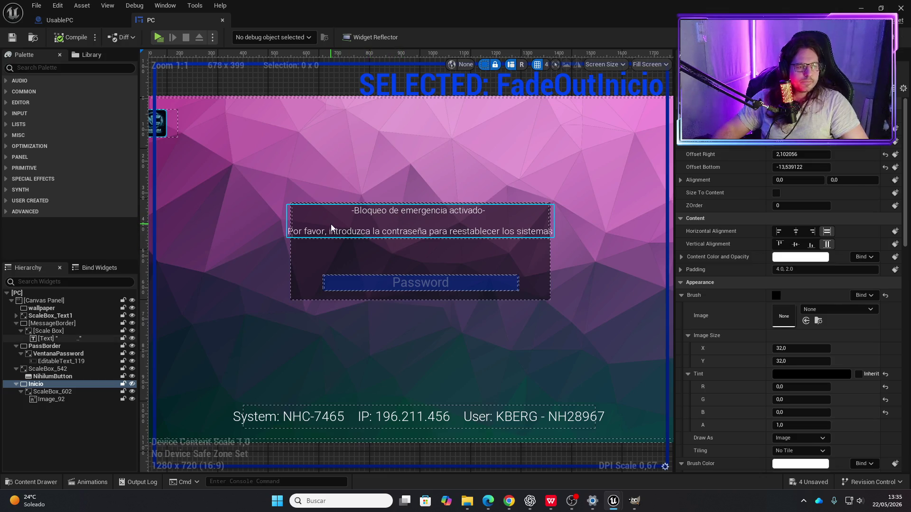
left_click(305, 281)
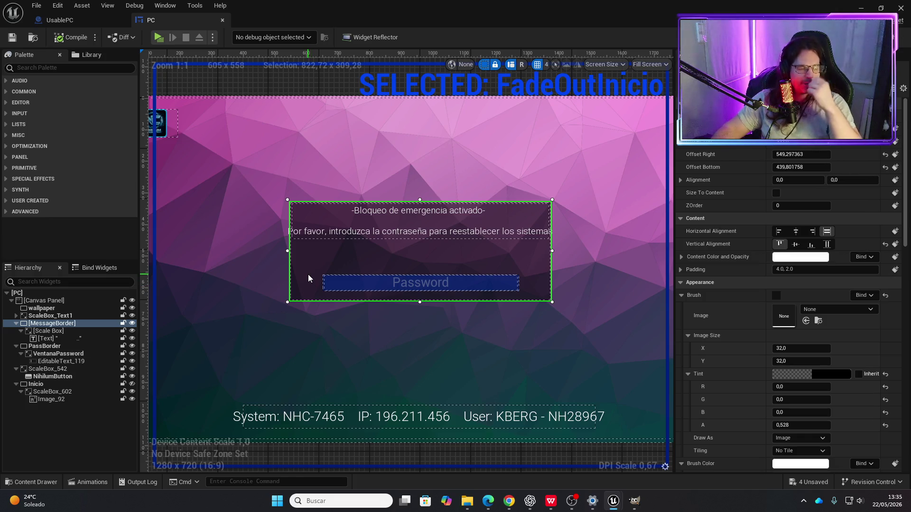
left_click(159, 37)
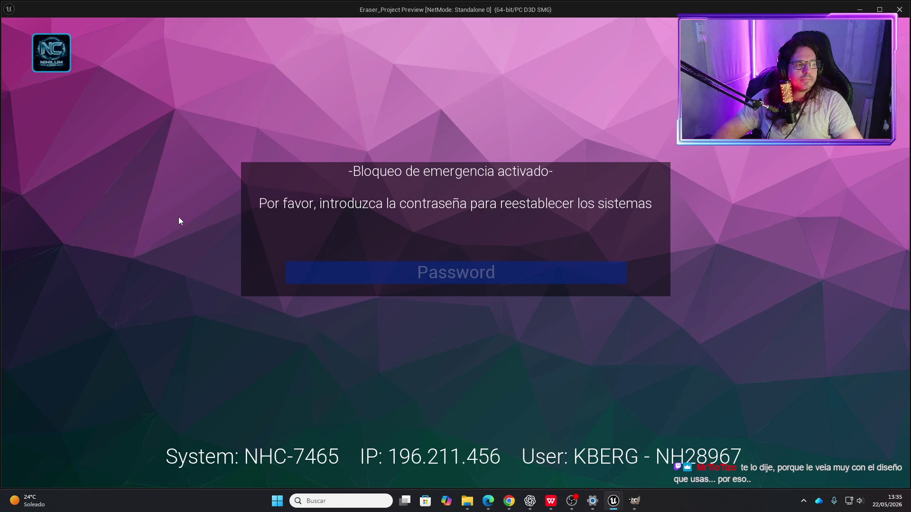
key("Escape")
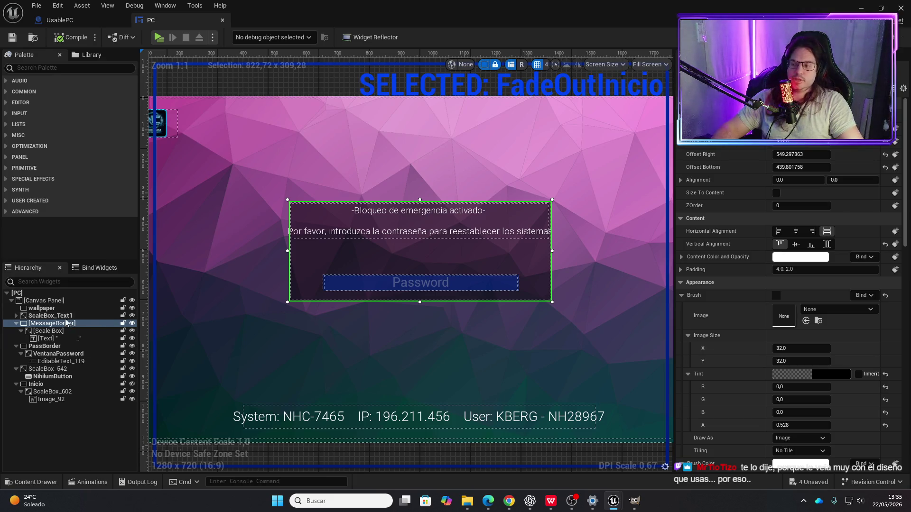
Step: Set MessageBorder's Render Opacity to 0
left_click(62, 323)
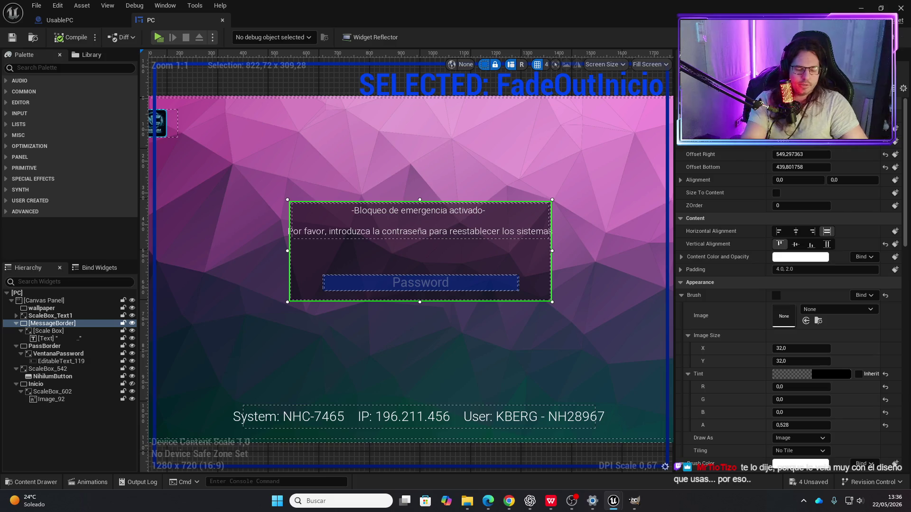
scroll(788, 284, "down", 10)
left_click(796, 245)
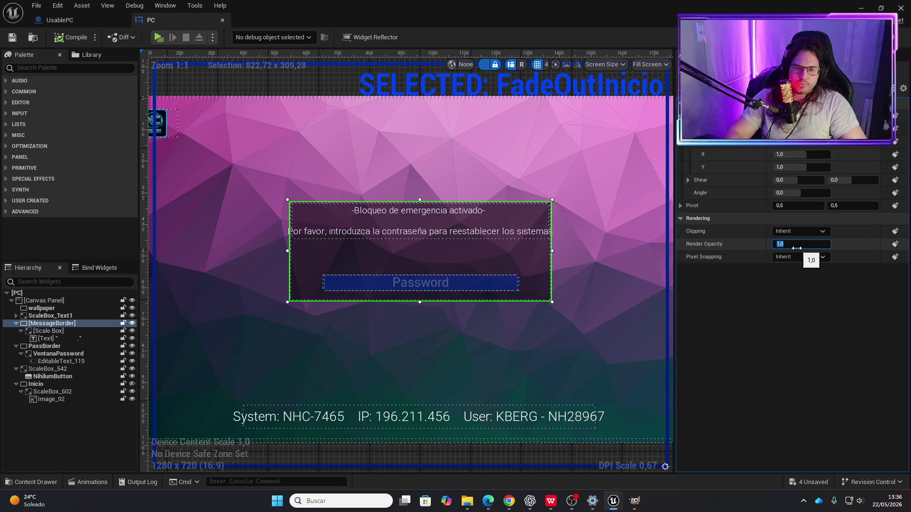
type("0")
key("Return")
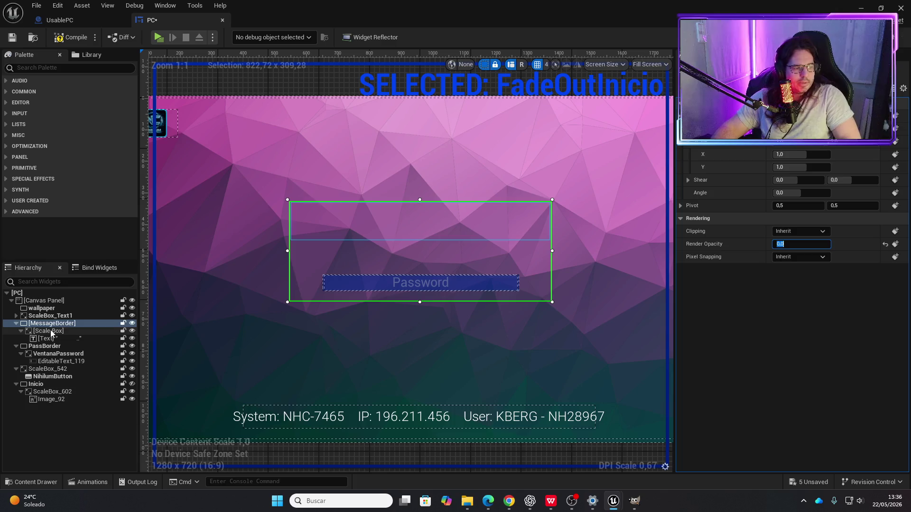
Step: Set PassBorder's Render Opacity to 0 as well and save the widget
left_click(45, 345)
left_click(798, 244)
key("Return")
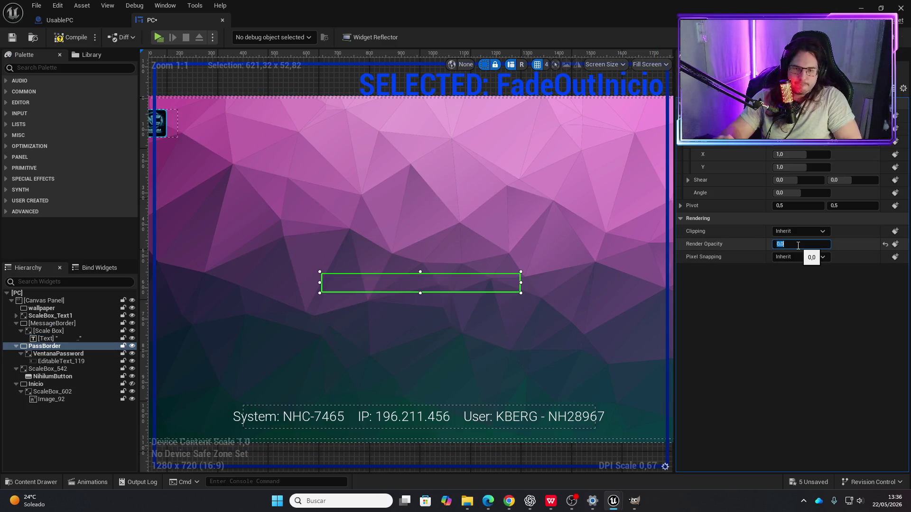
key("ctrl+s")
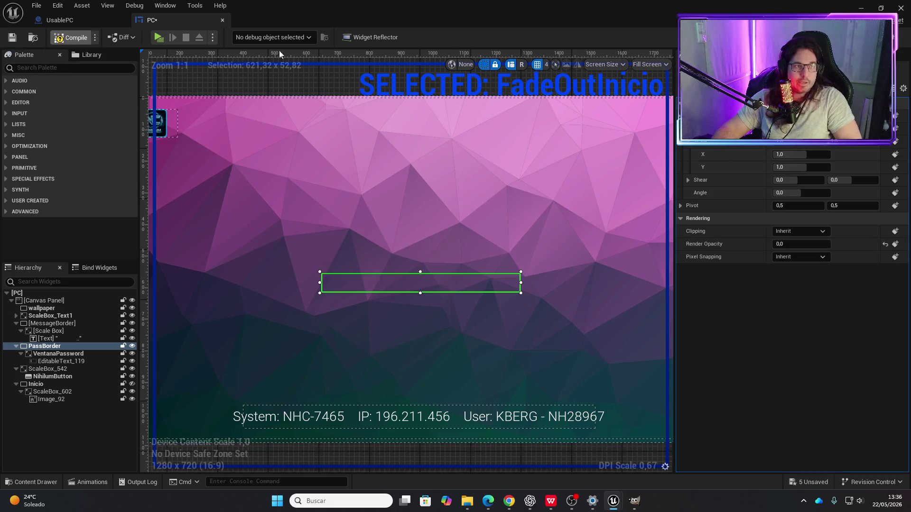
left_click(900, 37)
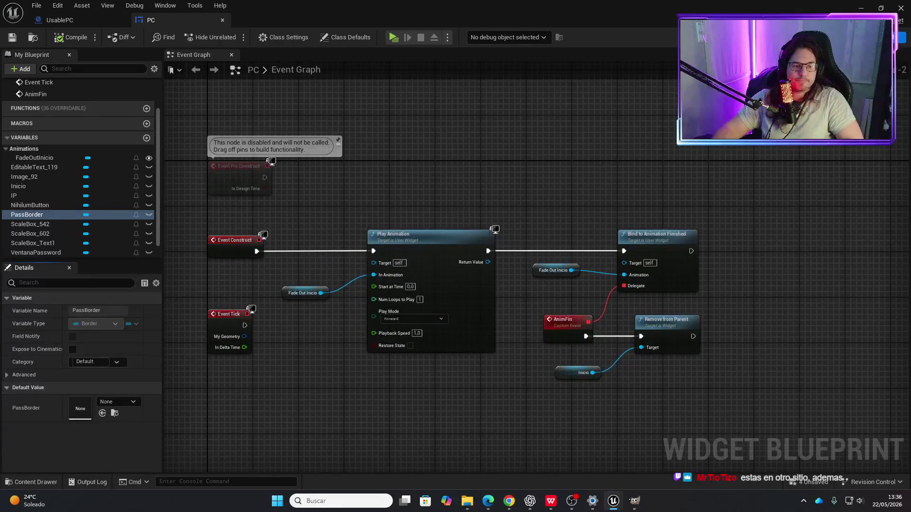
Step: Select NihilumButton in the designer and add its On Clicked event from Details
left_click_drag(515, 195, 493, 76)
left_click_drag(237, 261, 286, 255)
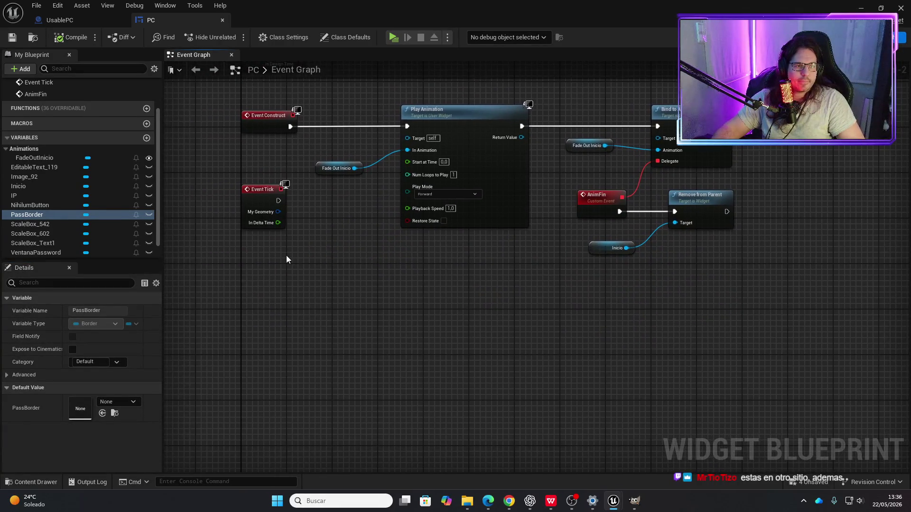
left_click(878, 37)
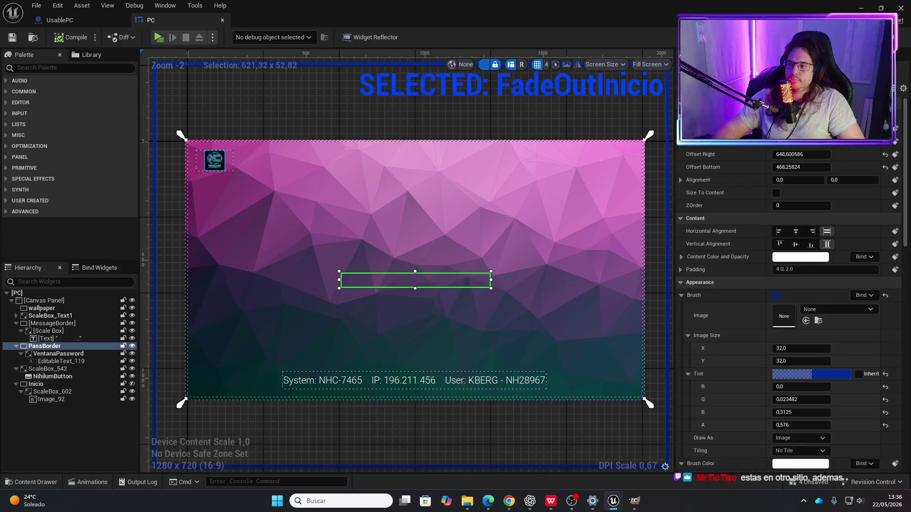
left_click(215, 161)
scroll(782, 314, "down", 15)
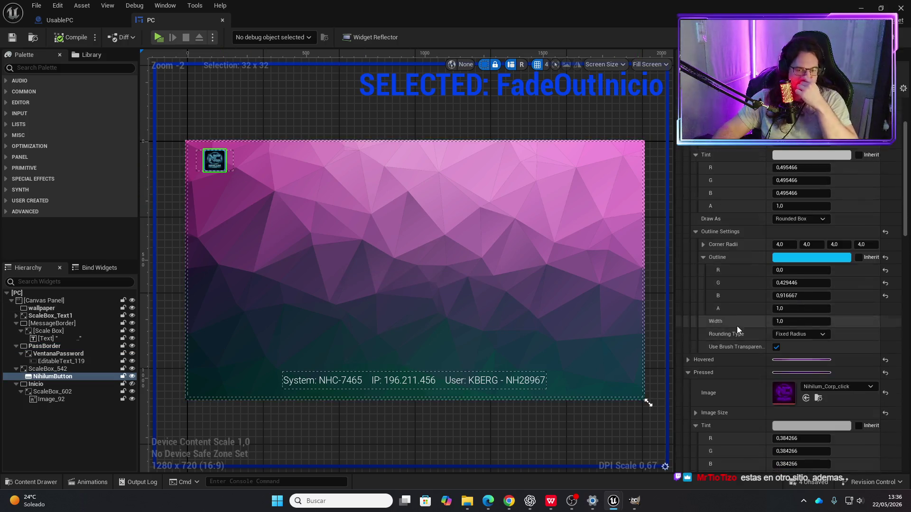
scroll(730, 342, "down", 3)
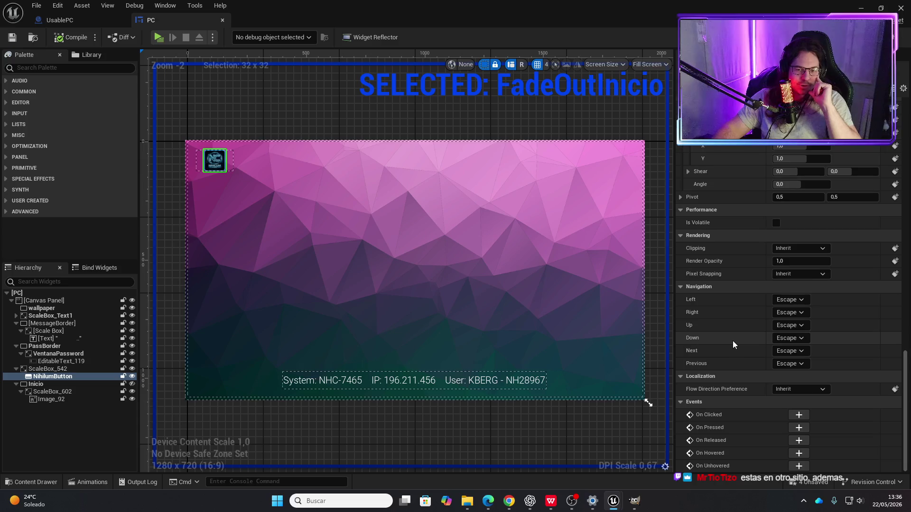
left_click(799, 416)
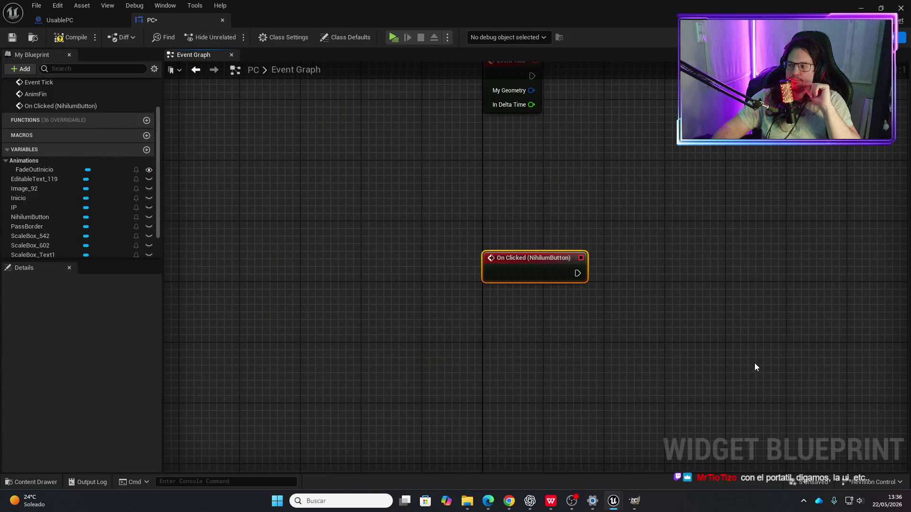
Step: Frame the new click event in the graph and briefly check the UsablePC blueprint
left_click_drag(755, 342, 595, 378)
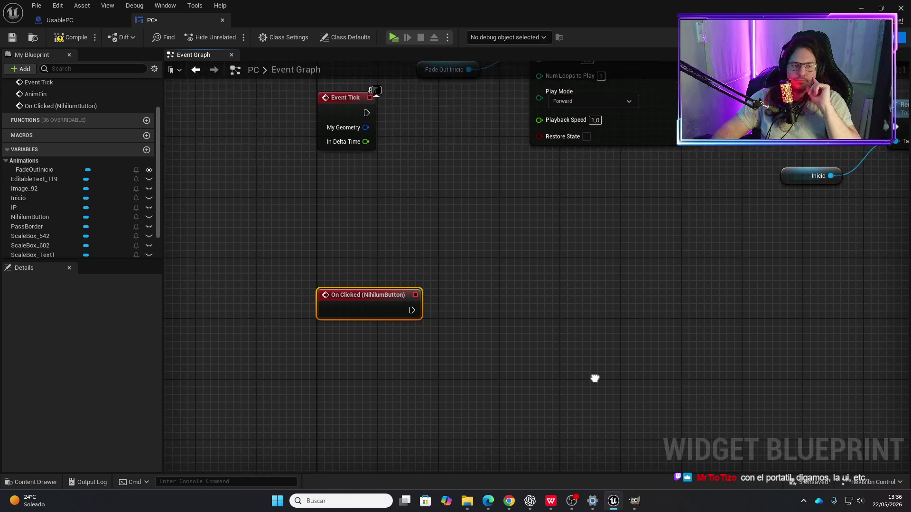
scroll(463, 266, "down", 2)
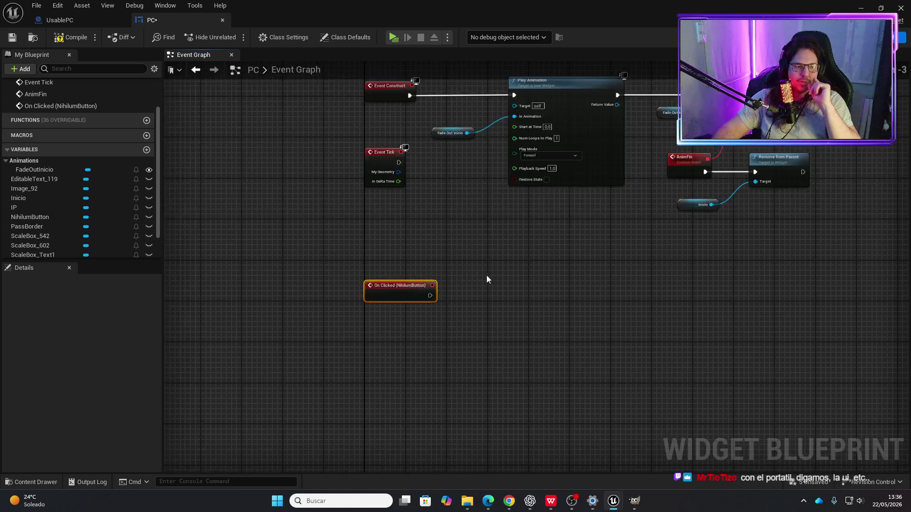
left_click_drag(486, 275, 443, 295)
scroll(417, 301, "up", 2)
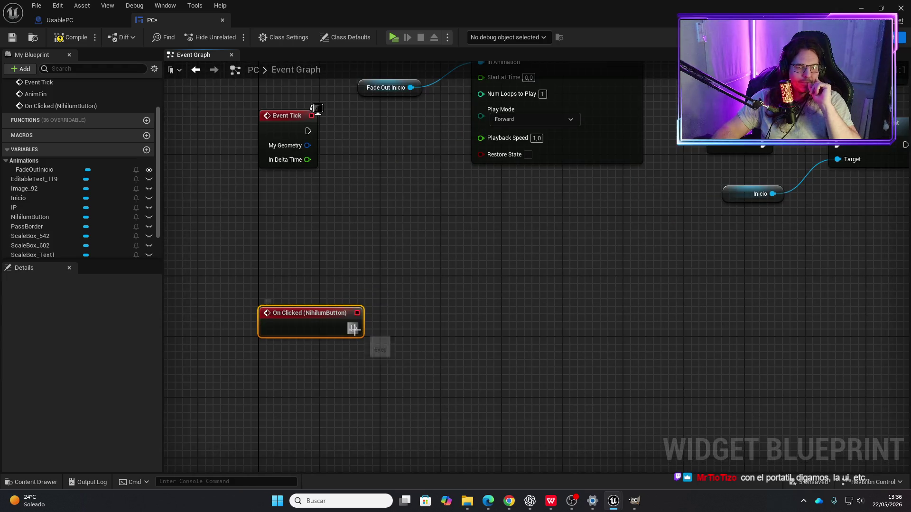
left_click_drag(354, 329, 435, 328)
left_click(397, 257)
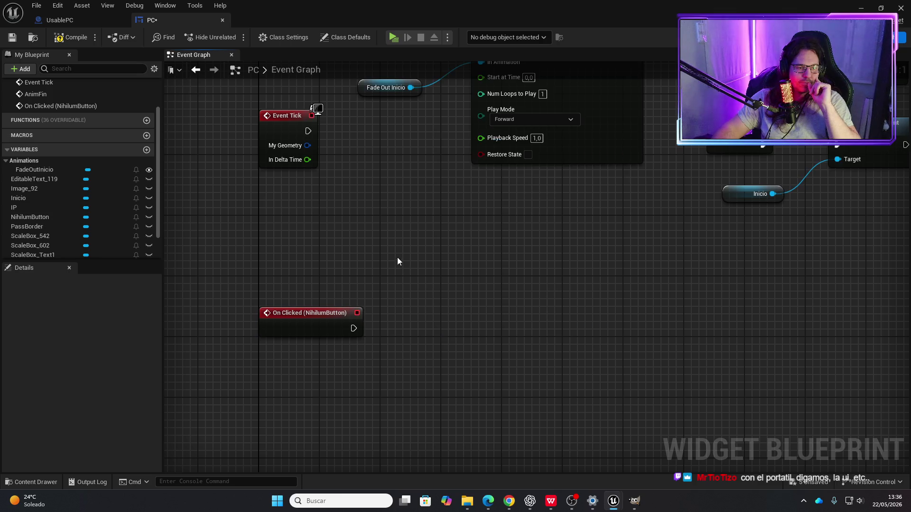
left_click(79, 22)
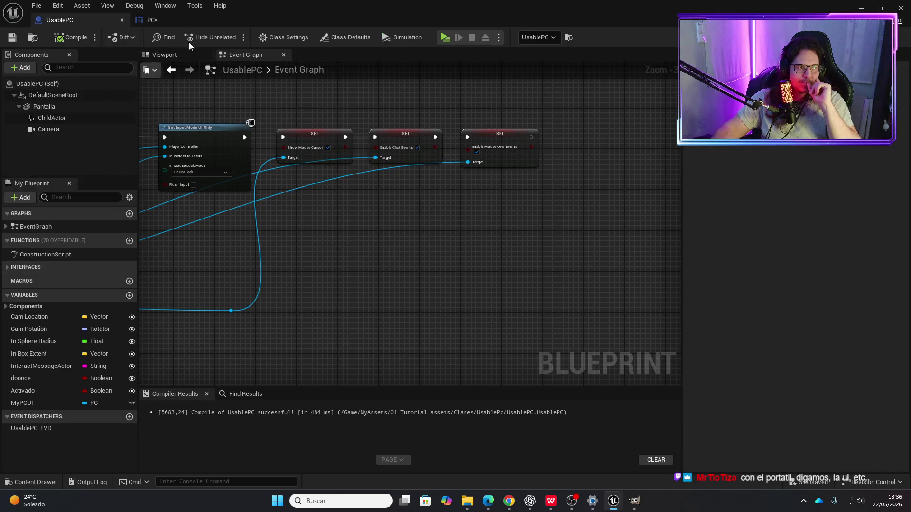
left_click(162, 21)
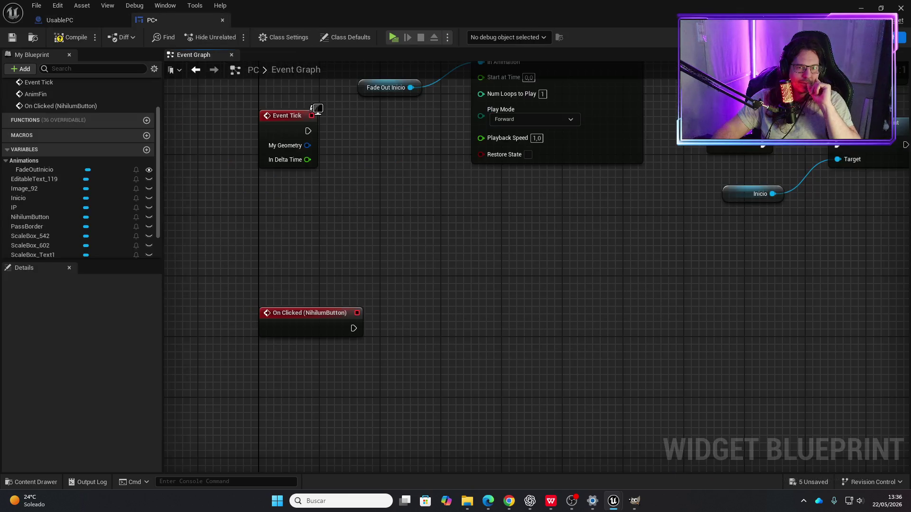
Step: Drag PassBorder and VentanaPassword getter nodes into the graph below the click event
left_click(868, 37)
left_click(899, 37)
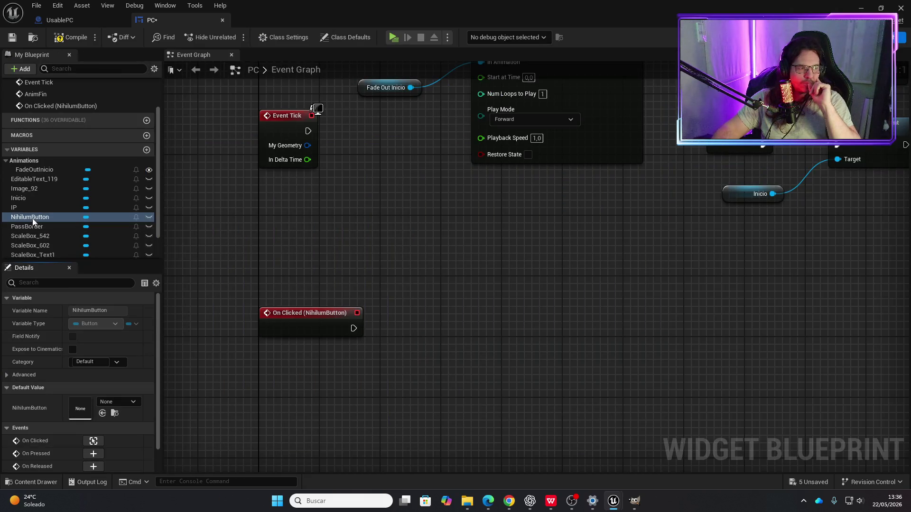
scroll(36, 238, "down", 1)
left_click_drag(33, 212, 332, 381)
left_click(366, 401)
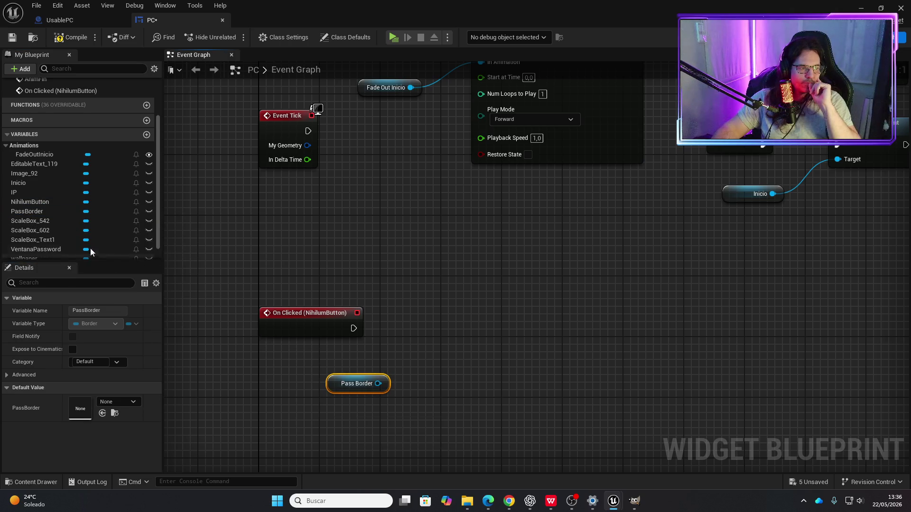
scroll(39, 235, "down", 1)
left_click_drag(37, 233, 335, 411)
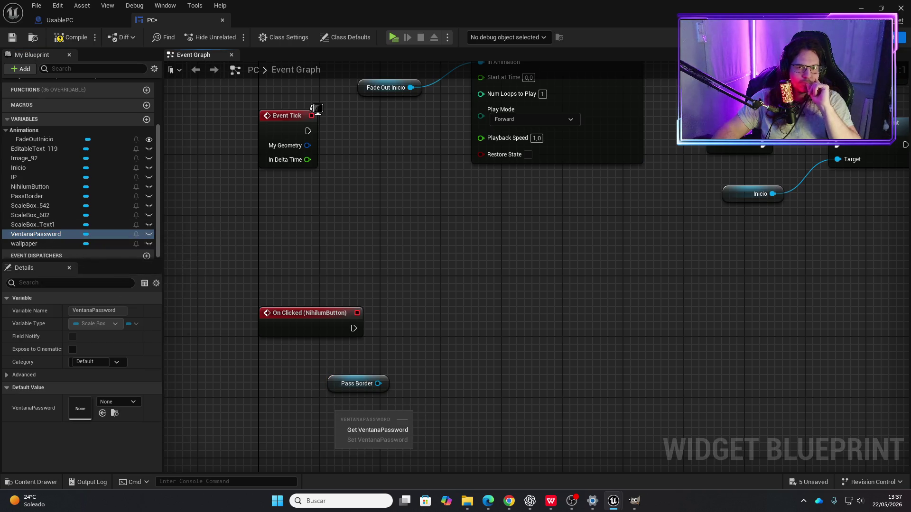
left_click(873, 37)
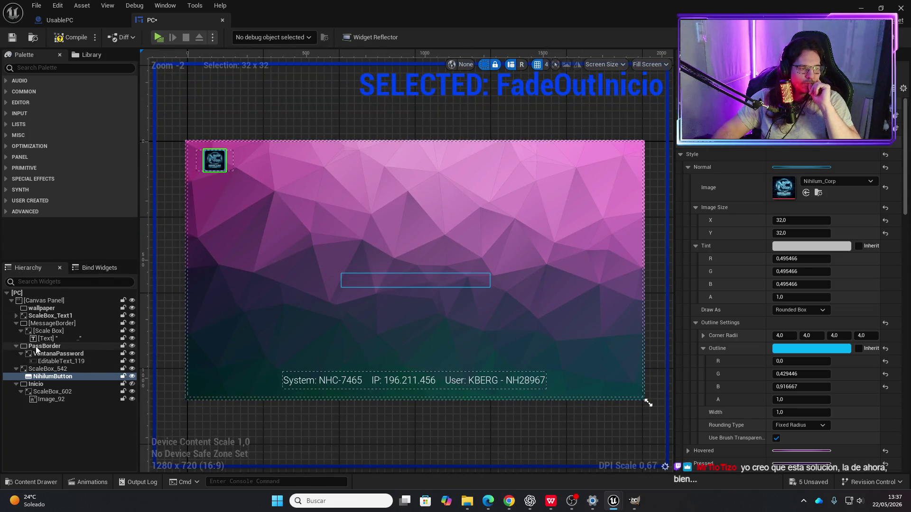
Step: Inspect PassBorder and MessageBorder in the Hierarchy, then go back to the Event Graph
left_click(37, 347)
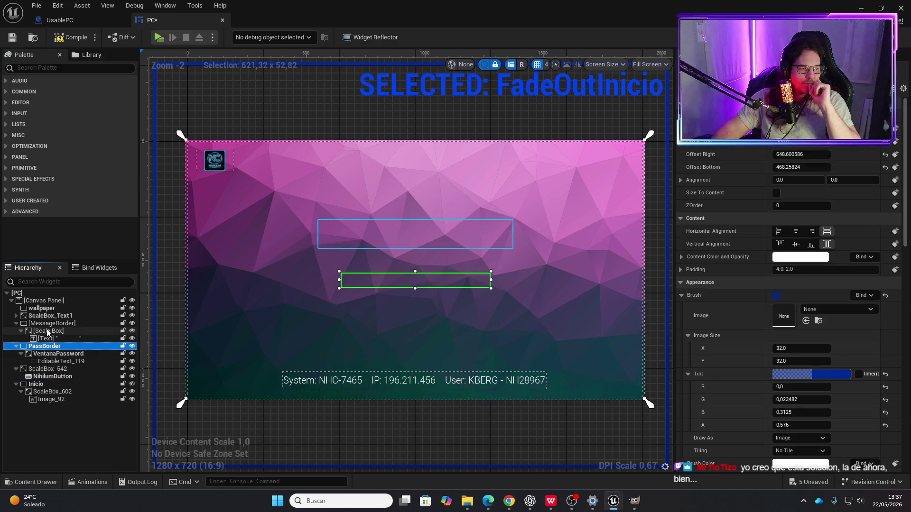
left_click(49, 323)
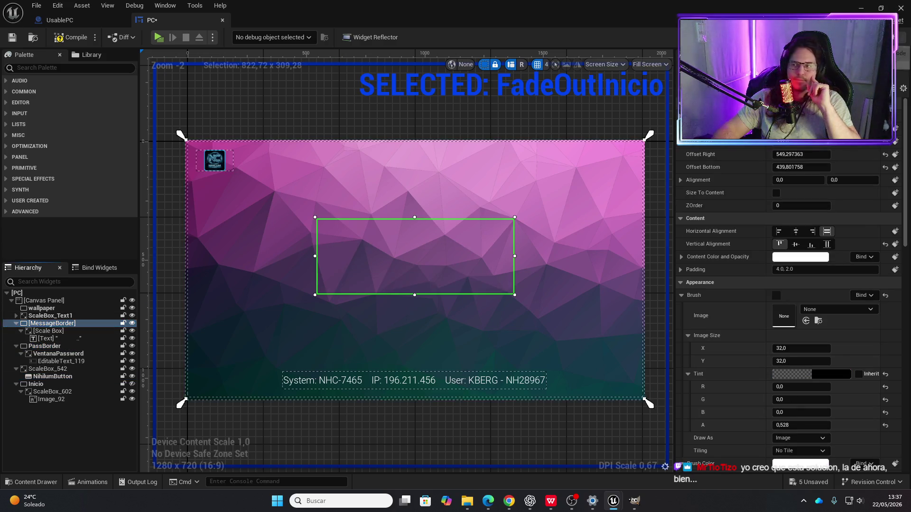
left_click(897, 37)
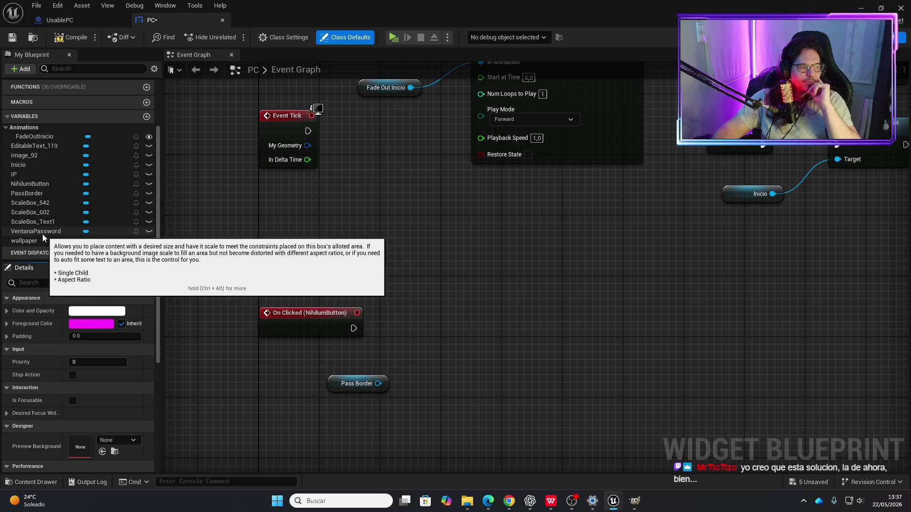
Step: Mark the message border as a variable, save, and place a MessageBorder getter
scroll(29, 212, "down", 1)
scroll(29, 212, "up", 2)
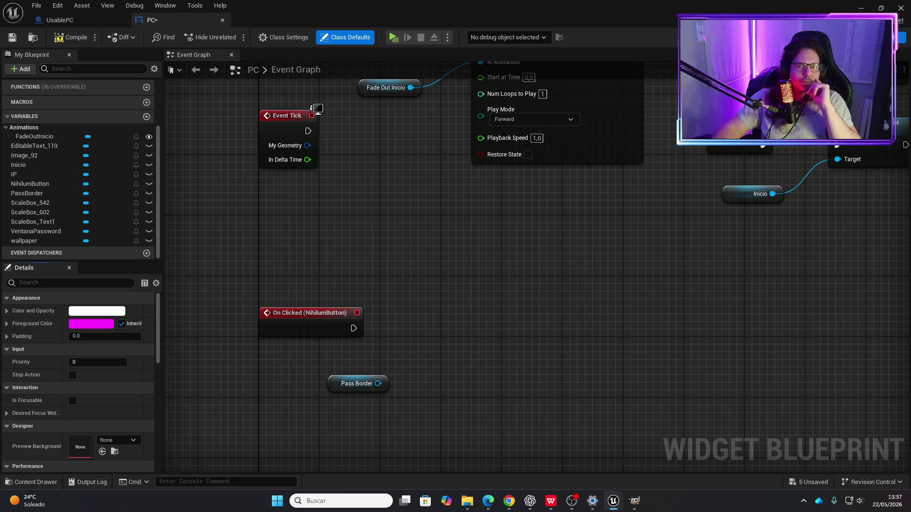
left_click(872, 37)
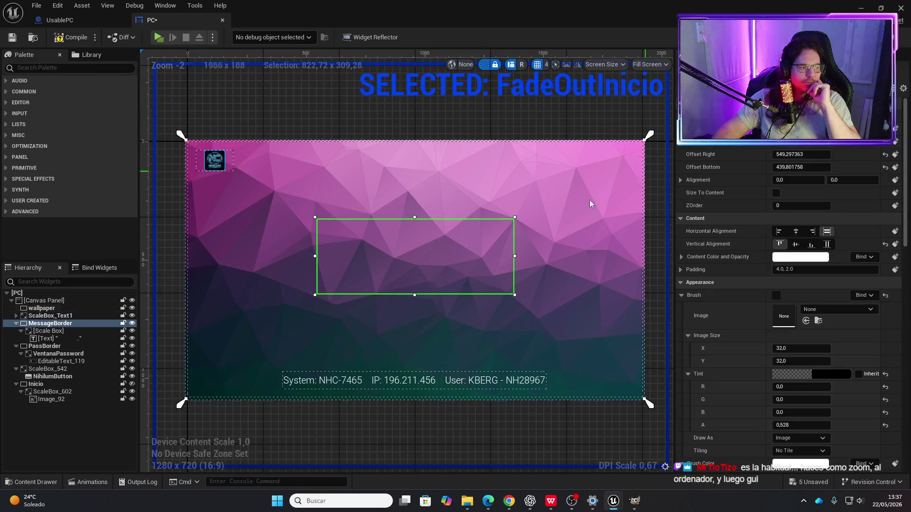
left_click(44, 346)
key("ctrl+s")
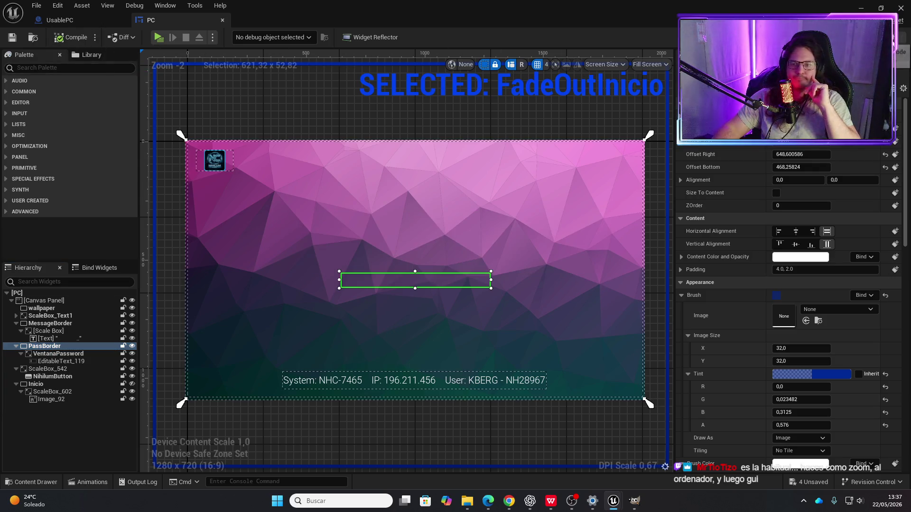
left_click(894, 37)
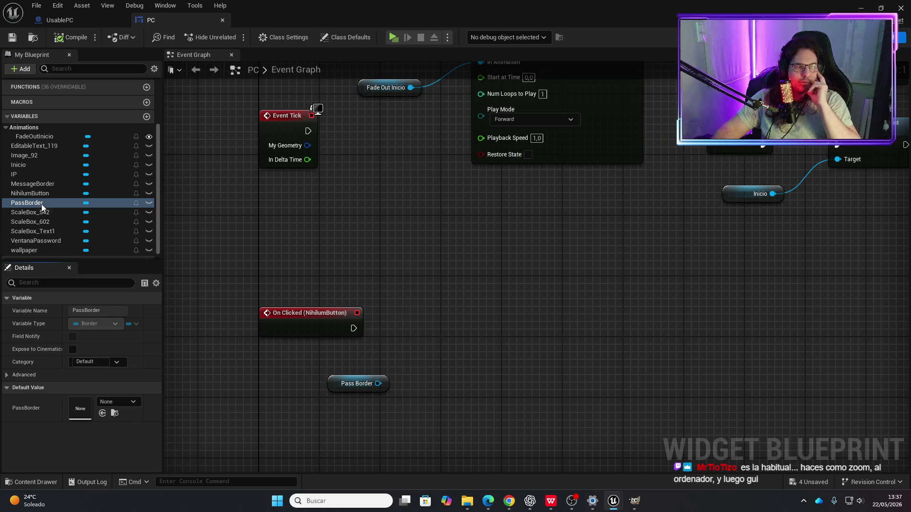
mouse_move(33, 184)
left_mouse_down()
mouse_move(305, 420)
mouse_move(333, 413)
mouse_move(348, 426)
left_mouse_up()
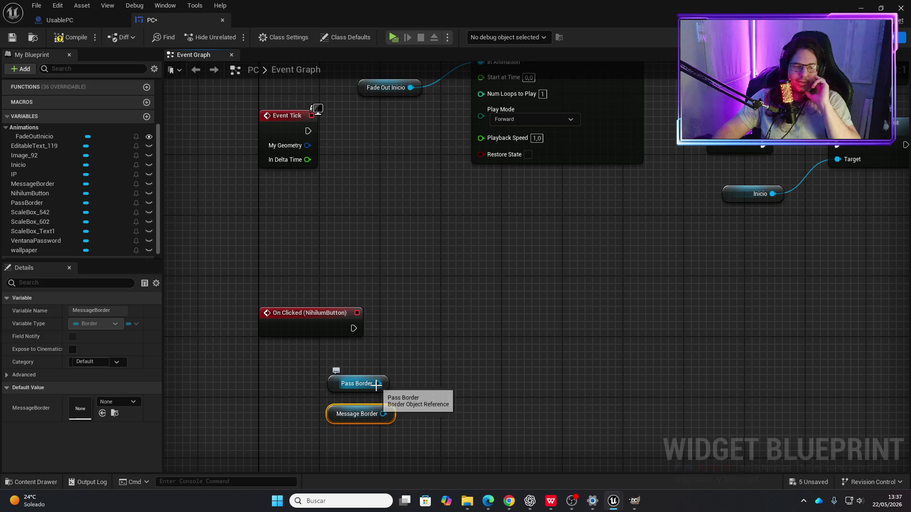
Step: Add Set Render Opacity for Pass Border, fired by On Clicked, with In Opacity 1.0
left_click_drag(379, 383, 446, 346)
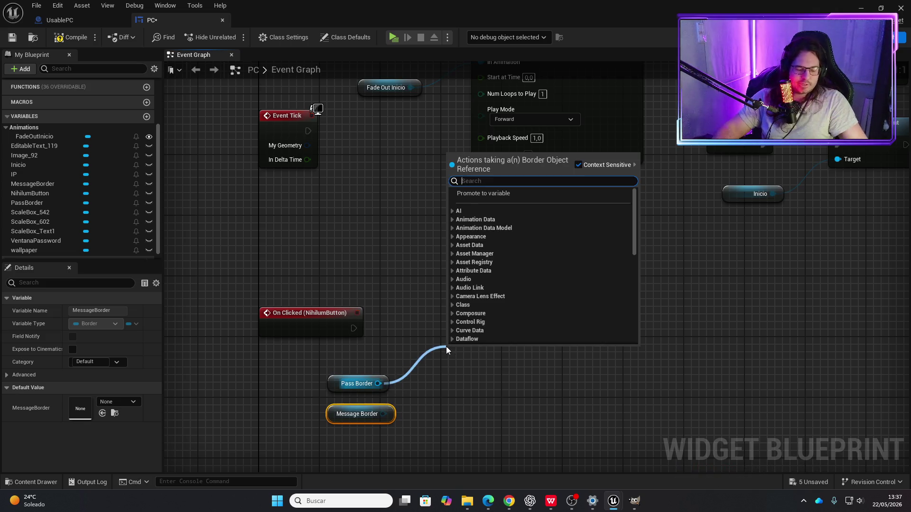
type("set")
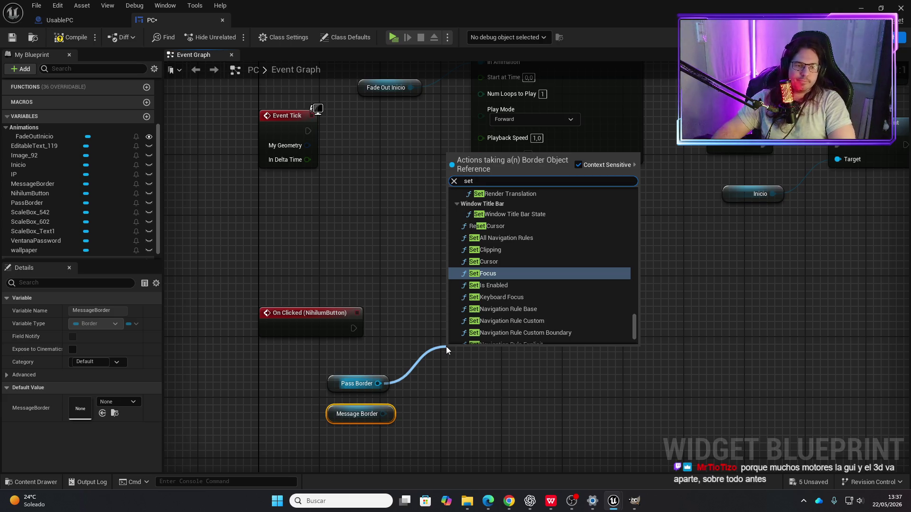
type(" render")
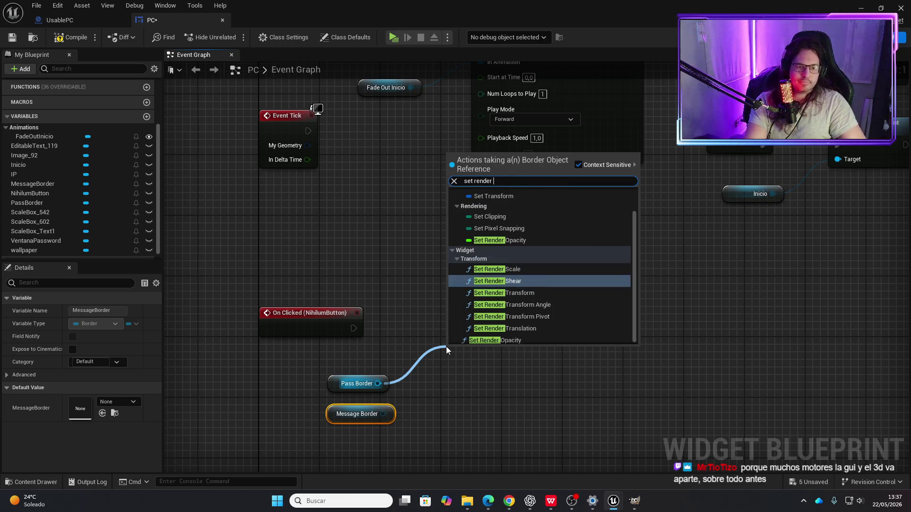
key("Down")
key("Down")
key("Down")
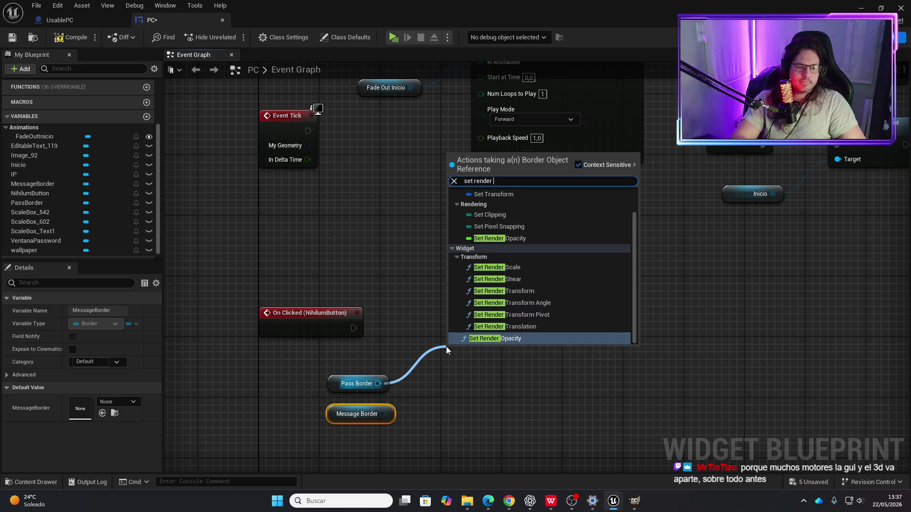
key("Return")
left_click_drag(446, 346, 438, 300)
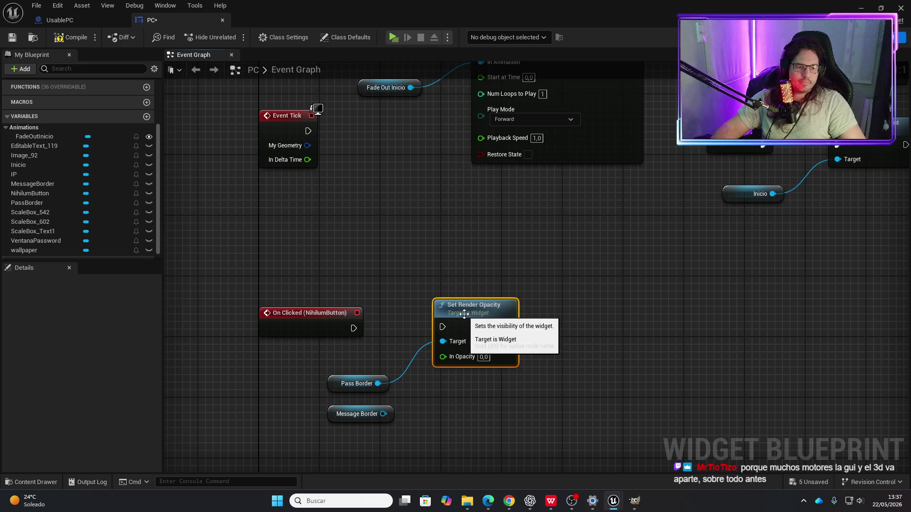
left_click_drag(352, 328, 429, 327)
left_click(483, 357)
type("1")
key("Return")
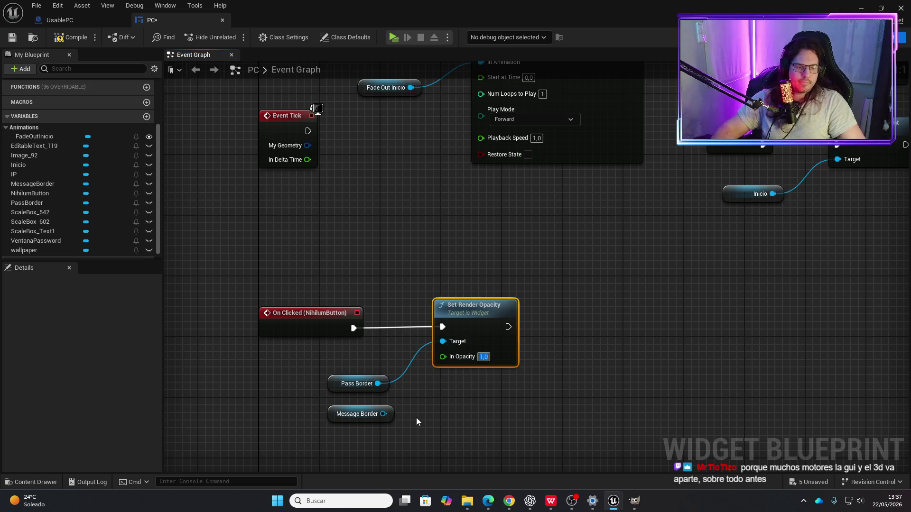
Step: Add Message Border as a second target, compile and save, and launch a standalone preview
mouse_move(383, 414)
left_mouse_down()
mouse_move(443, 357)
mouse_move(442, 341)
left_mouse_up()
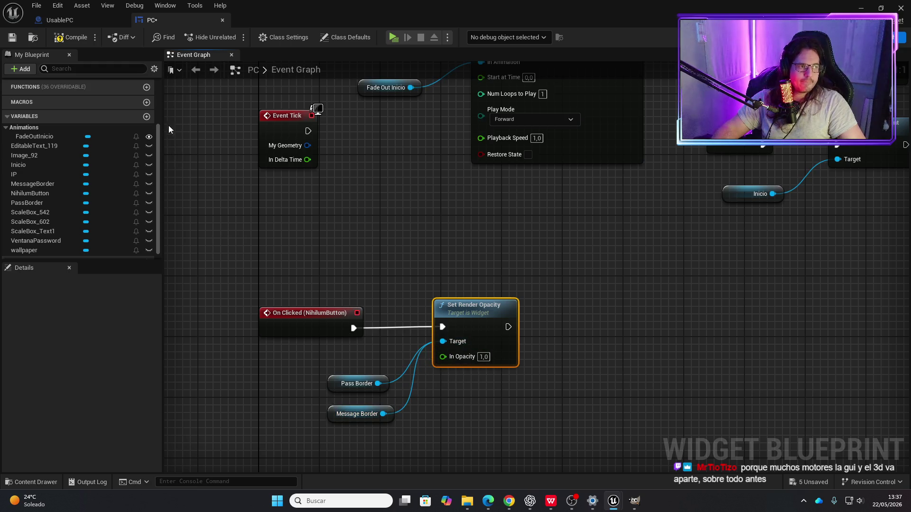
left_click(78, 39)
left_click(392, 38)
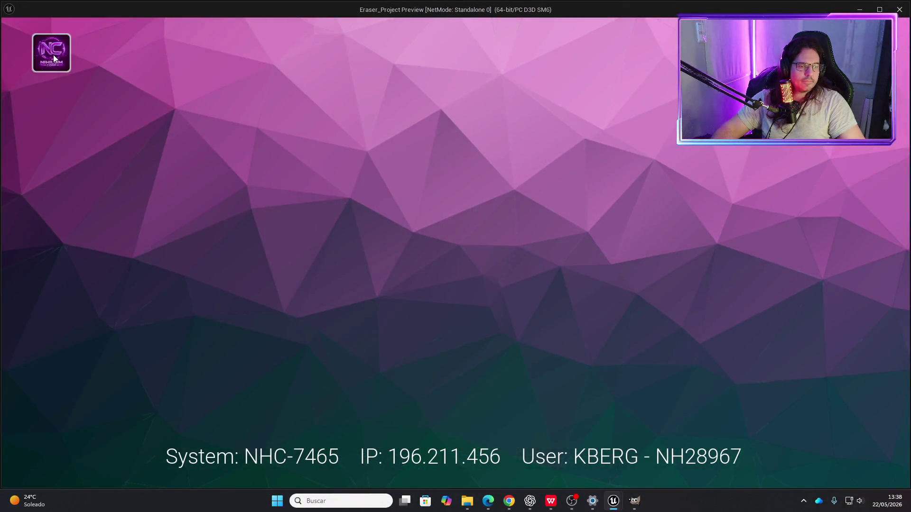
left_click(53, 56)
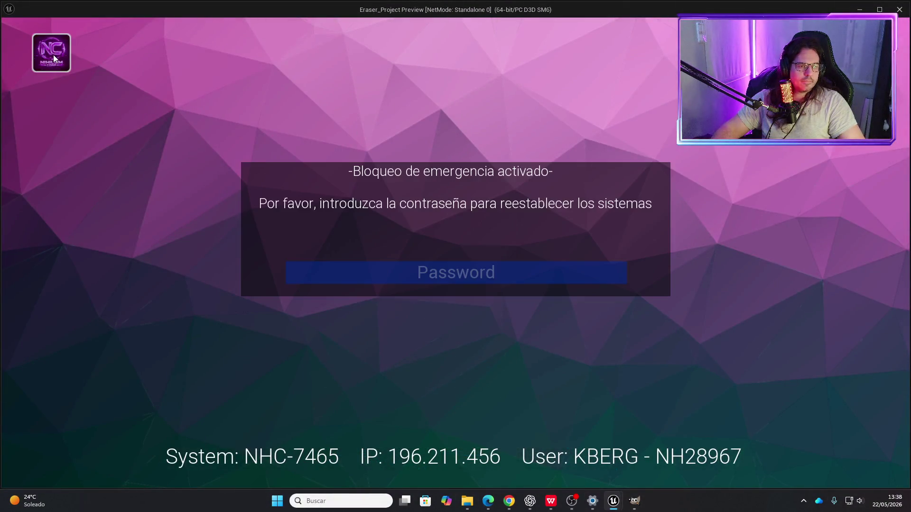
type("asda")
key("Escape")
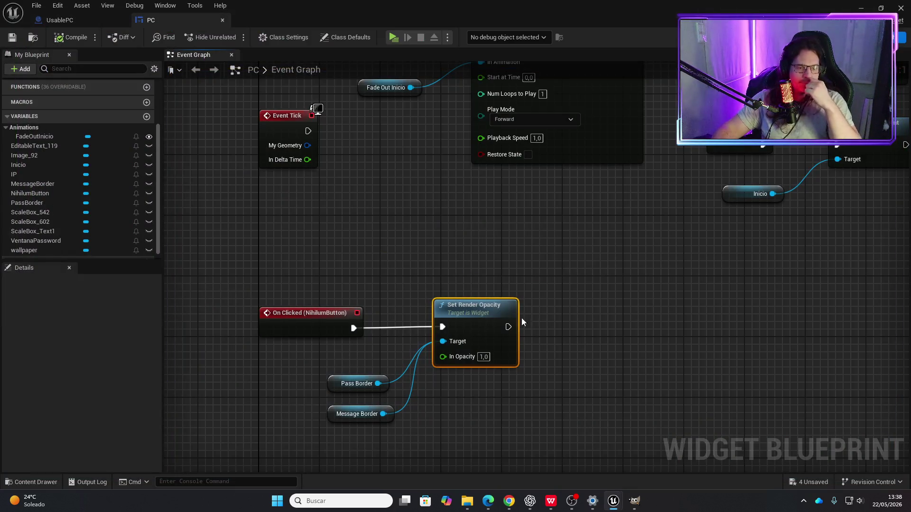
Step: Select EditableText_119 under VentanaPassword and add its OnTextCommitted event
left_click_drag(564, 320, 476, 306)
scroll(474, 311, "down", 1)
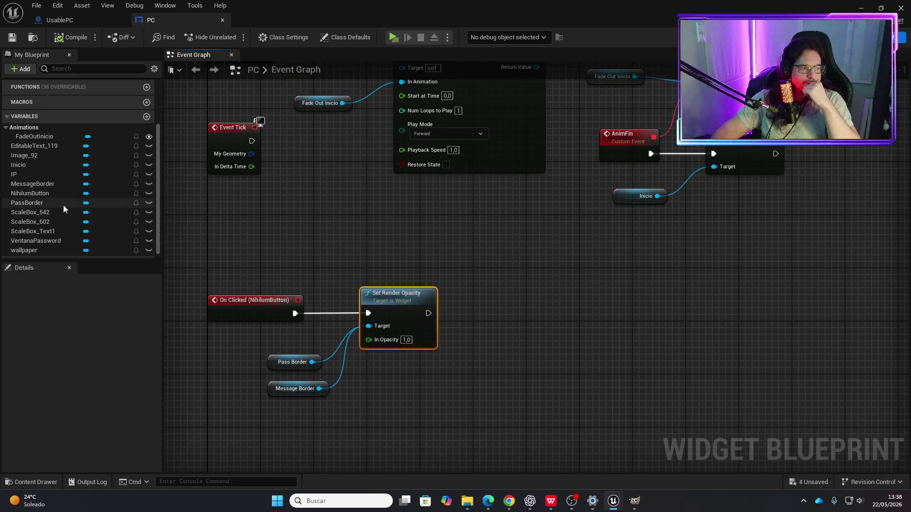
left_click(880, 37)
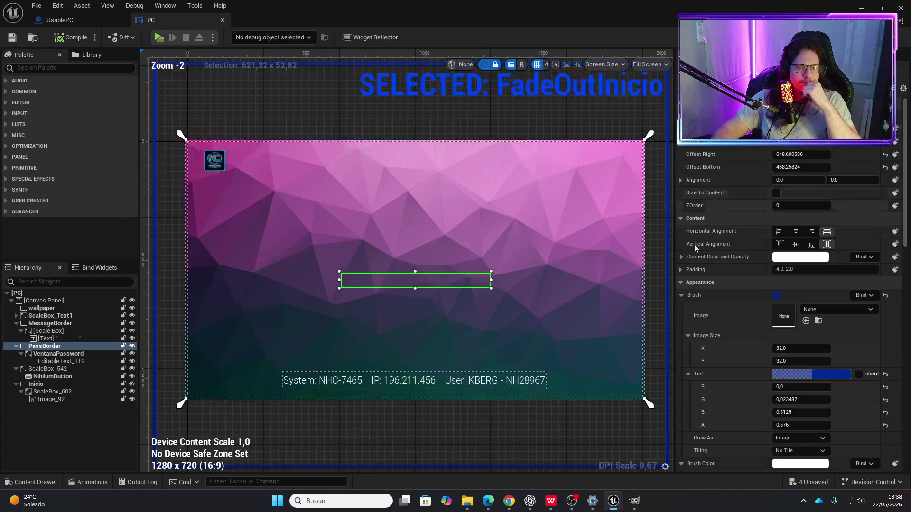
left_click(50, 355)
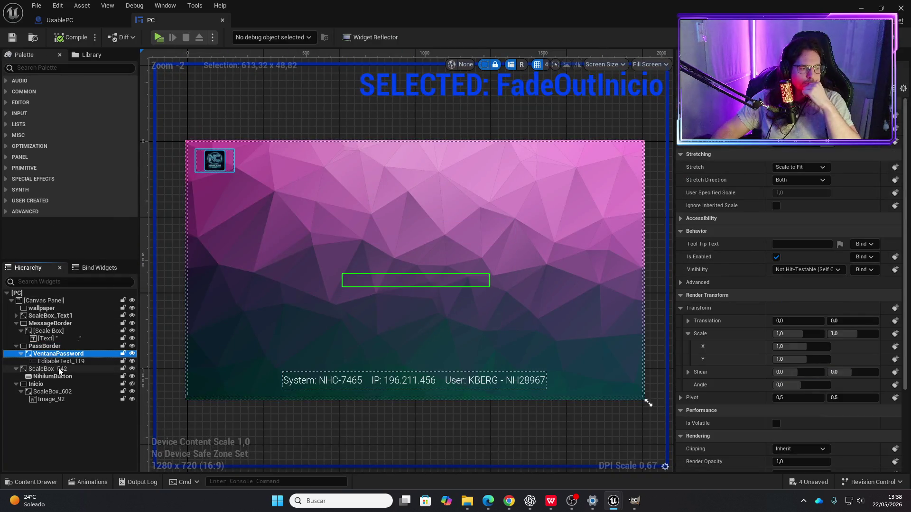
left_click(63, 361)
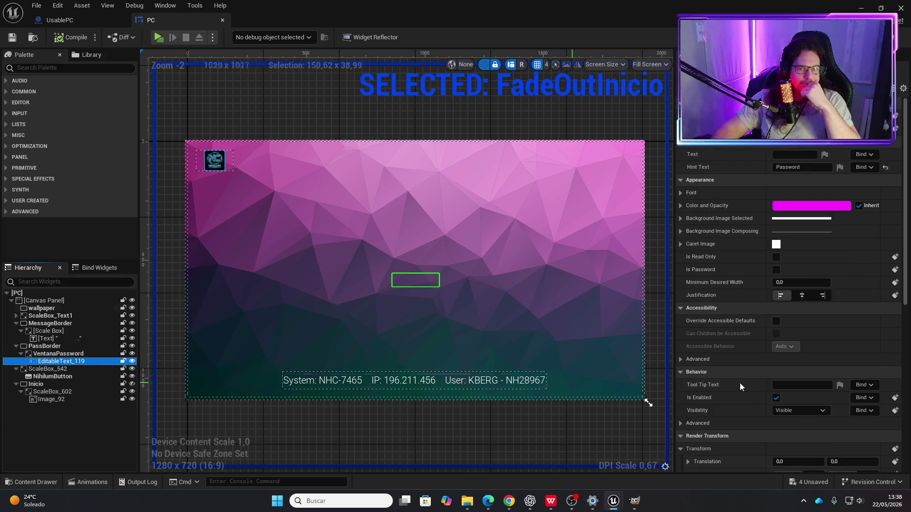
scroll(783, 394, "down", 10)
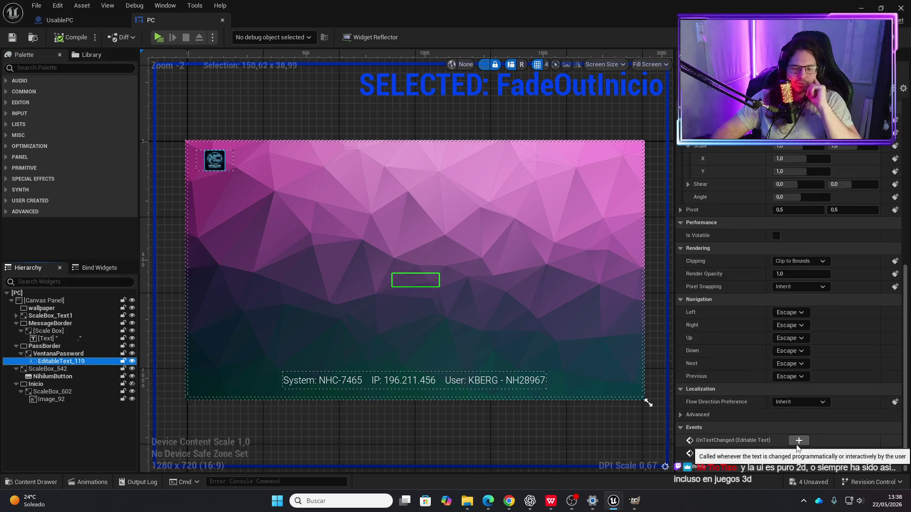
left_click(799, 454)
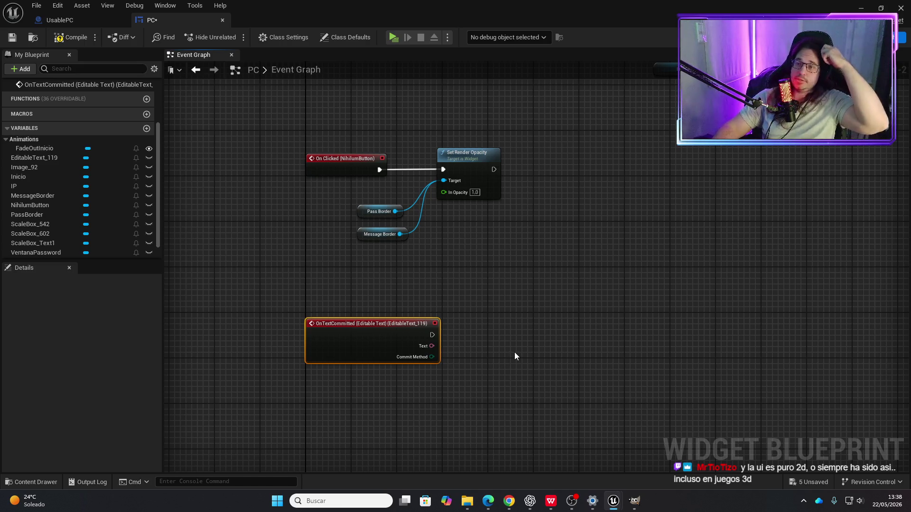
Step: Add a Print String after OnTextCommitted that prints the committed Text
scroll(456, 328, "up", 2)
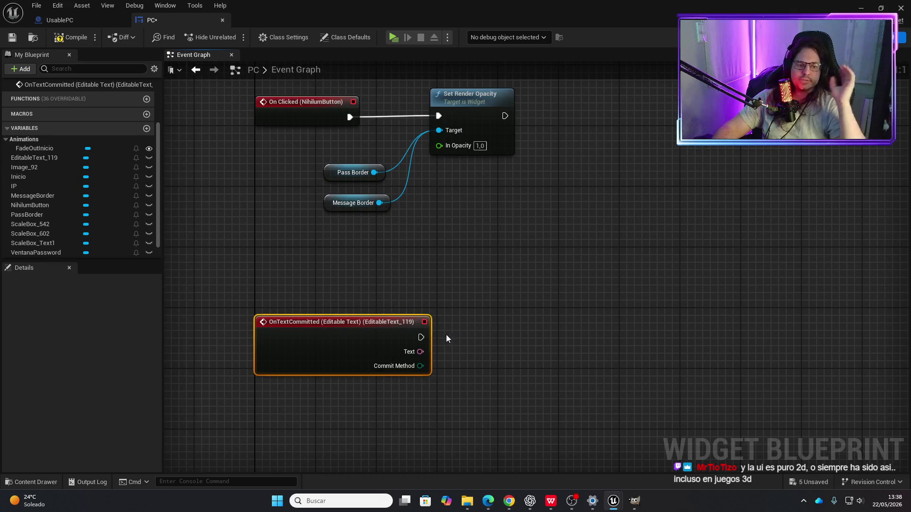
left_click_drag(382, 323, 386, 322)
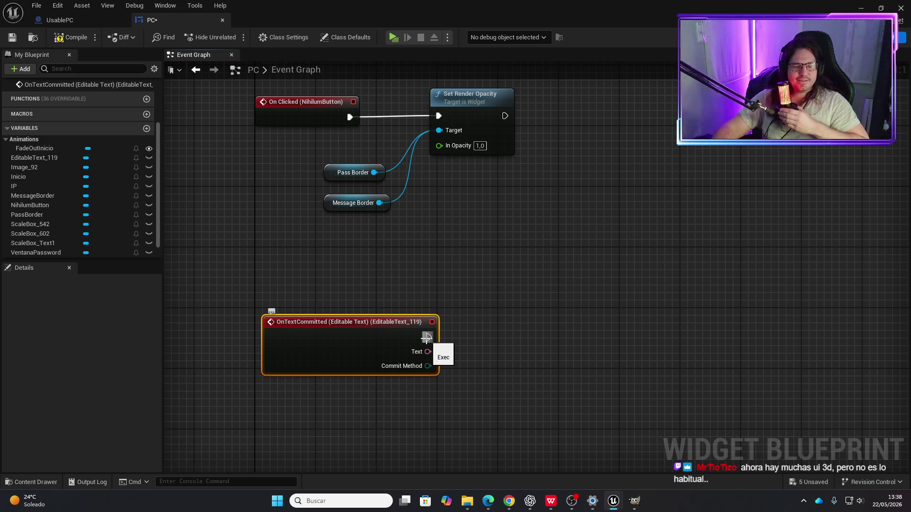
left_click_drag(433, 337, 505, 336)
type("print")
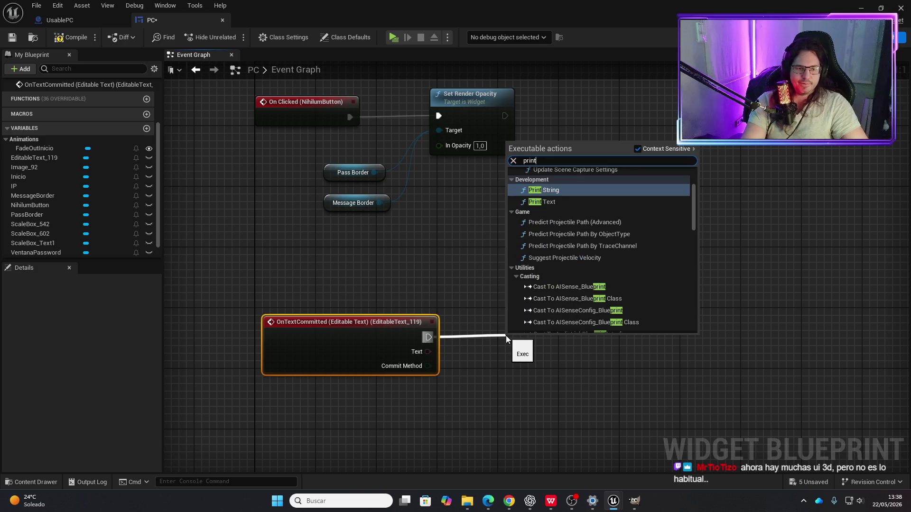
key("Return")
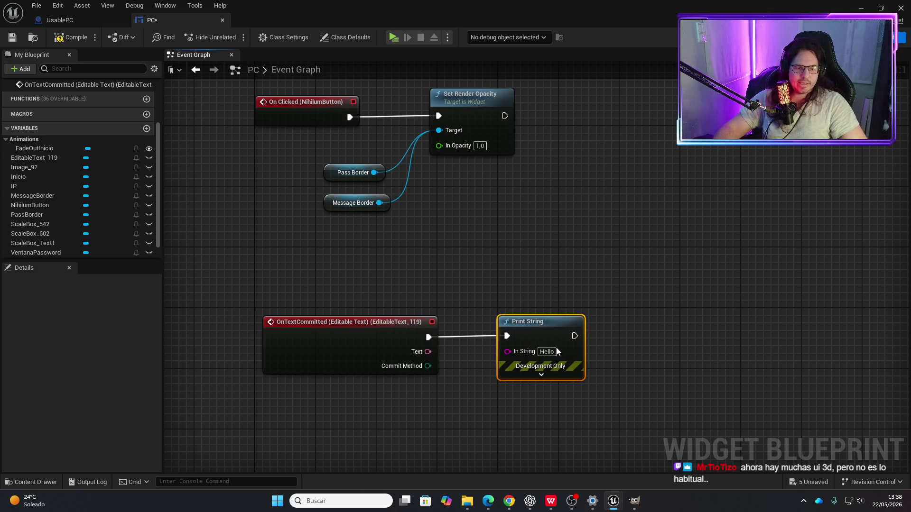
mouse_move(428, 351)
left_mouse_down()
mouse_move(507, 352)
mouse_move(422, 317)
left_mouse_up()
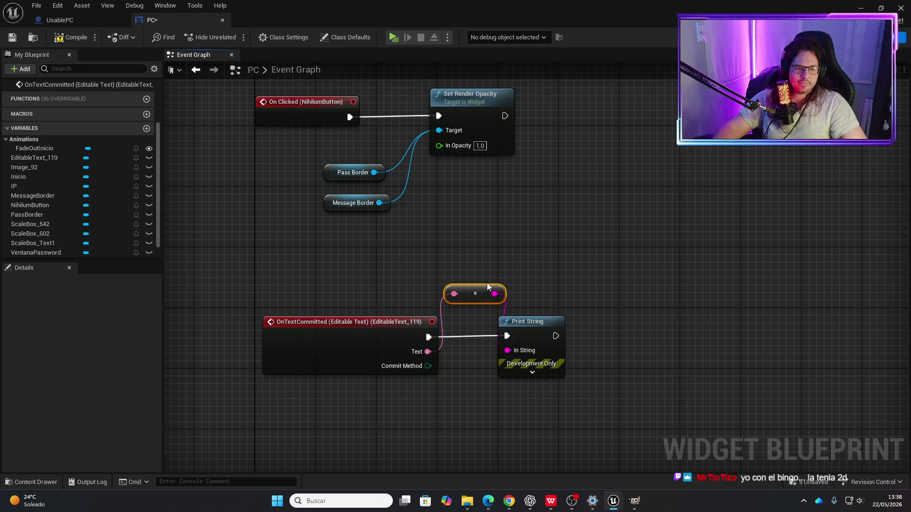
left_click_drag(534, 324, 587, 331)
left_click_drag(474, 294, 490, 293)
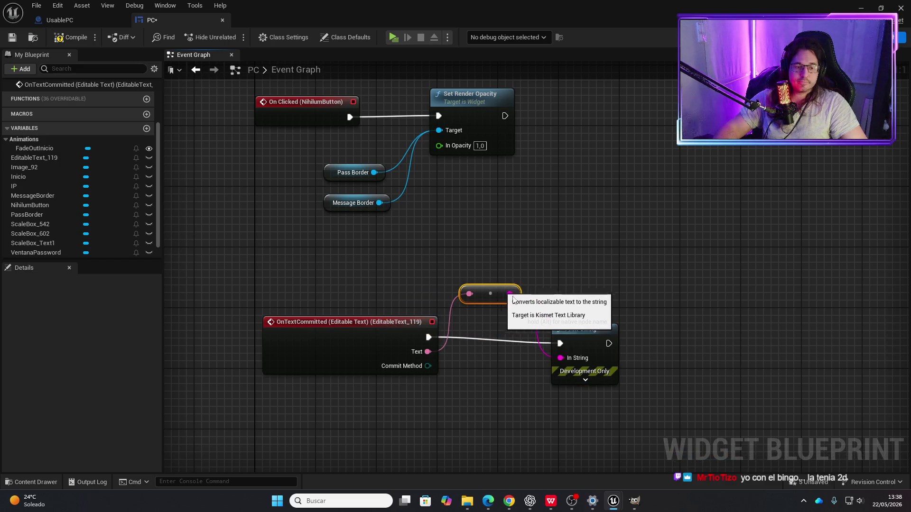
left_click_drag(573, 326, 650, 338)
Step: Add a second Print String showing Commit Method via Enum to String, then compile and save
type("print")
key("Return")
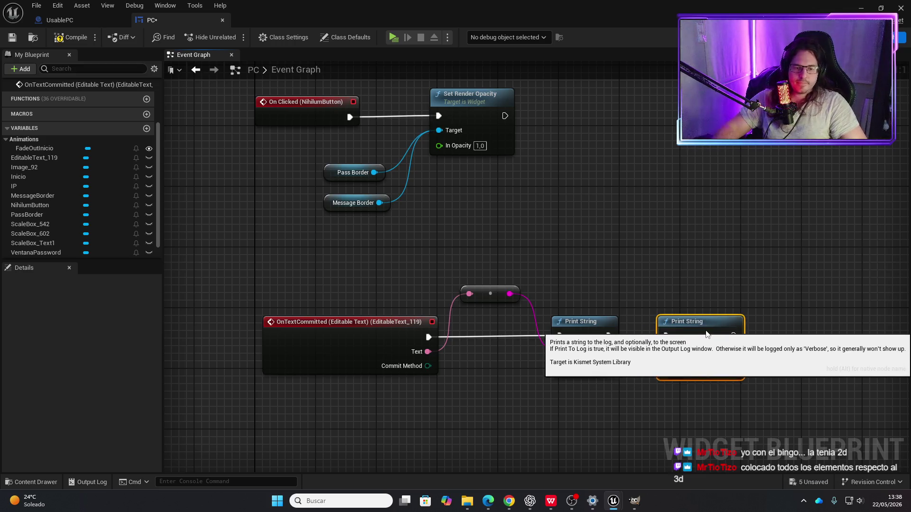
mouse_move(430, 365)
left_mouse_down()
mouse_move(675, 361)
mouse_move(675, 352)
left_mouse_up()
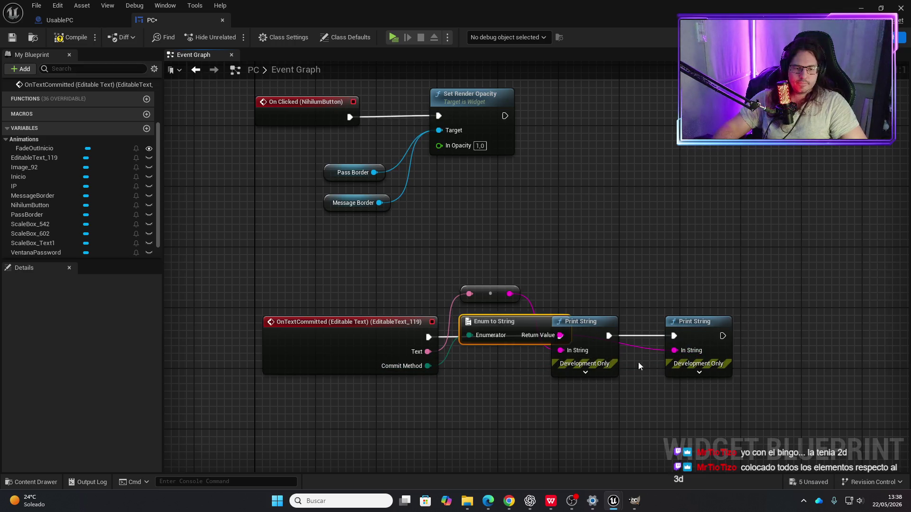
left_click_drag(512, 320, 506, 411)
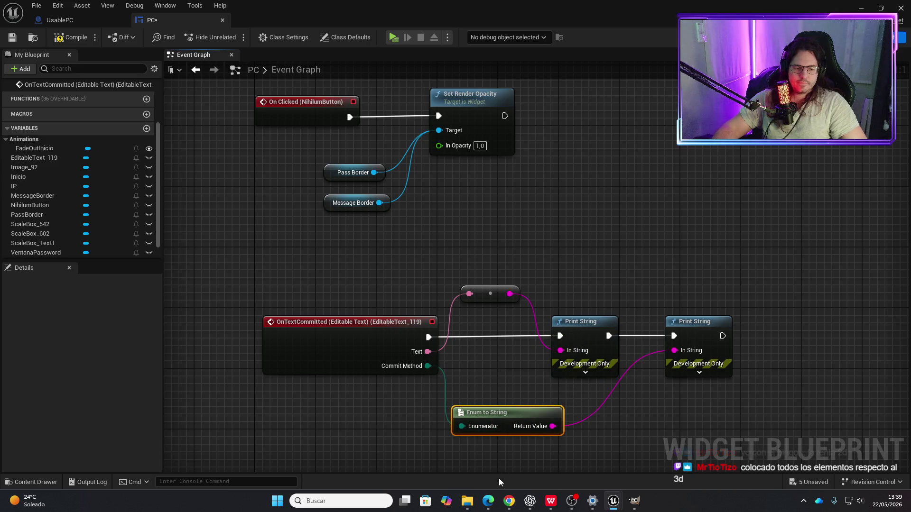
left_click(67, 40)
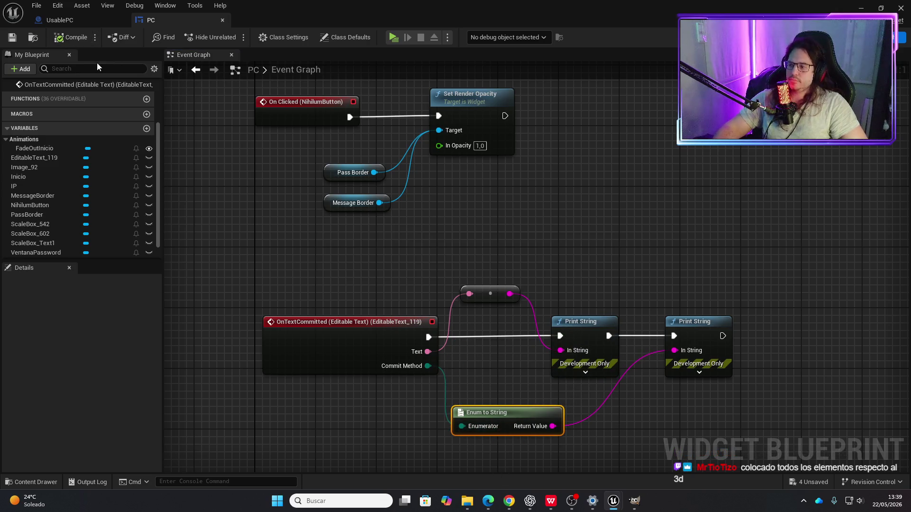
left_click(393, 37)
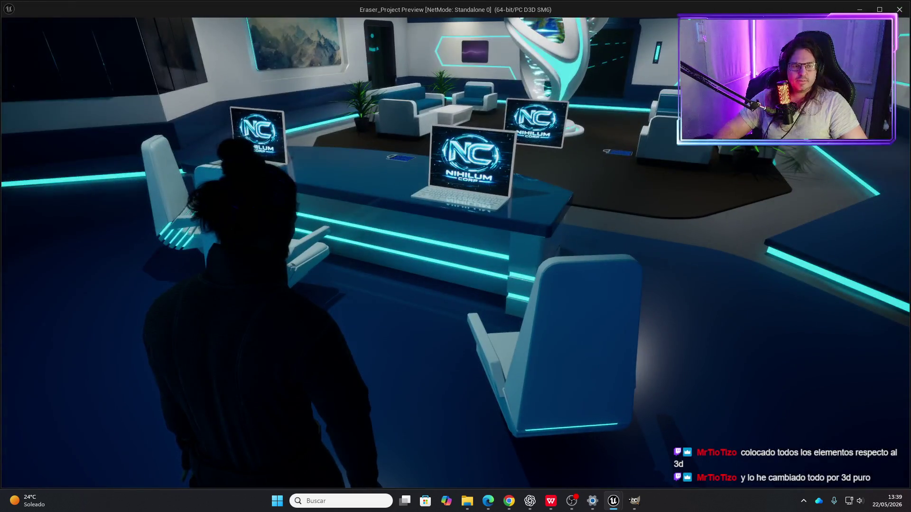
key("w")
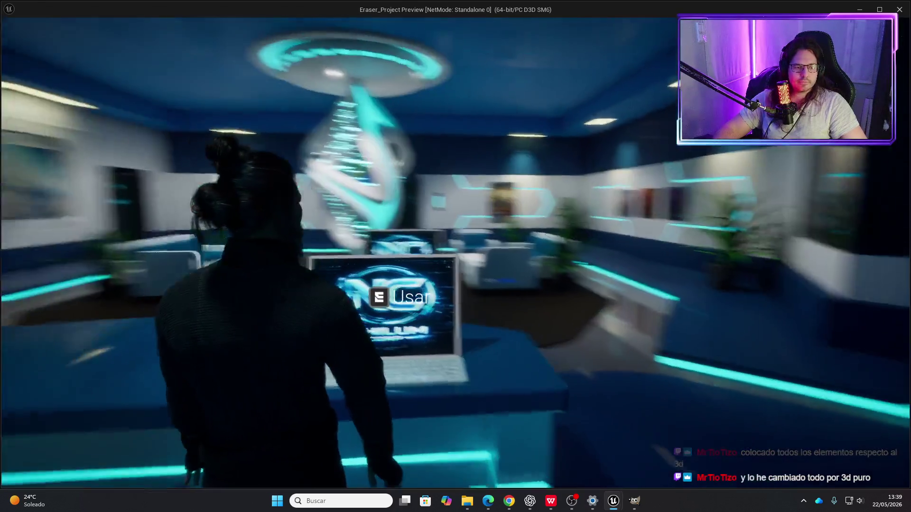
key("e")
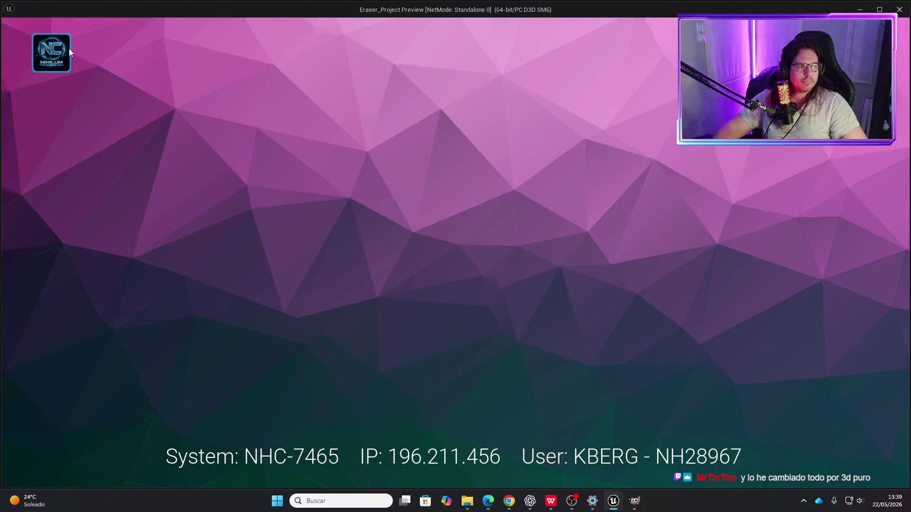
left_click(69, 48)
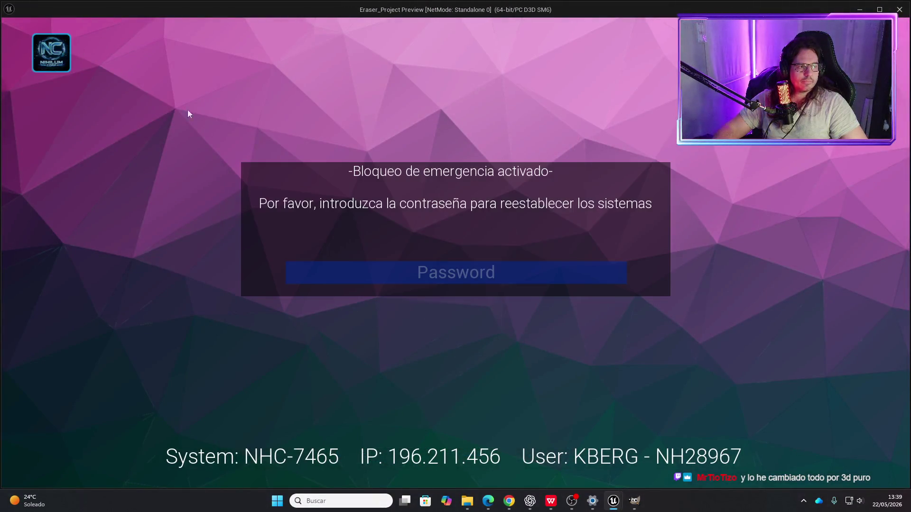
type("asas")
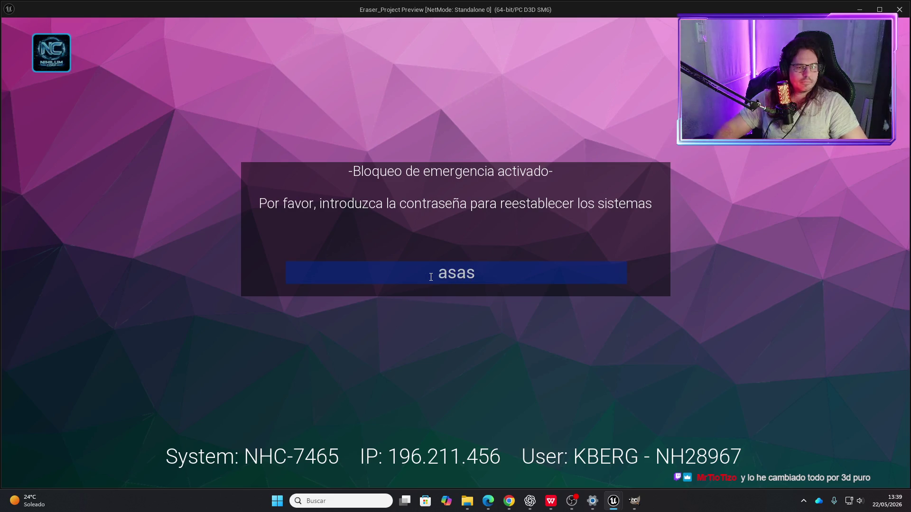
key("Return")
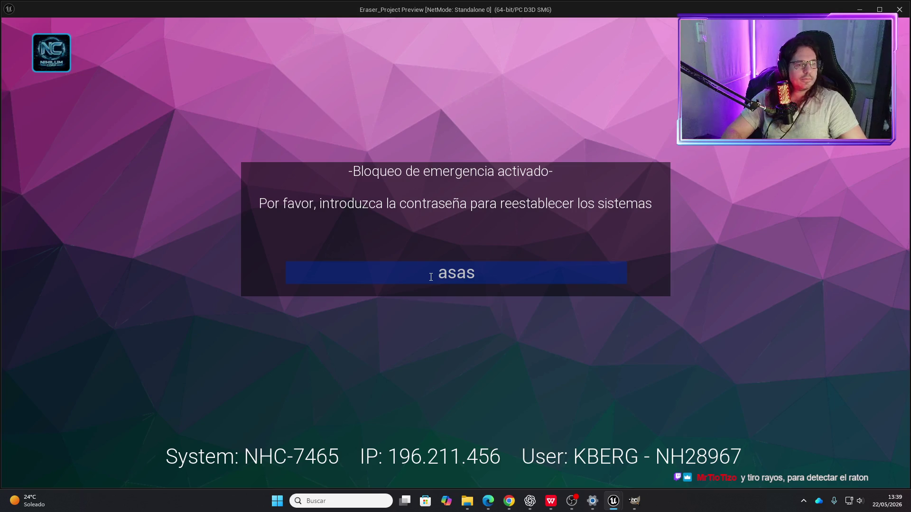
left_click(476, 273)
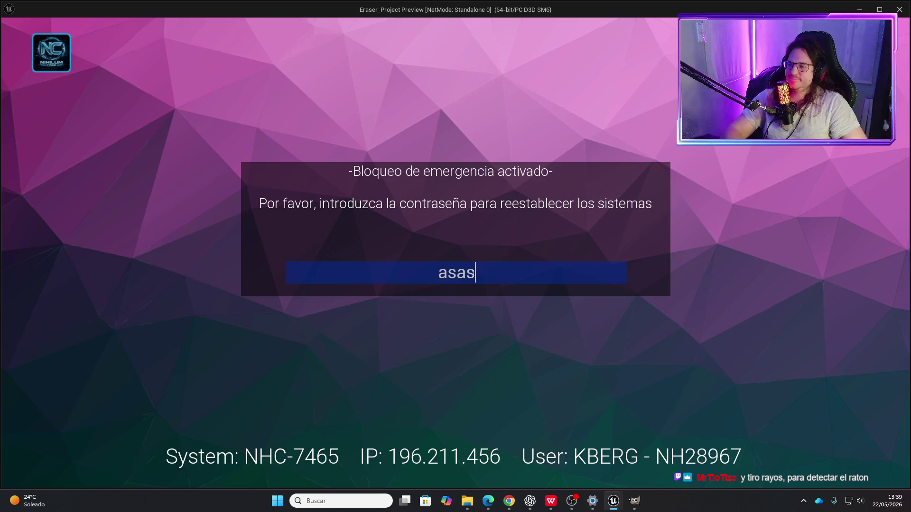
key("Return")
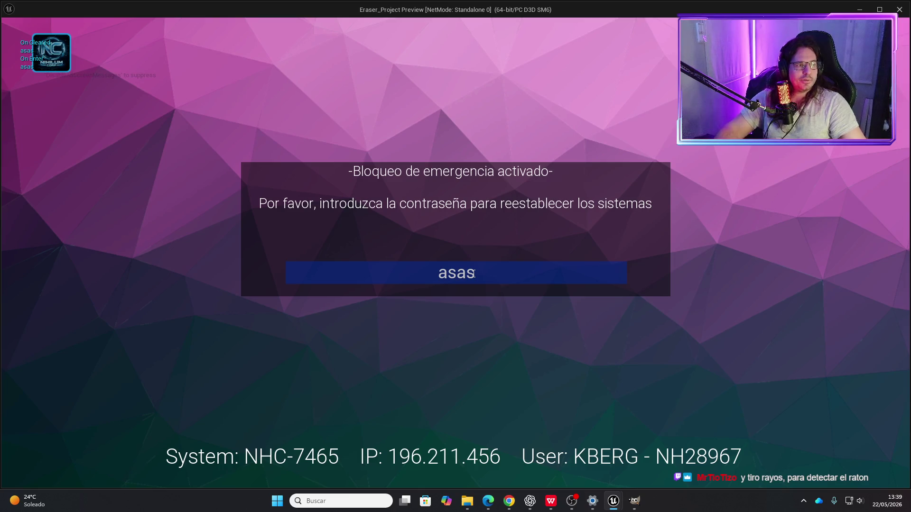
key("Escape")
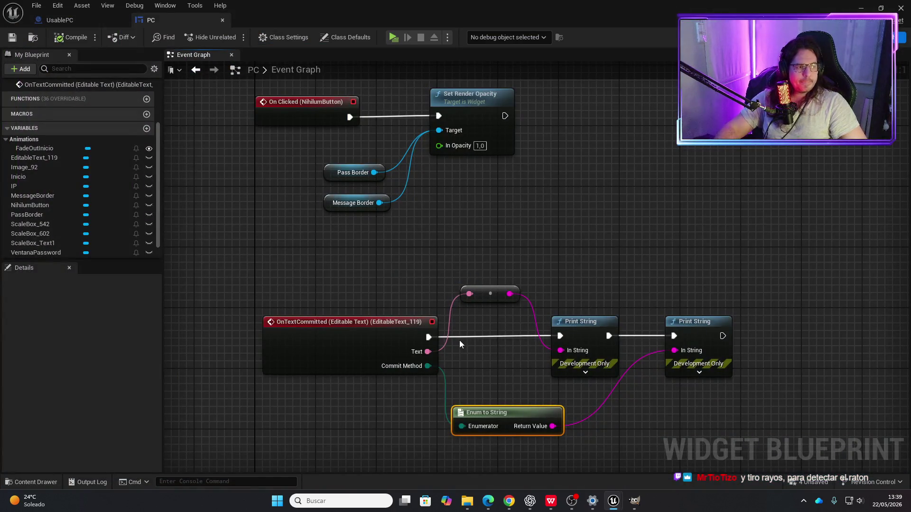
Step: Delete the To String, both Print String and Enum to String nodes, then promote the committed Text to a variable
scroll(102, 189, "down", 1)
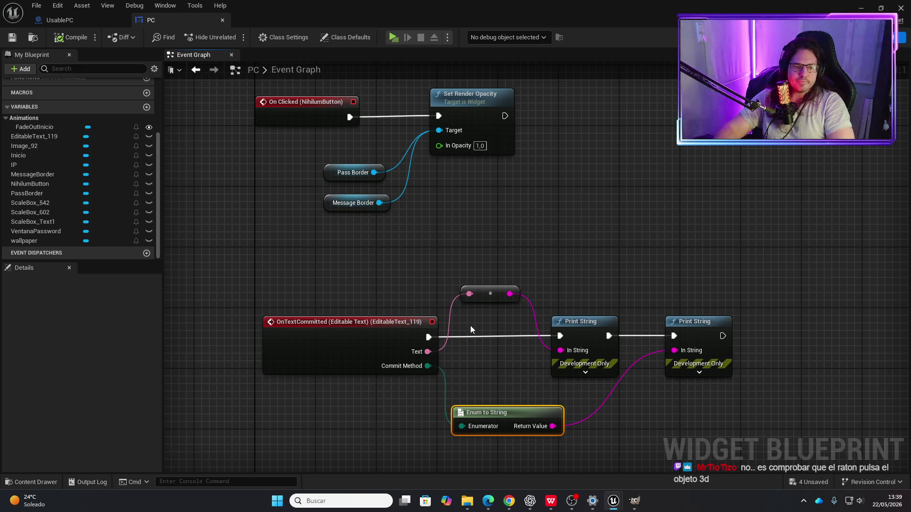
left_click_drag(498, 299, 494, 301)
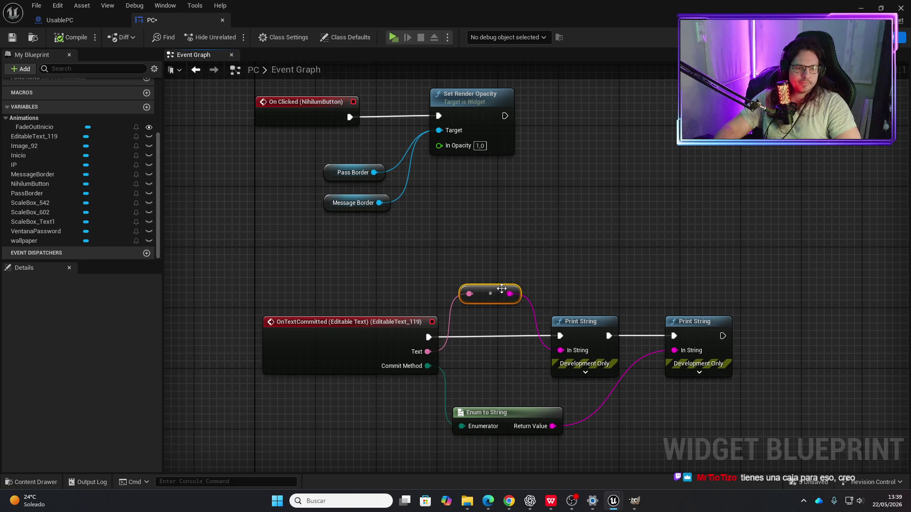
key("Delete")
left_click_drag(588, 293, 679, 365)
key("Delete")
left_click_drag(597, 376, 544, 427)
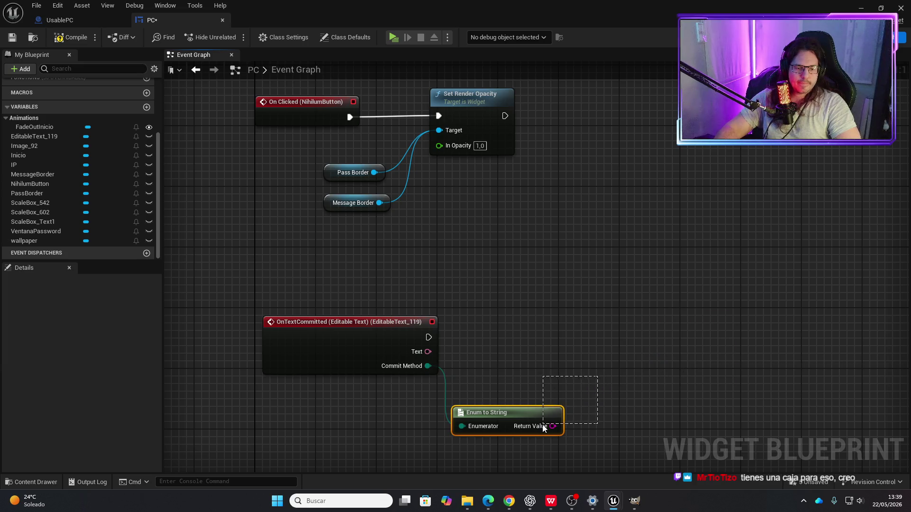
key("Delete")
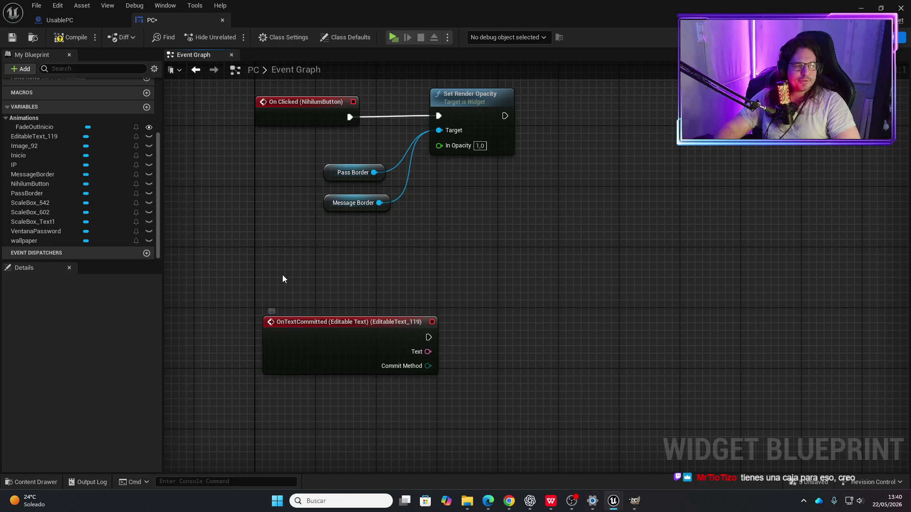
mouse_move(427, 351)
left_mouse_down()
mouse_move(474, 353)
mouse_move(505, 333)
left_mouse_up()
left_click(508, 191)
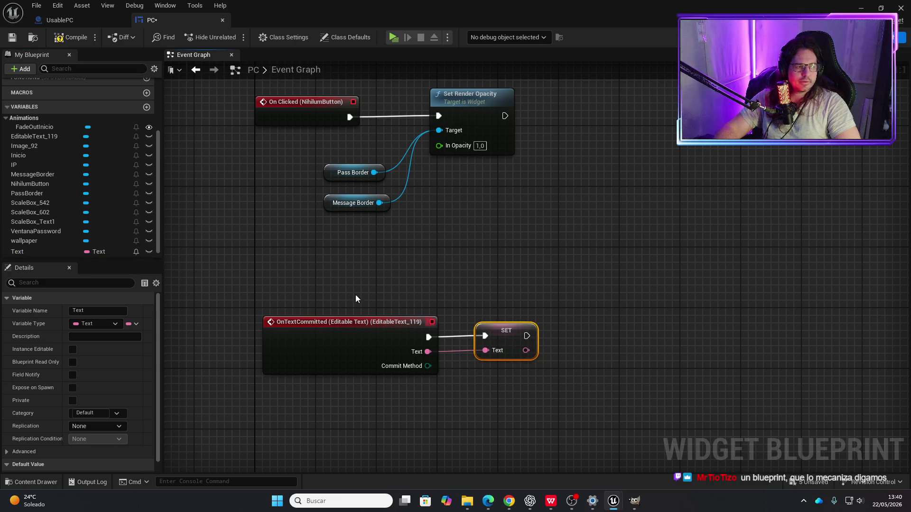
Step: Make the new Text variable instance editable and delete its SET node
left_click(36, 249)
left_click(149, 251)
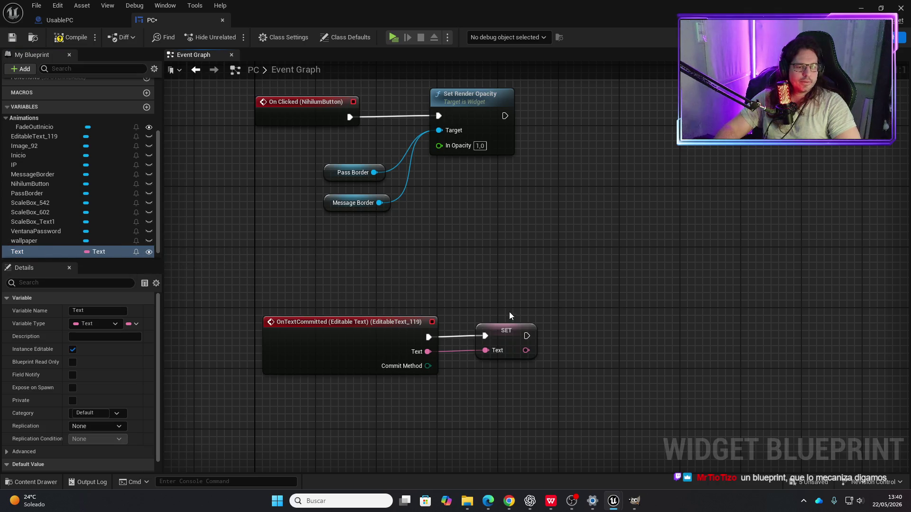
left_click(513, 342)
key("Delete")
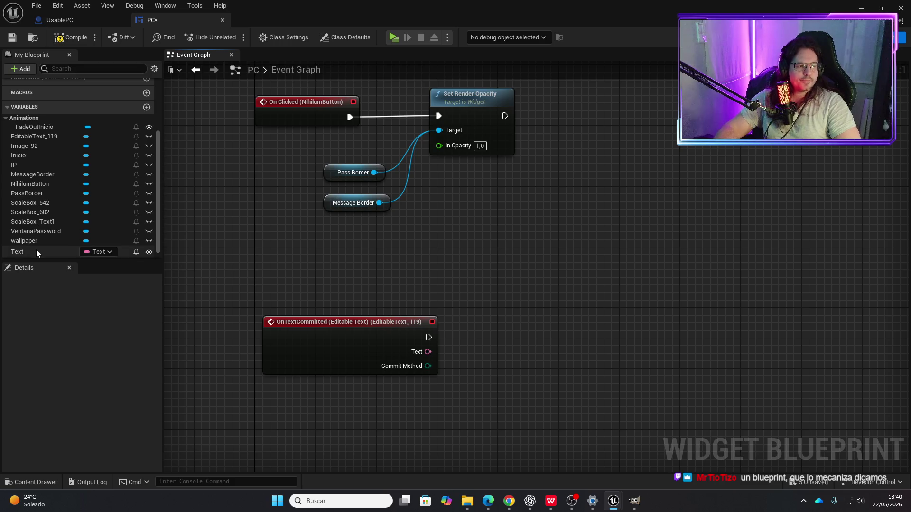
Step: Rename the Text variable to Password and compile the PC widget
left_click(36, 250)
left_click(94, 310)
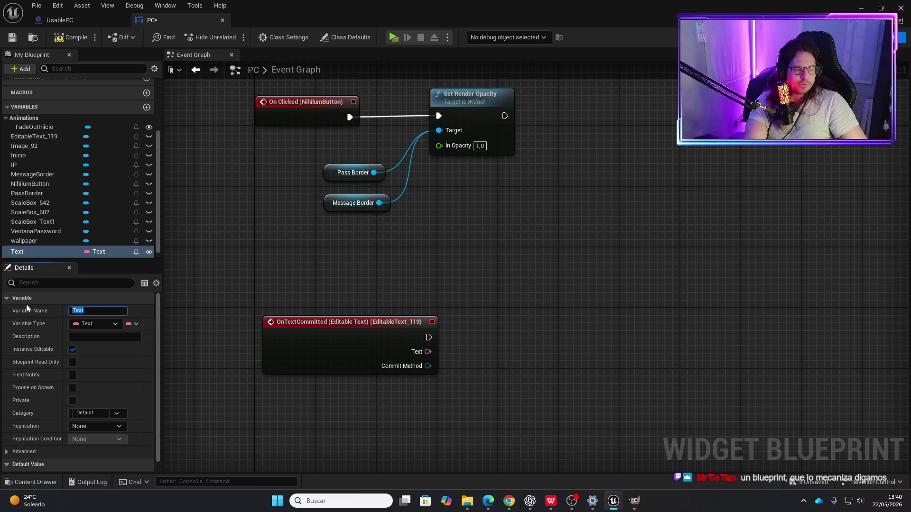
type("Password")
key("Return")
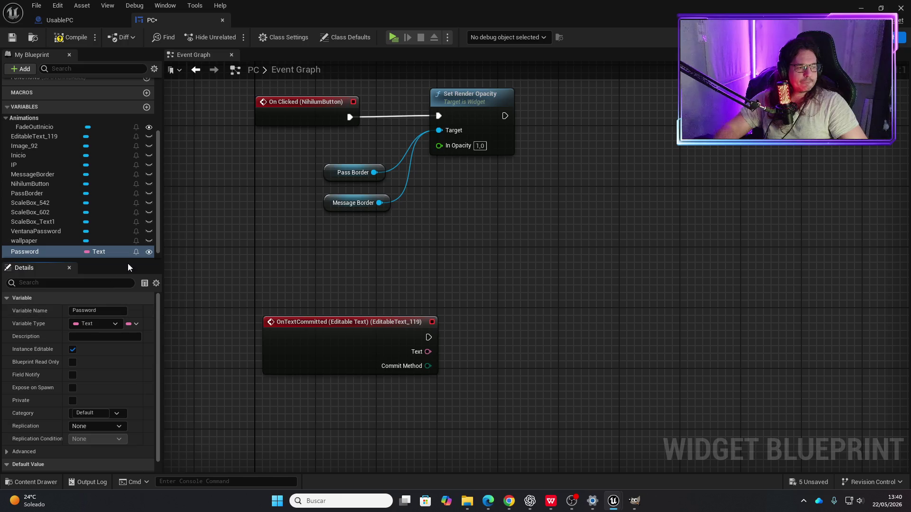
left_click(58, 41)
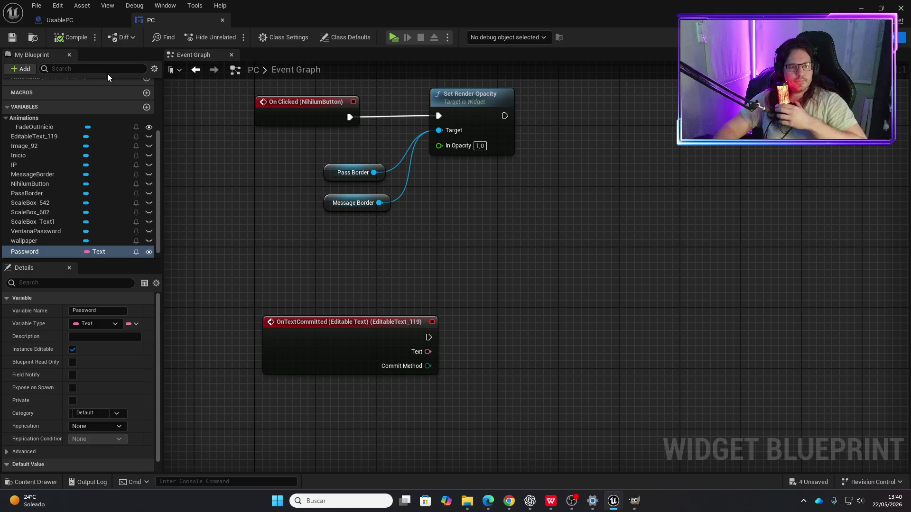
Step: In the UsablePC blueprint, add a new variable named Password
left_click(83, 23)
left_click_drag(225, 244, 255, 244)
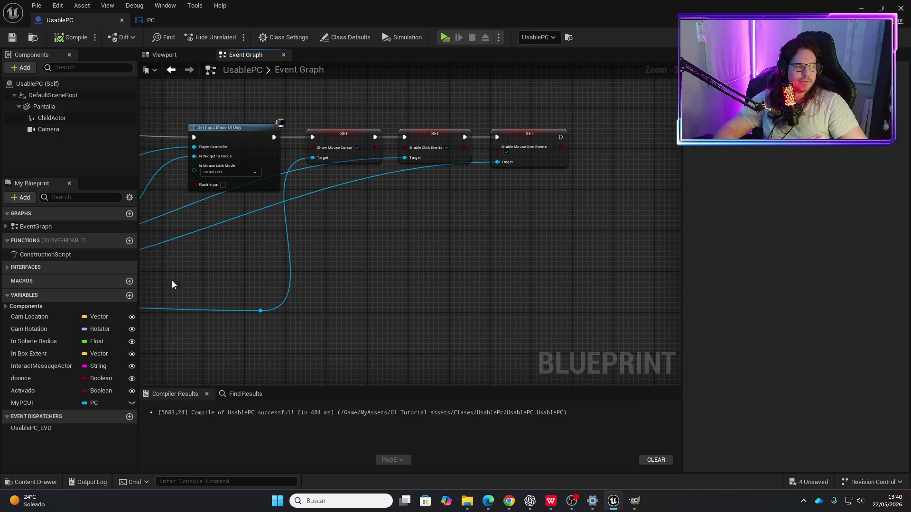
left_click(129, 296)
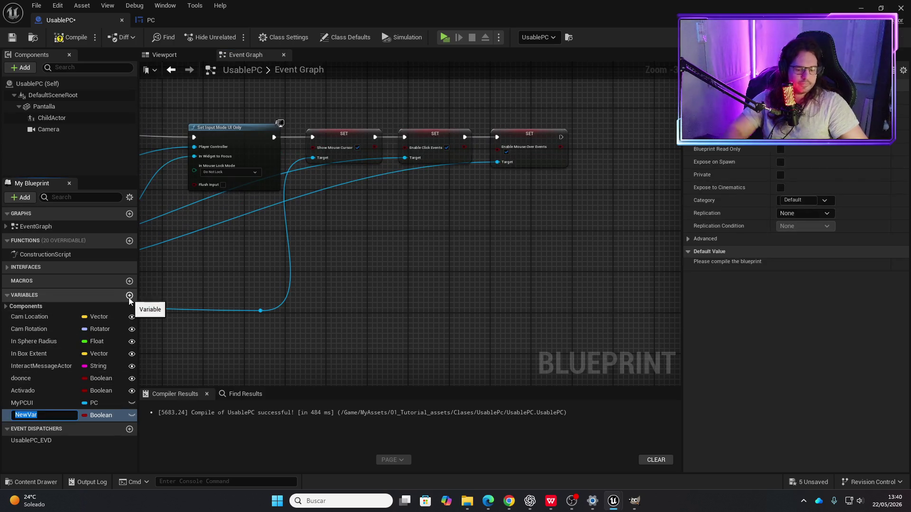
type("Password")
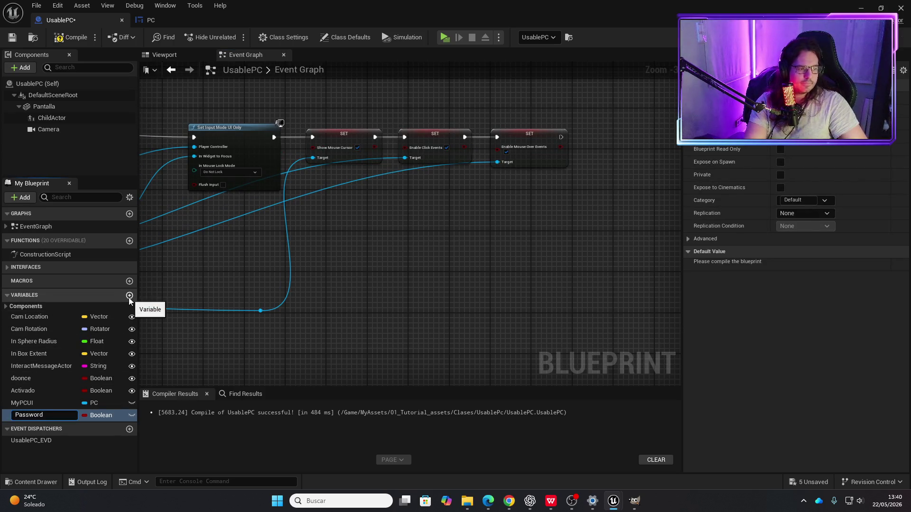
key("Return")
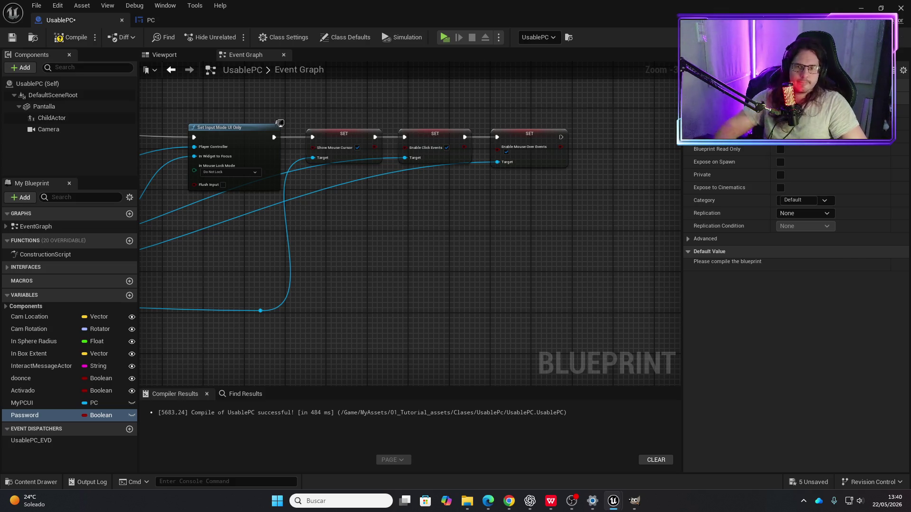
Step: Change Password's type from Boolean to Text, compile, and make it instance editable
left_click(807, 110)
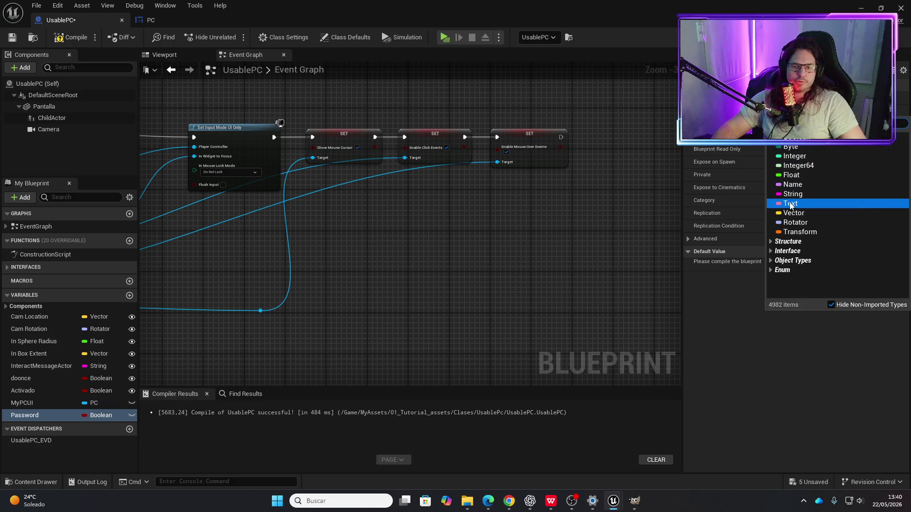
left_click(789, 203)
left_click(71, 37)
left_click(132, 415)
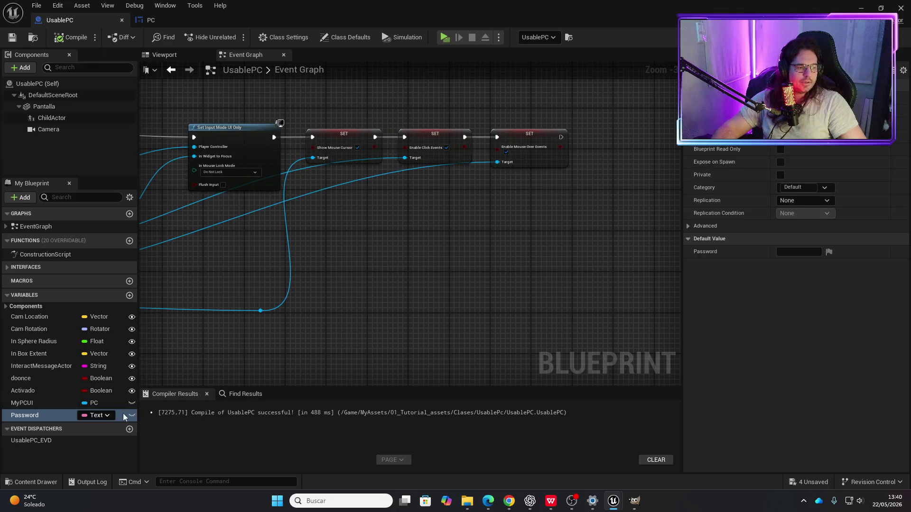
left_click_drag(142, 106, 294, 183)
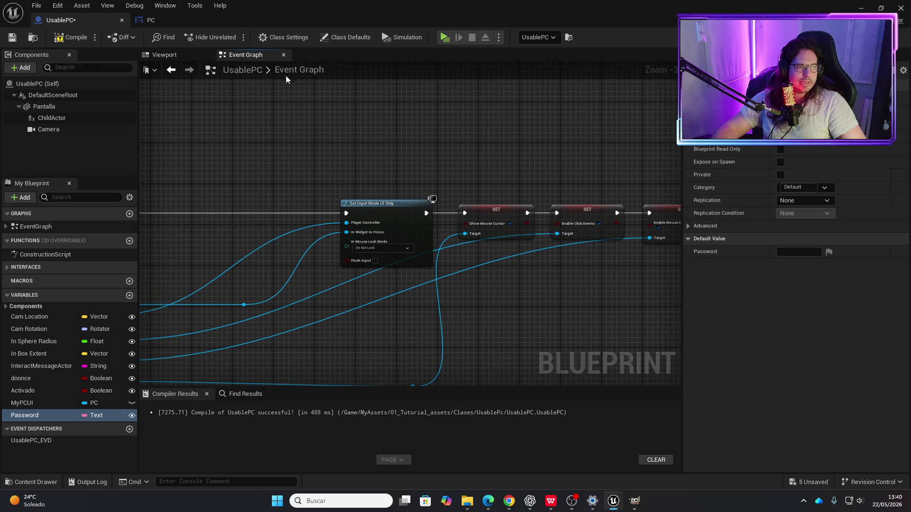
double_click(61, 254)
scroll(472, 309, "down", 1)
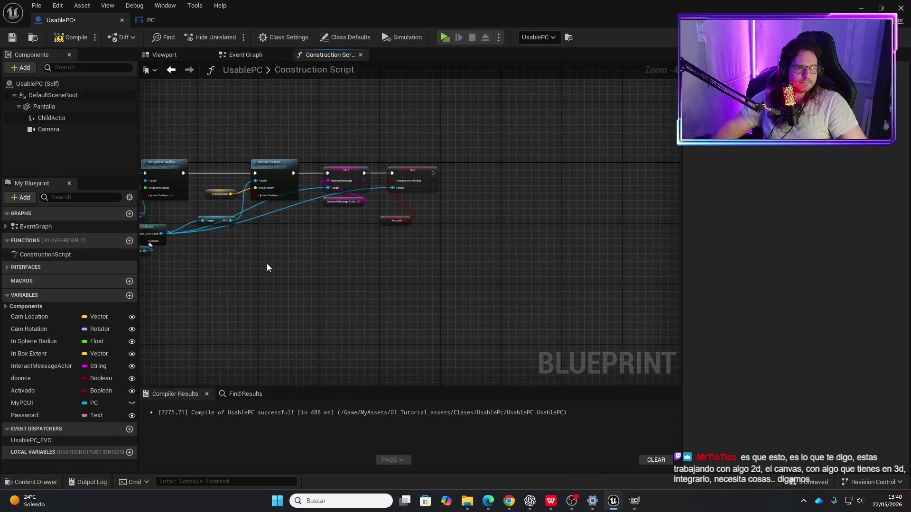
scroll(433, 272, "up", 1)
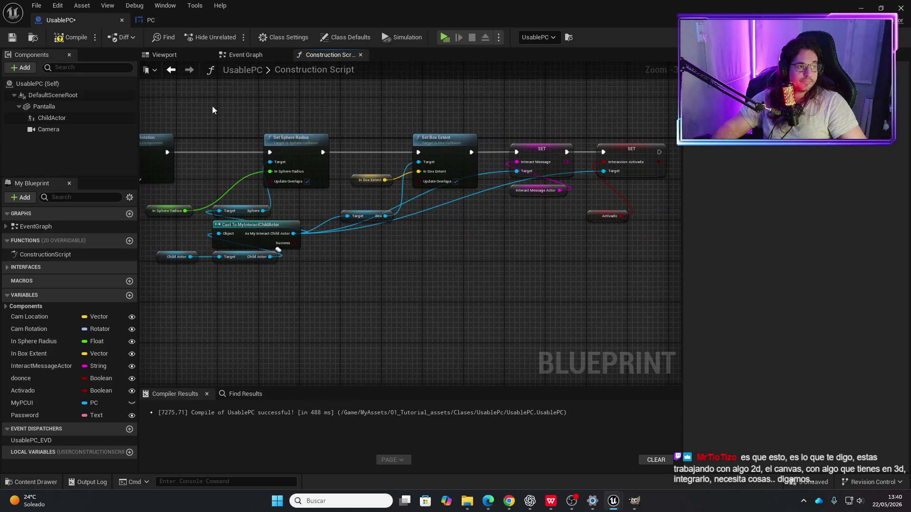
left_click(247, 55)
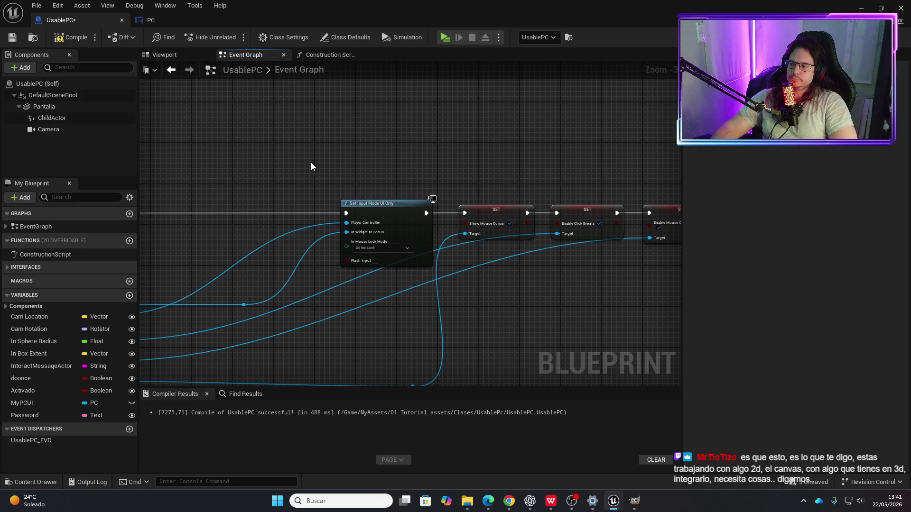
scroll(317, 168, "down", 2)
left_click_drag(332, 168, 612, 171)
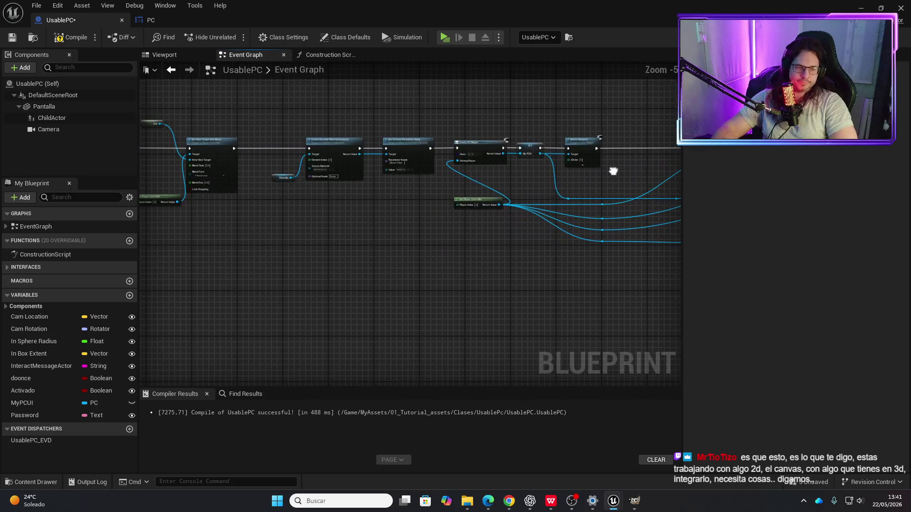
left_click_drag(280, 184, 500, 202)
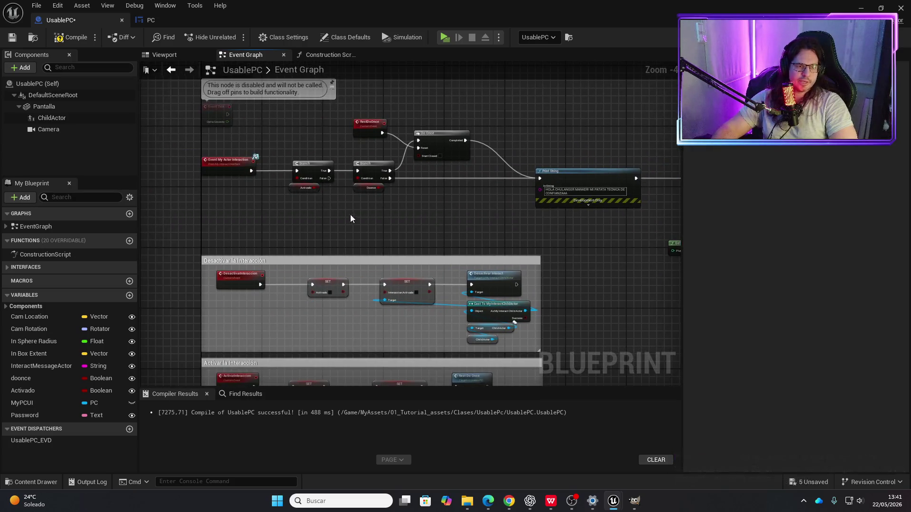
scroll(268, 256, "up", 1)
left_click_drag(268, 256, 279, 283)
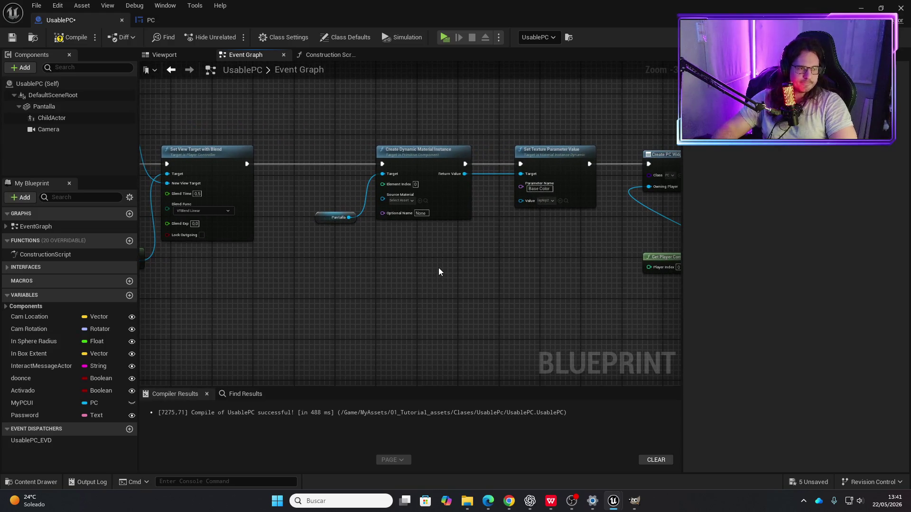
left_click_drag(489, 266, 255, 269)
left_click_drag(349, 265, 252, 267)
scroll(374, 236, "down", 3)
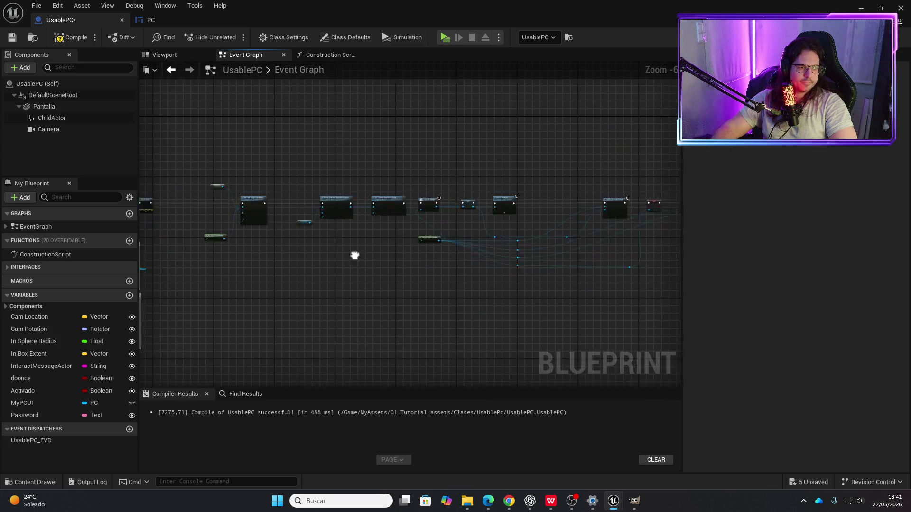
scroll(303, 218, "up", 4)
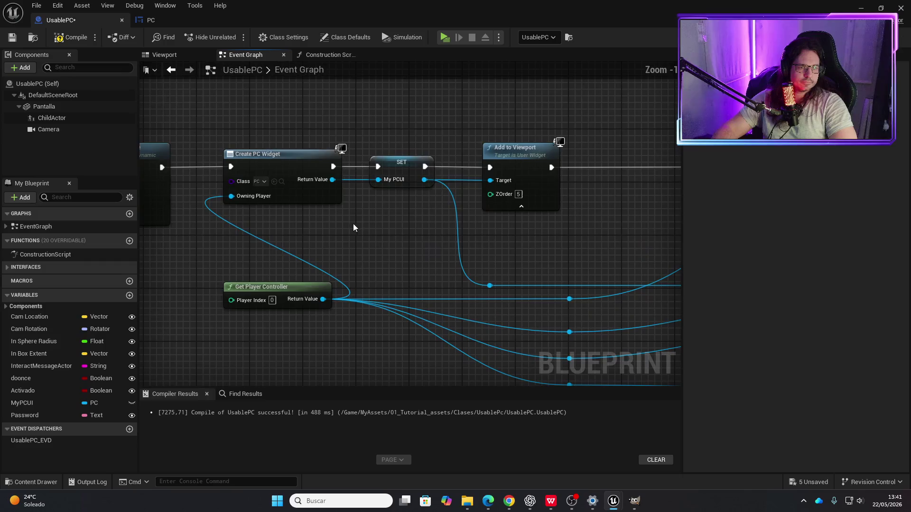
left_click_drag(390, 242, 295, 228)
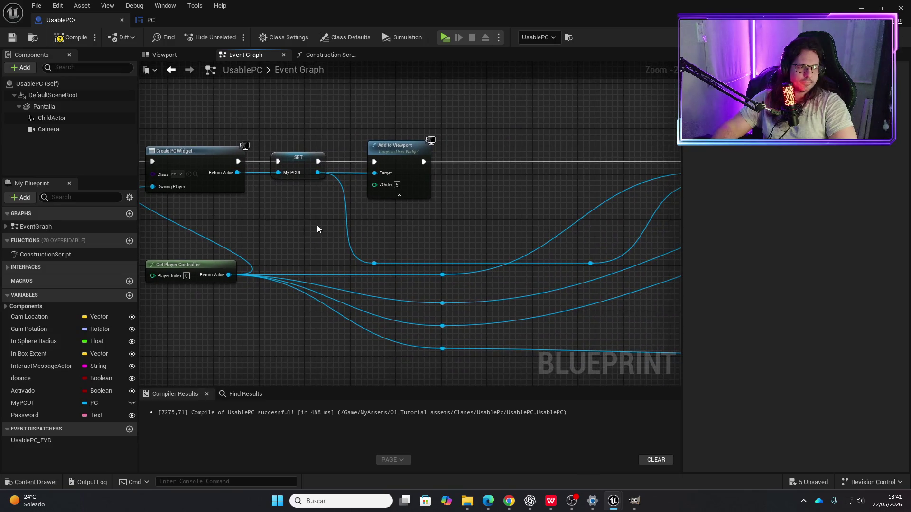
left_click_drag(409, 230, 303, 219)
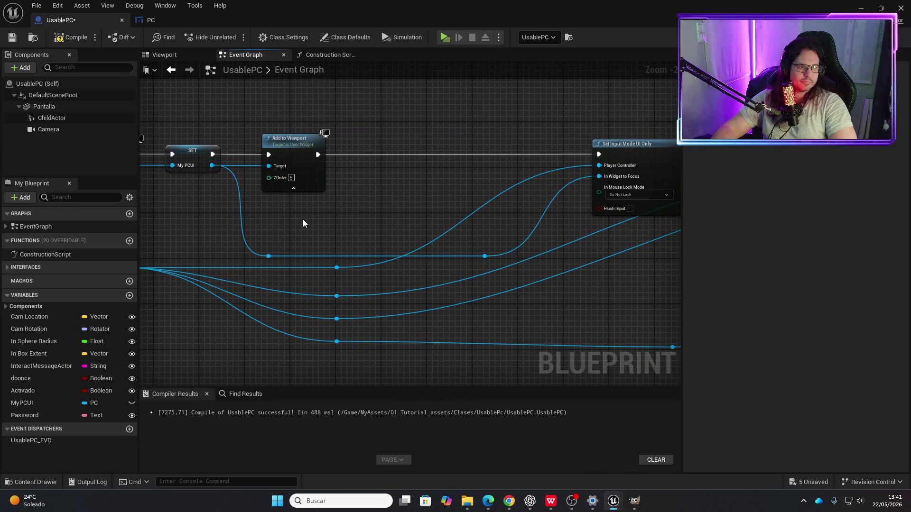
scroll(212, 218, "down", 4)
scroll(211, 221, "up", 2)
mouse_move(377, 268)
left_mouse_down()
mouse_move(534, 241)
mouse_move(400, 181)
left_mouse_up()
scroll(401, 180, "up", 2)
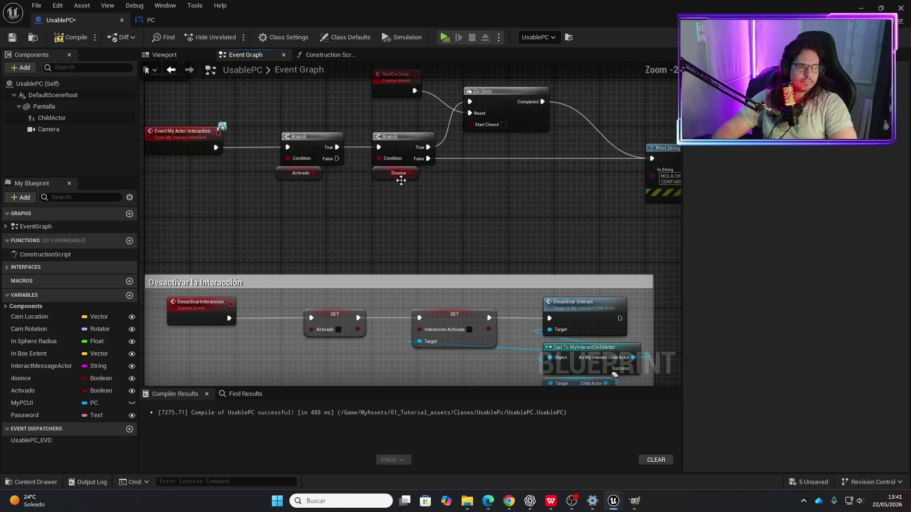
mouse_move(549, 231)
left_mouse_down()
mouse_move(459, 258)
mouse_move(281, 270)
left_mouse_up()
scroll(505, 272, "down", 1)
mouse_move(505, 272)
left_mouse_down()
mouse_move(440, 274)
mouse_move(437, 311)
mouse_move(289, 266)
left_mouse_up()
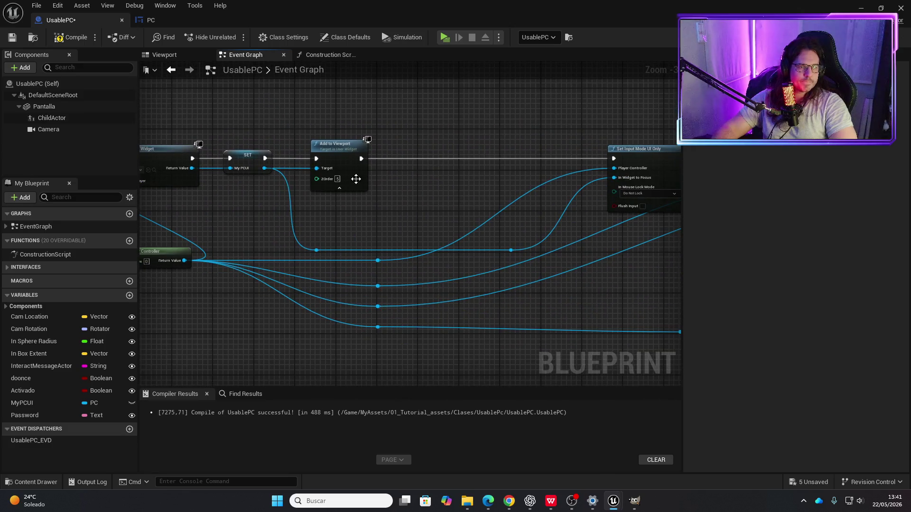
left_click(330, 60)
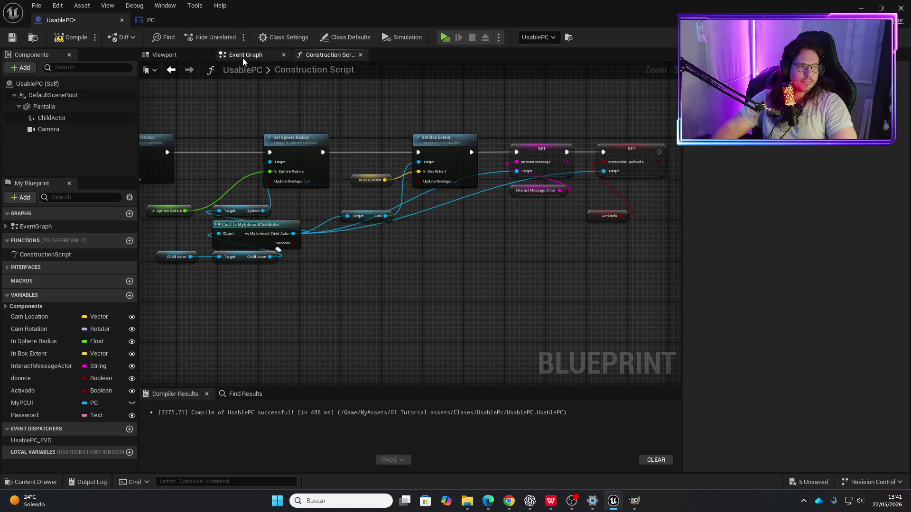
left_click(243, 57)
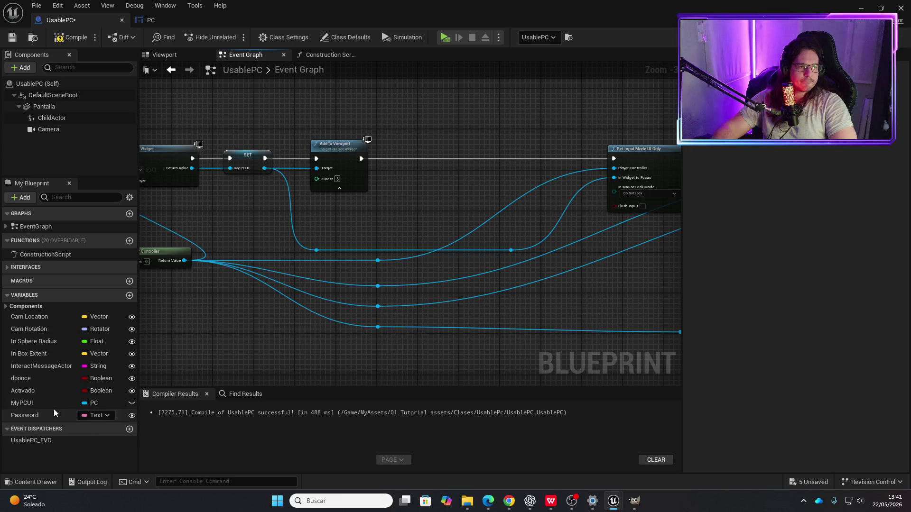
Step: Add a SET Password node off the My PCUI reference, running after Add to Viewport
left_click_drag(264, 168, 341, 202)
type("set pass")
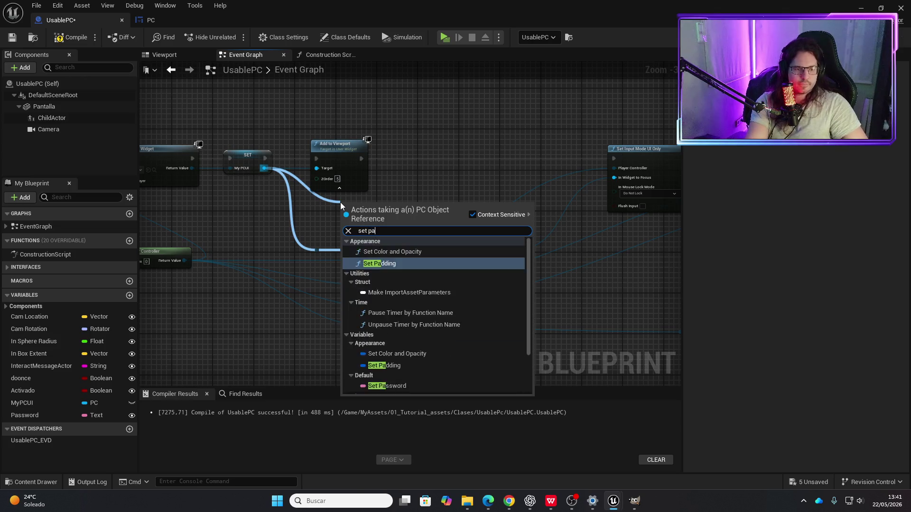
key("Return")
left_click_drag(362, 219, 433, 220)
left_click_drag(361, 160, 467, 210)
left_click_drag(361, 158, 414, 210)
Step: Feed a Password getter into the setter, wire it into the execution chain, and compile
left_click(93, 415)
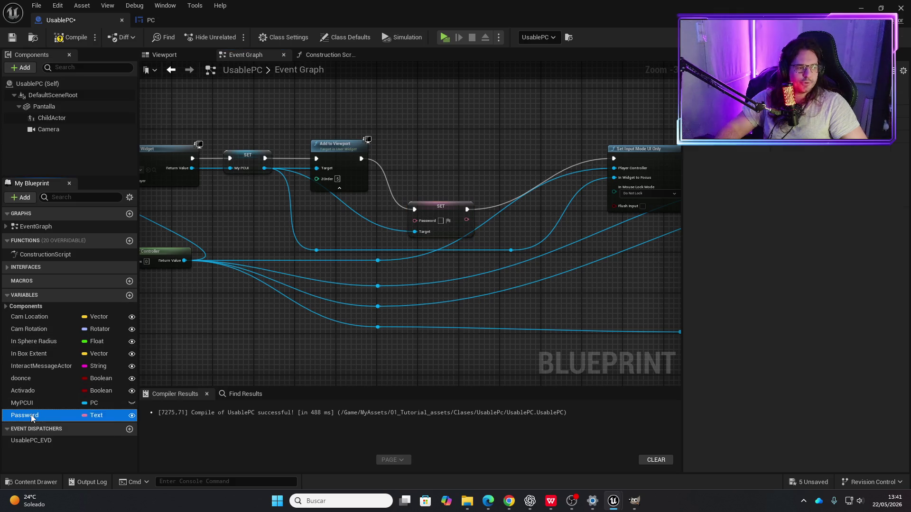
mouse_move(50, 411)
left_mouse_down()
mouse_move(332, 230)
mouse_move(349, 237)
mouse_move(419, 209)
mouse_move(419, 221)
left_mouse_up()
left_click(359, 248)
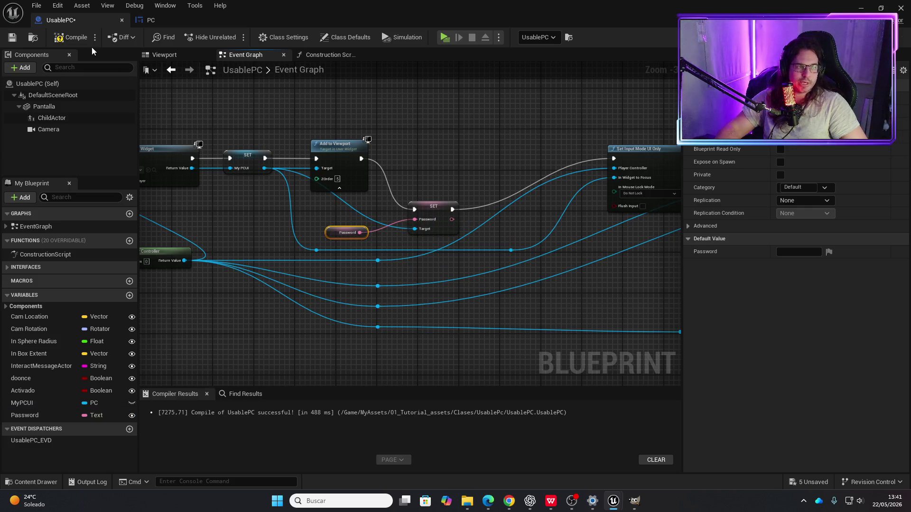
left_click(78, 39)
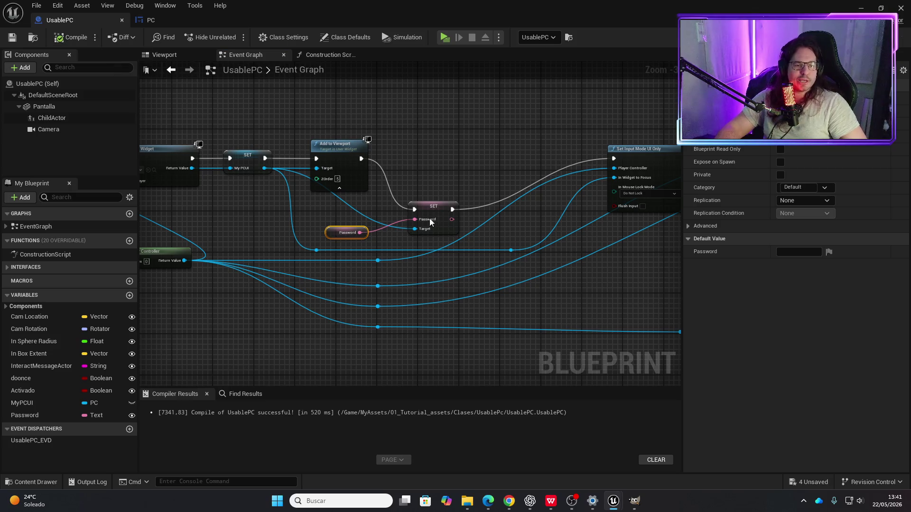
left_click_drag(431, 223, 457, 159)
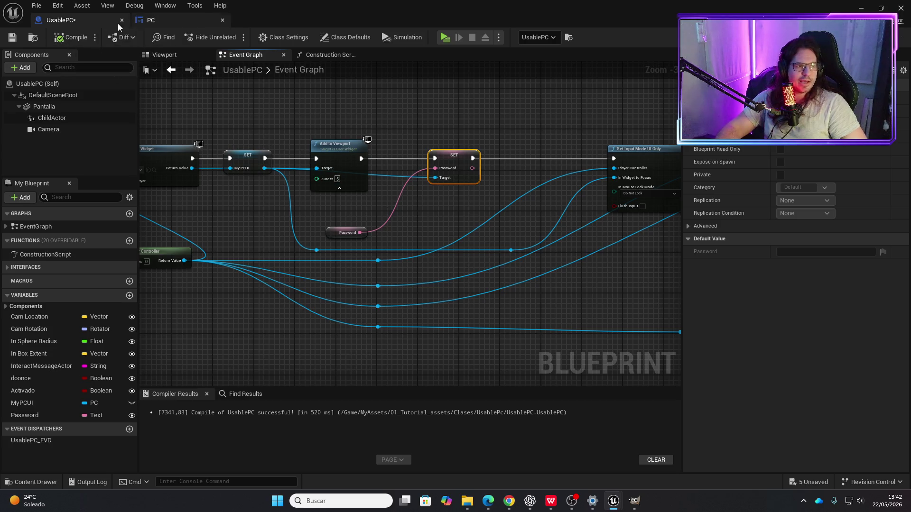
left_click(69, 38)
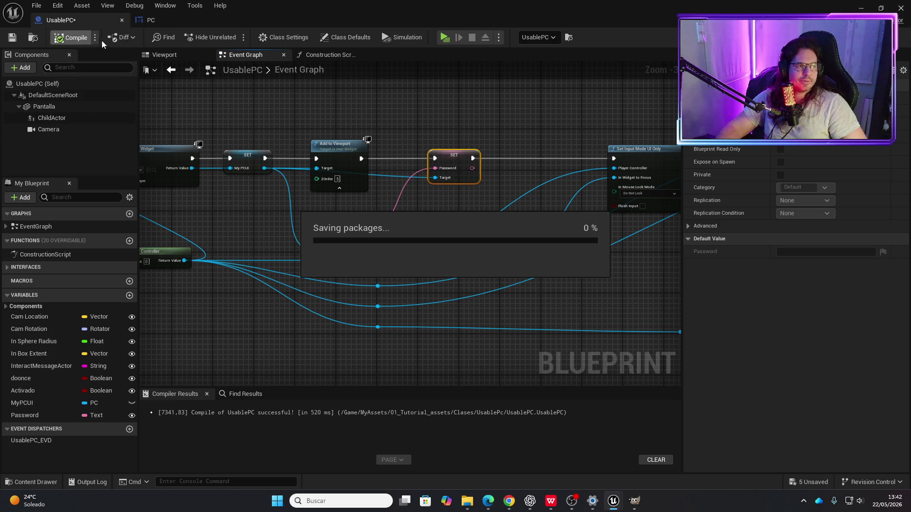
Step: Return to the PC widget blueprint's Event Graph
left_click(166, 25)
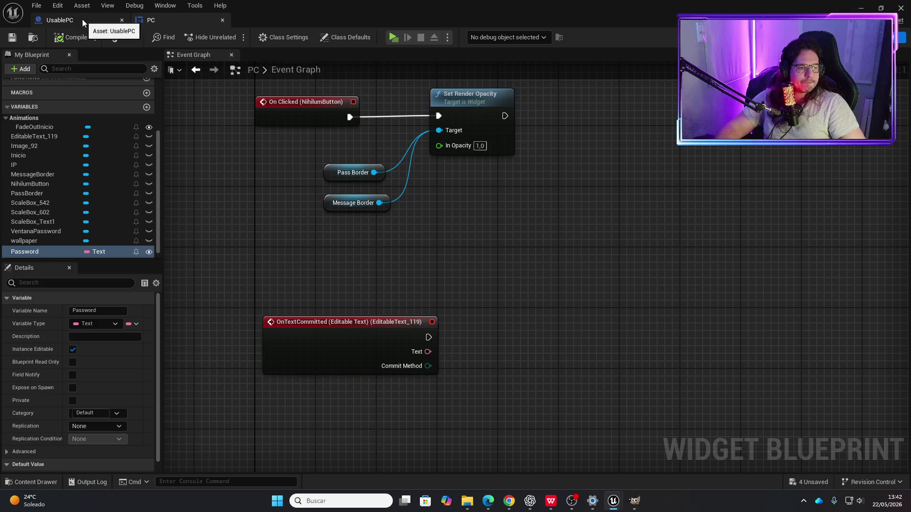
left_click(82, 19)
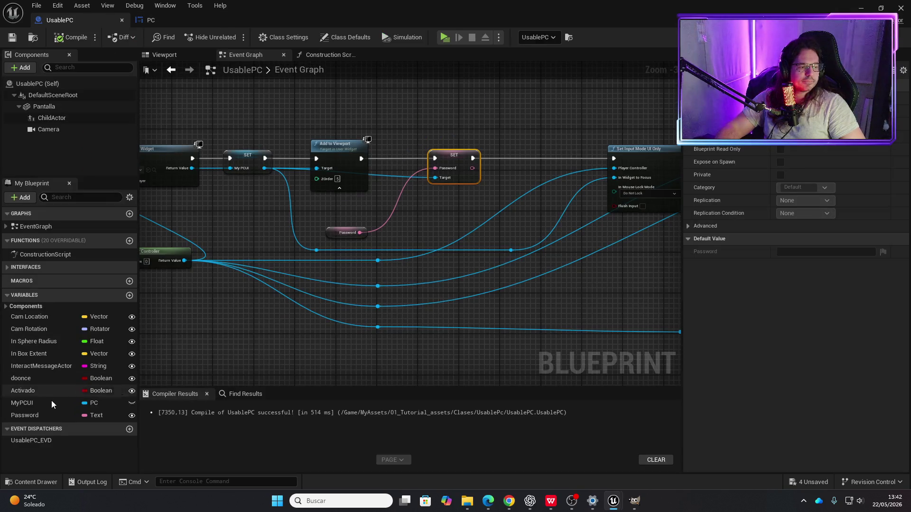
left_click(150, 21)
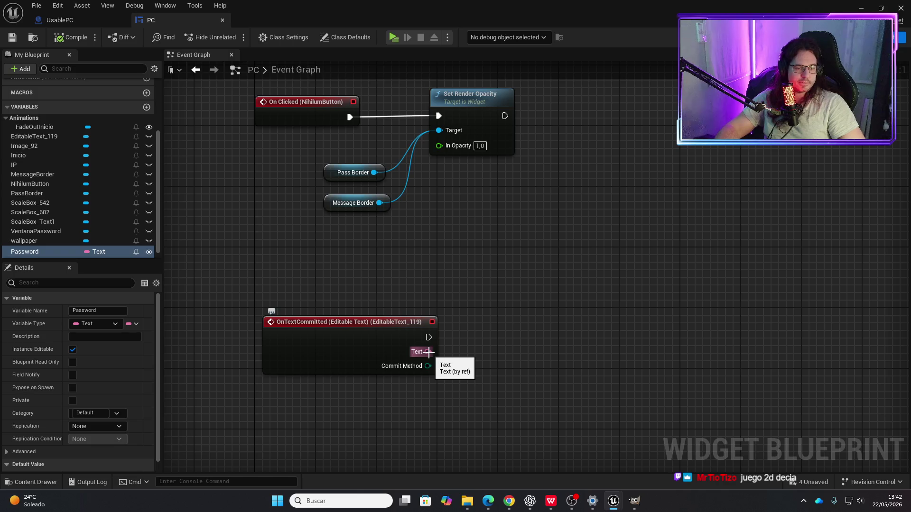
Step: Add an equal (==) comparison node off OnTextCommitted's Text output
left_click_drag(428, 352, 478, 346)
type("?")
key("BackSpace")
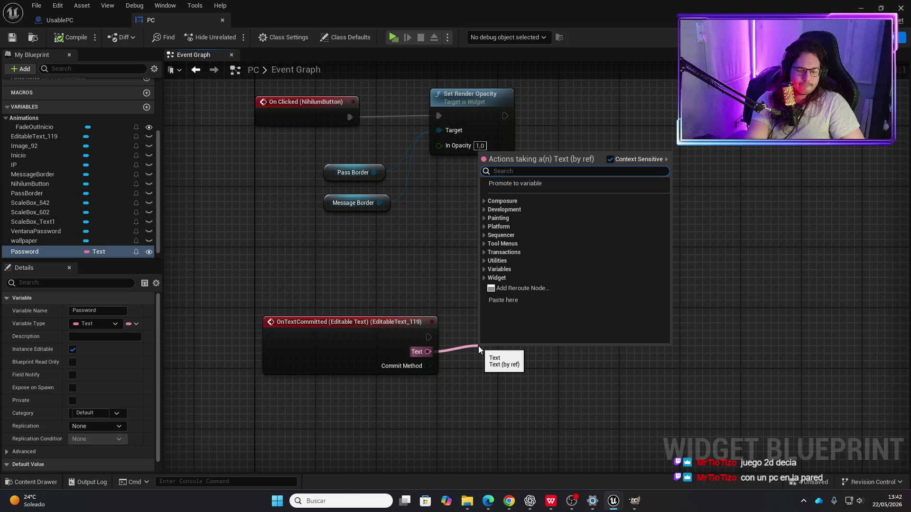
type("==")
key("Return")
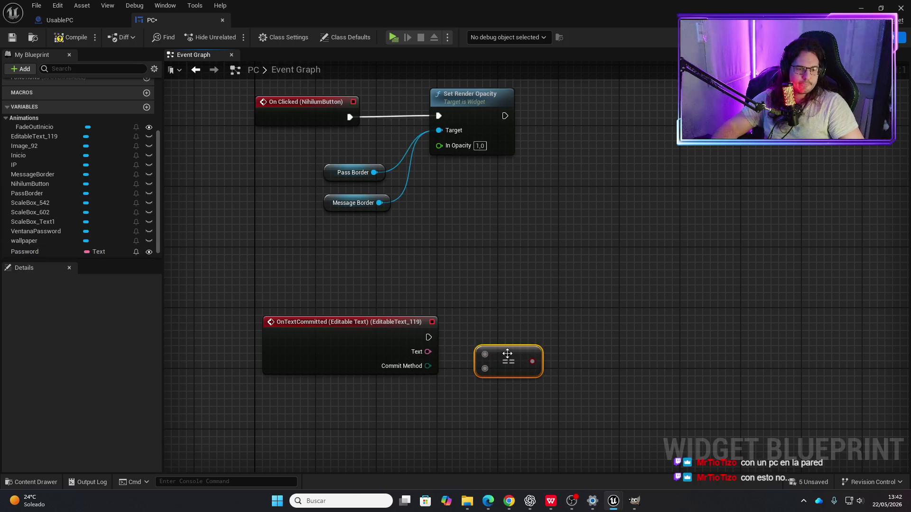
left_click_drag(509, 357, 600, 350)
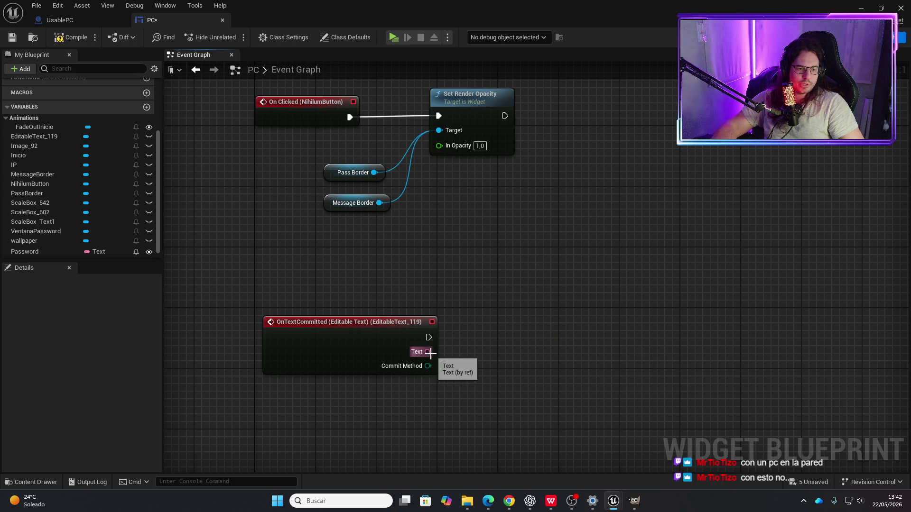
Step: Add an Equal Exactly (Text) node on the committed Text and feed it a Password getter
left_click_drag(427, 352, 491, 339)
type("=")
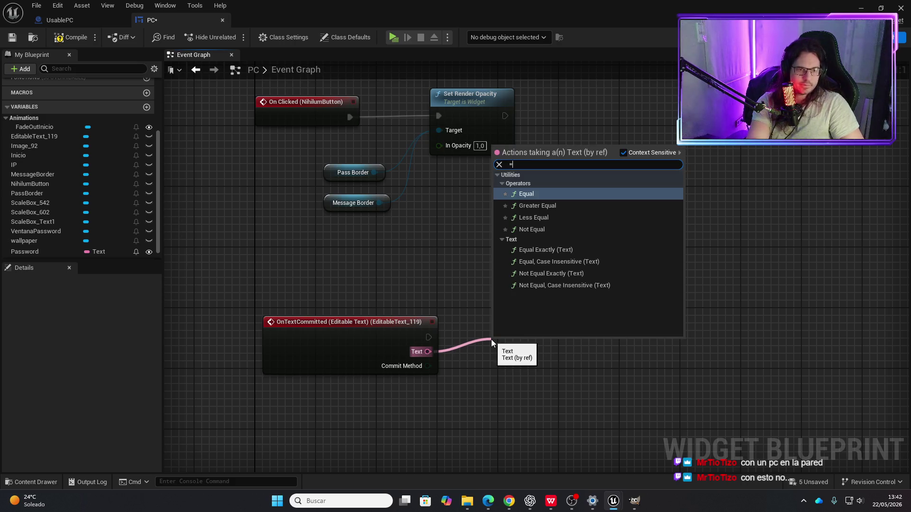
key("Down")
key("Down")
key("Down")
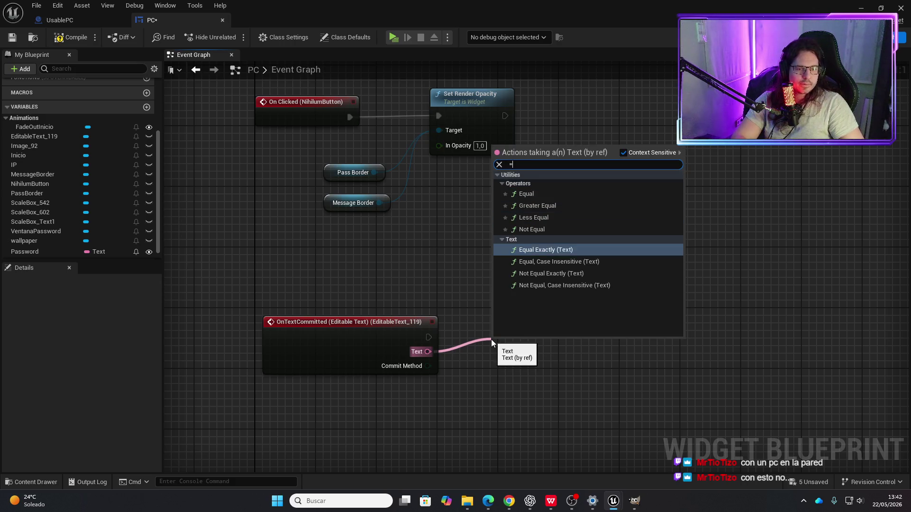
key("Return")
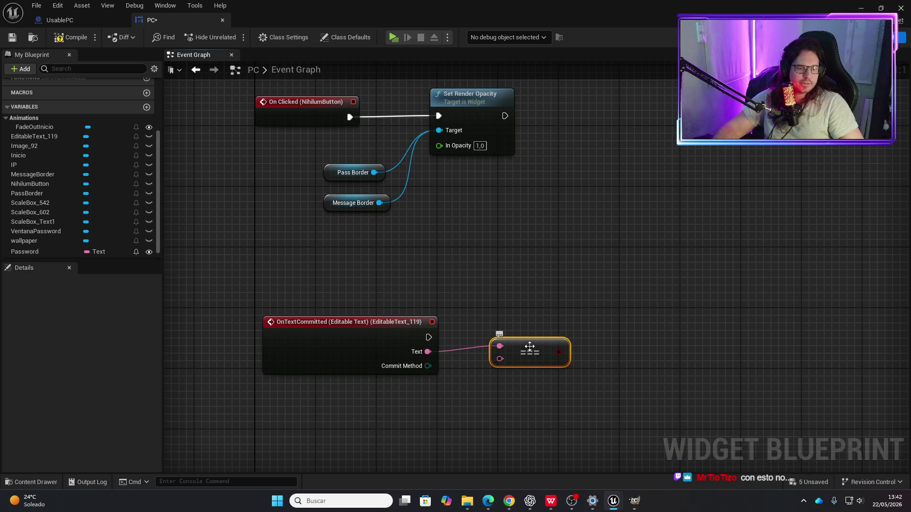
left_click_drag(516, 343, 530, 340)
mouse_move(30, 252)
left_mouse_down()
mouse_move(376, 436)
mouse_move(508, 351)
mouse_move(564, 371)
mouse_move(614, 342)
left_mouse_up()
left_click(376, 436)
Step: Add a Branch driven by the comparison and run it from OnTextCommitted
left_click(552, 357)
left_click(605, 306)
mouse_move(428, 338)
left_mouse_down()
mouse_move(539, 340)
mouse_move(614, 327)
left_mouse_up()
mouse_move(672, 329)
left_mouse_down()
mouse_move(672, 337)
mouse_move(728, 335)
left_mouse_up()
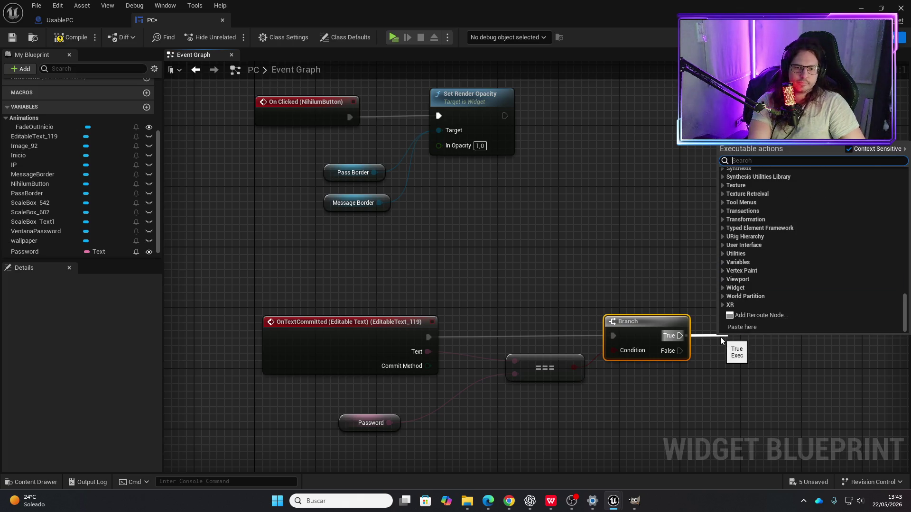
Step: On True, add a Print String showing "Puerta Desbloqueada"
type("print")
key("Return")
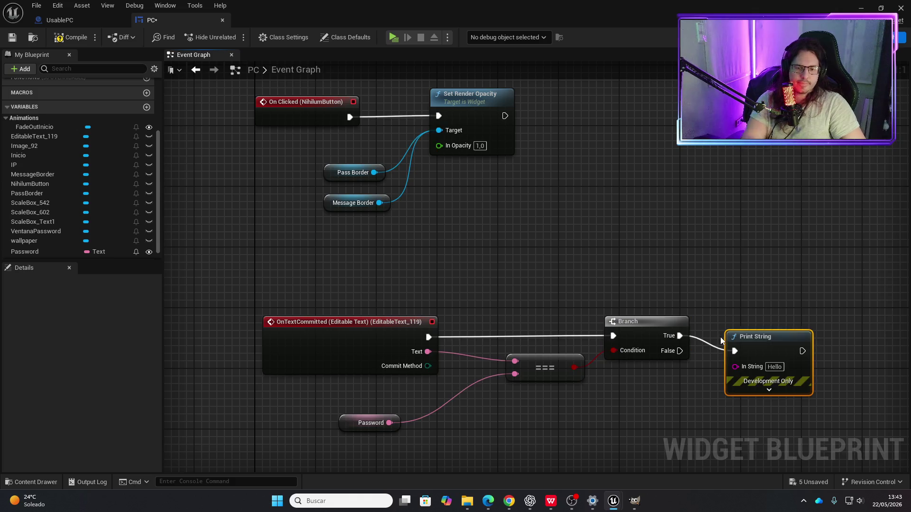
left_click(774, 367)
key("BackSpace")
key("BackSpace")
key("BackSpace")
type("uerta Desbl")
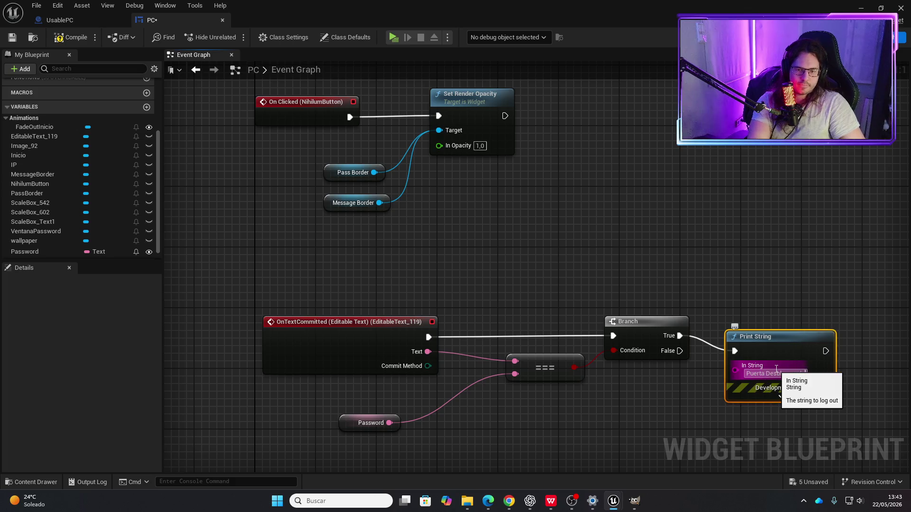
type("oqueada")
left_click_drag(783, 340, 797, 302)
Step: On False, add a Print String printing "Hello", then compile and launch the standalone preview
left_click_drag(680, 351, 738, 402)
type("print s")
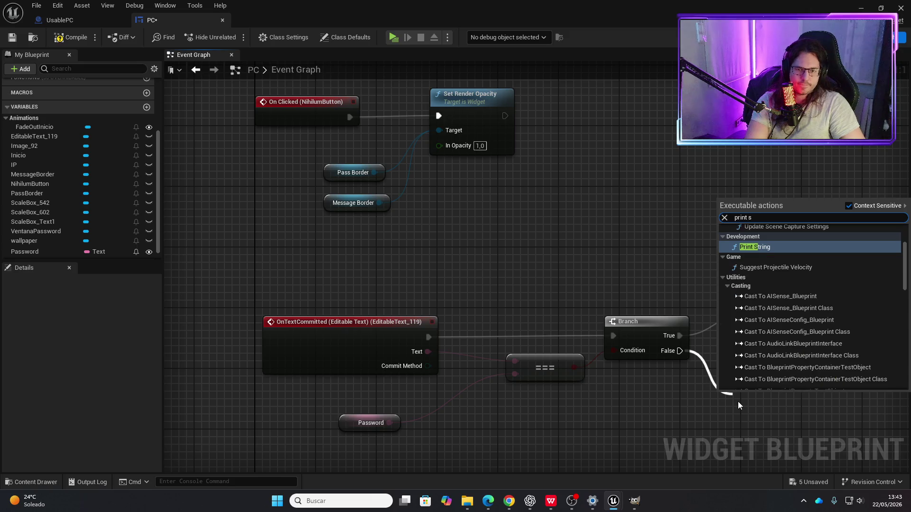
key("Return")
left_click(71, 37)
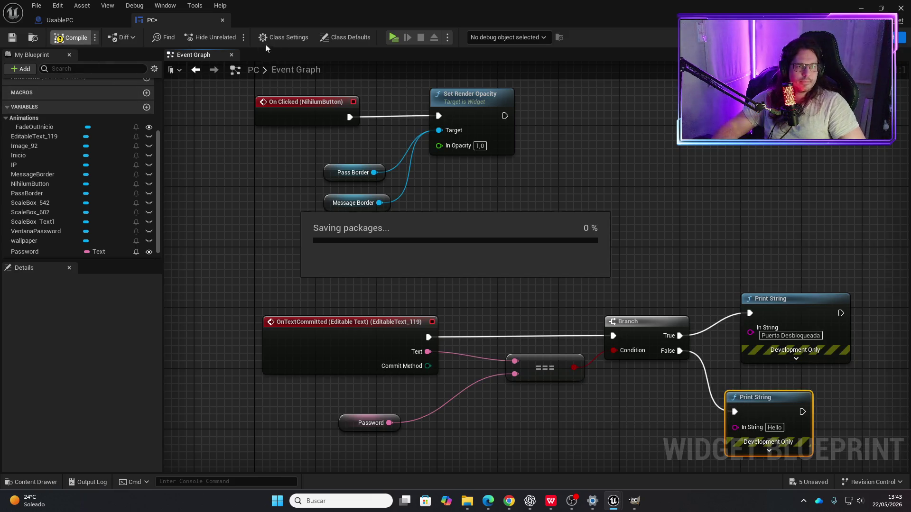
left_click(393, 37)
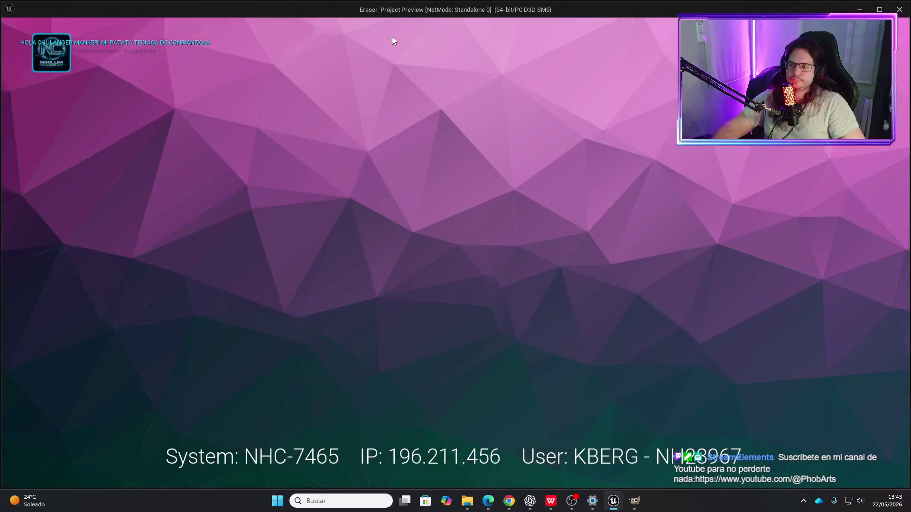
Step: In the preview, enter a wrong password in the lock dialog, clear it, and stop play
left_click(56, 68)
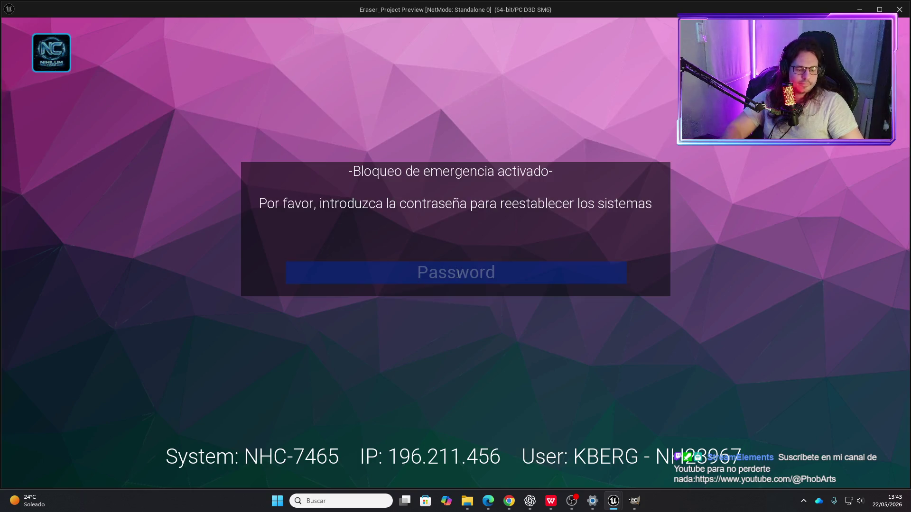
type("Asa")
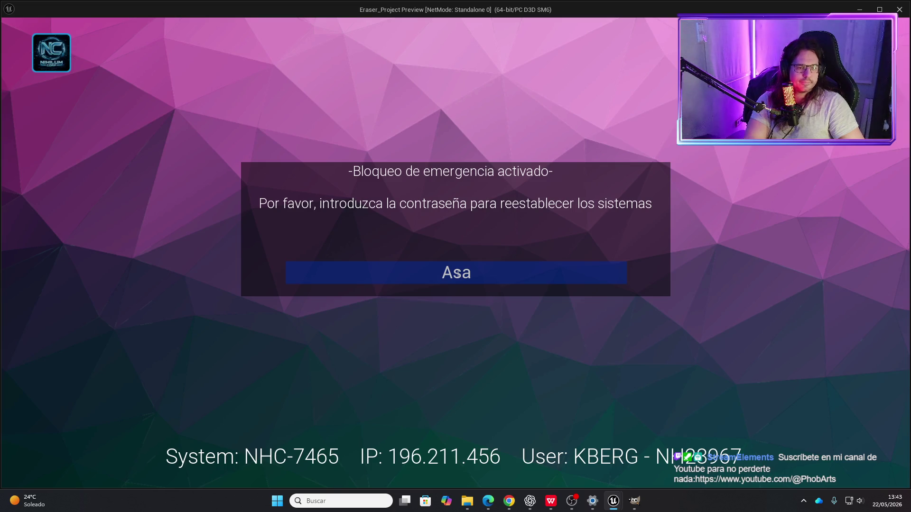
left_click_drag(473, 273, 422, 272)
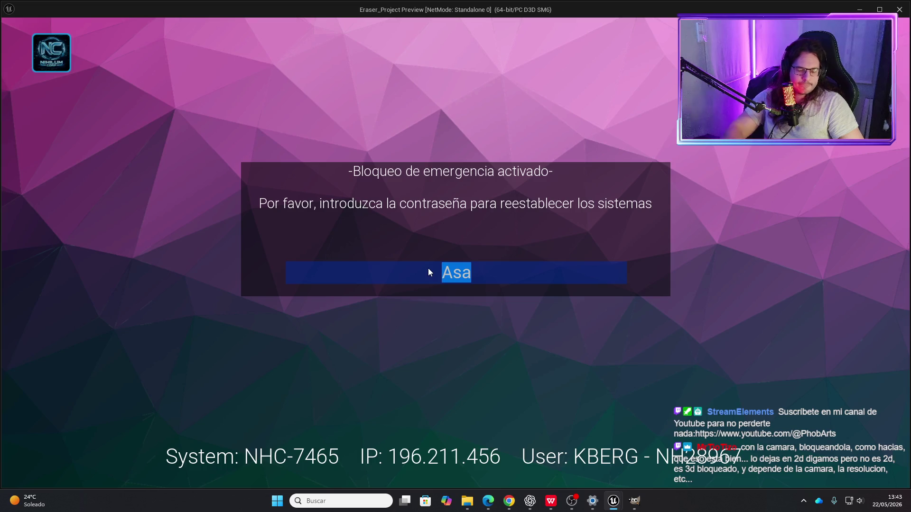
type("P")
key("BackSpace")
key("Escape")
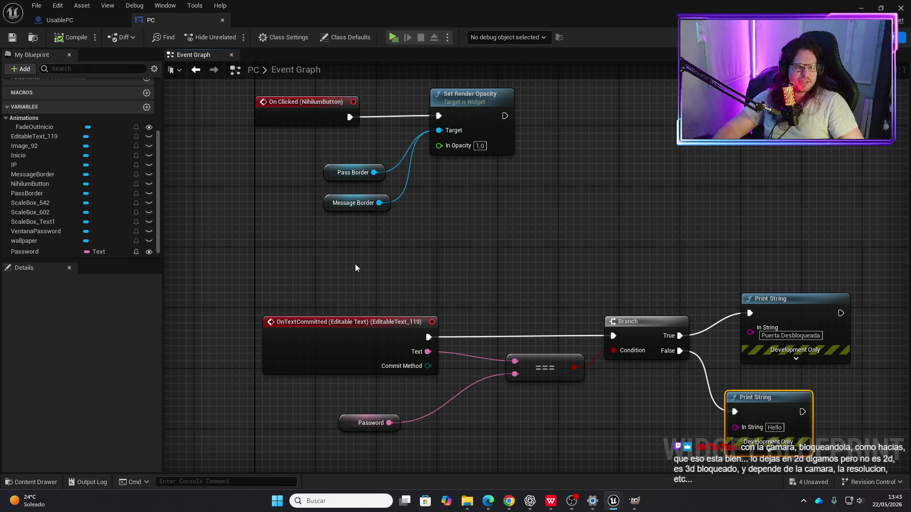
Step: Set the placed UsablePC actor's Password value, save the 01_Tutorial map, and launch the preview
left_click(59, 20)
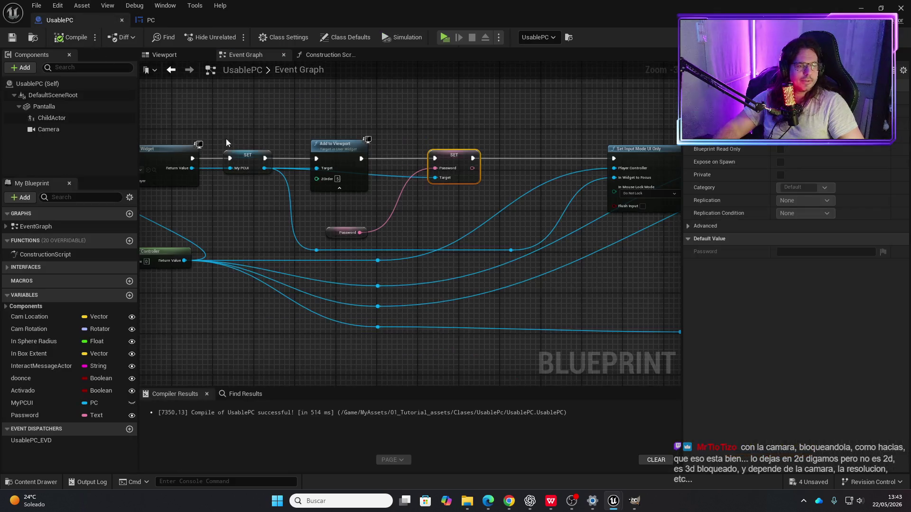
left_click(860, 8)
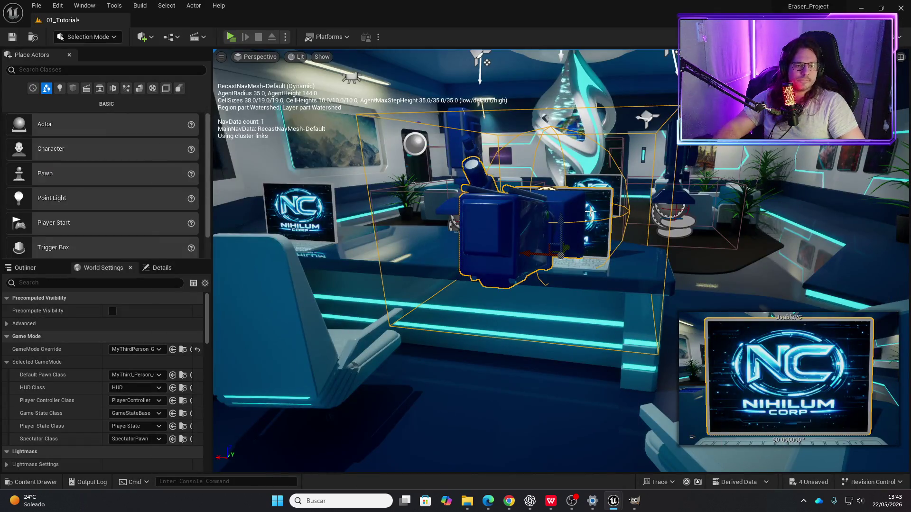
left_click(165, 271)
scroll(150, 441, "down", 3)
scroll(149, 440, "down", 2)
left_click(115, 431)
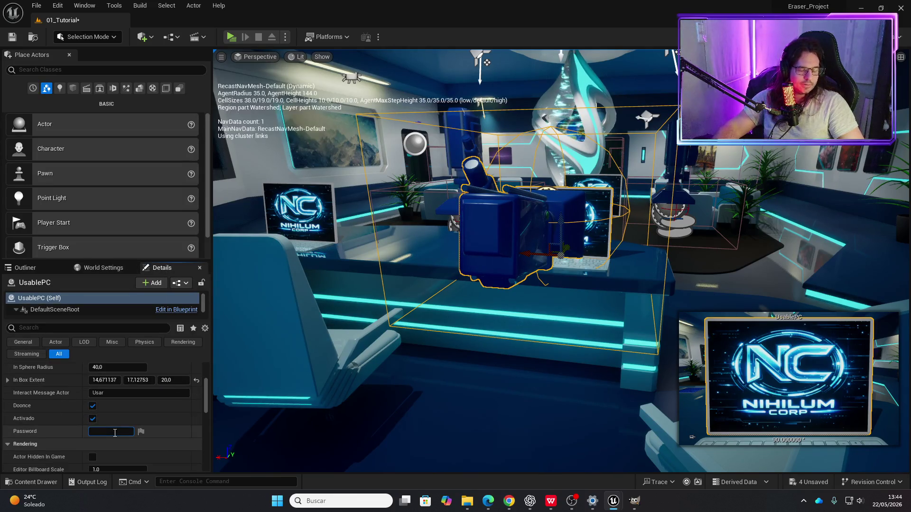
type("raseña")
key("Return")
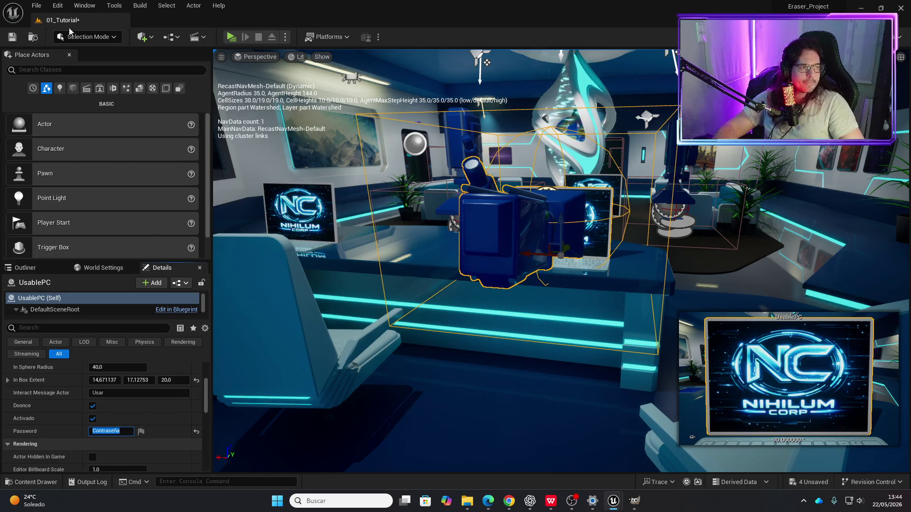
left_click(13, 37)
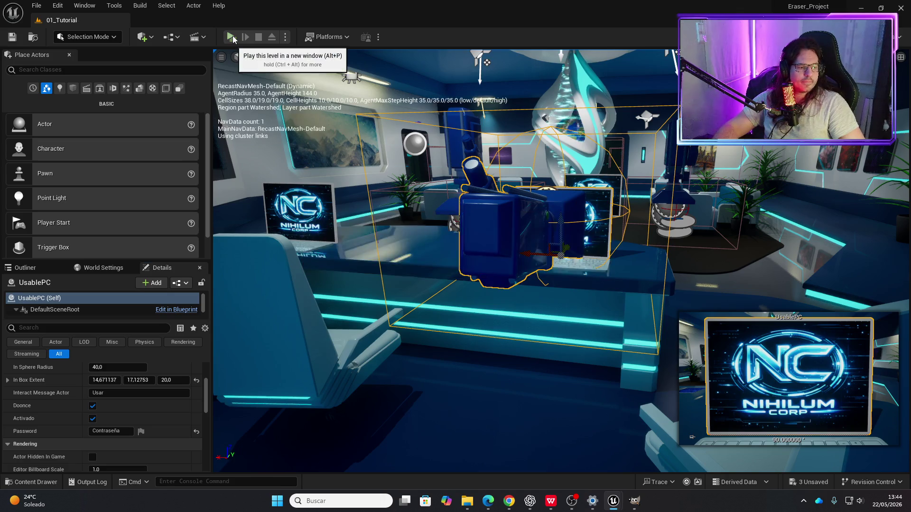
left_click(231, 37)
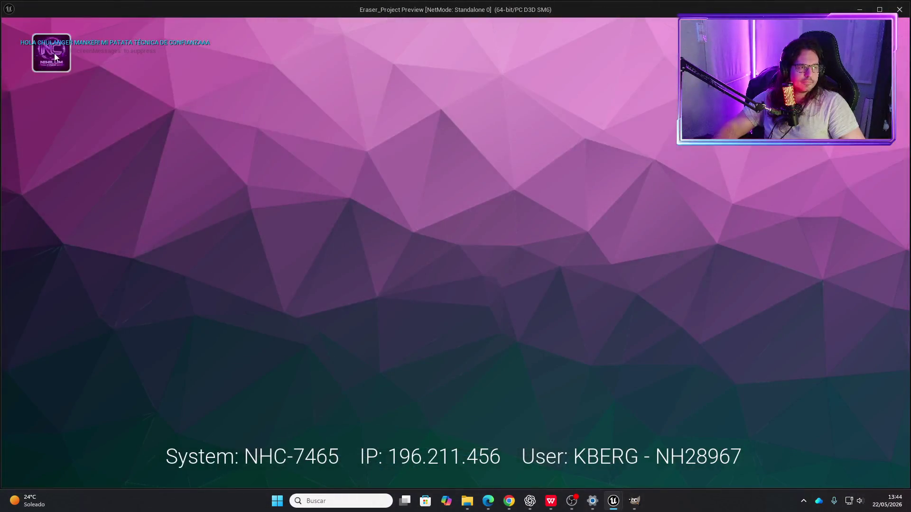
Step: Submit the correct password to get Puerta Desbloqueada, then close the preview
type("Contrase")
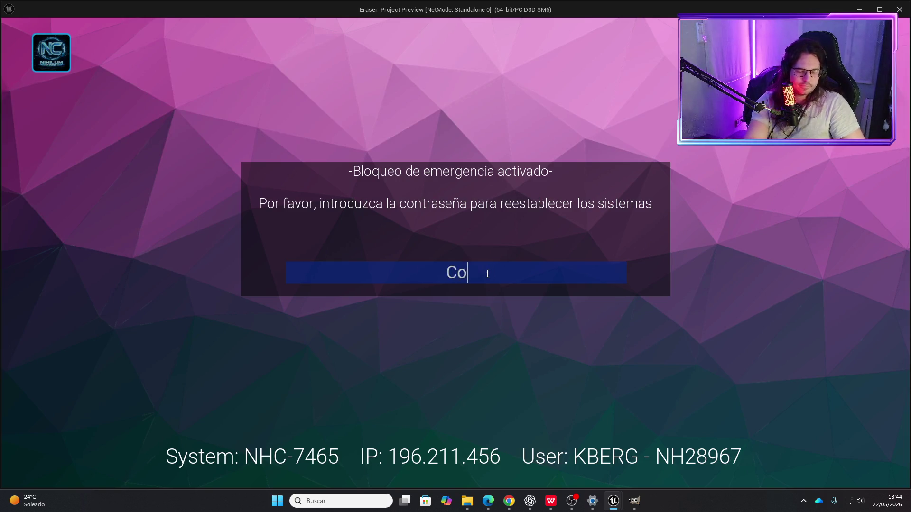
type("ña")
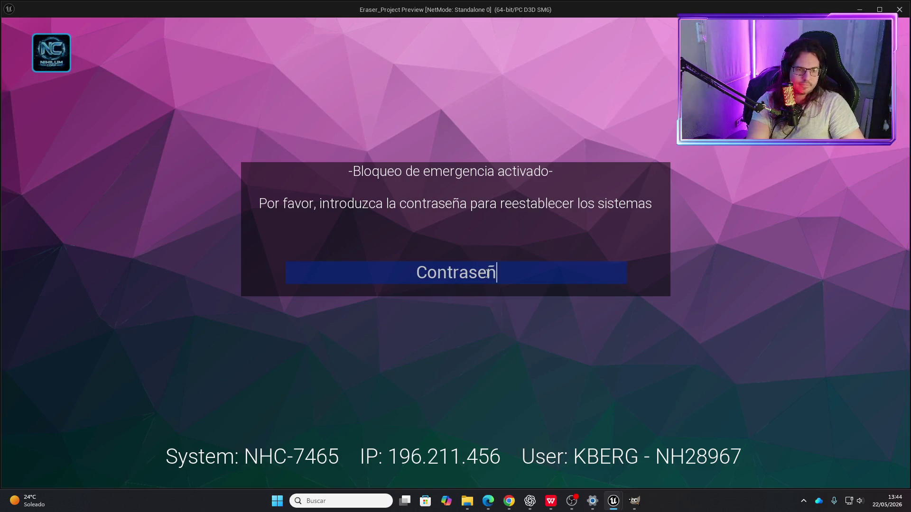
key("Return")
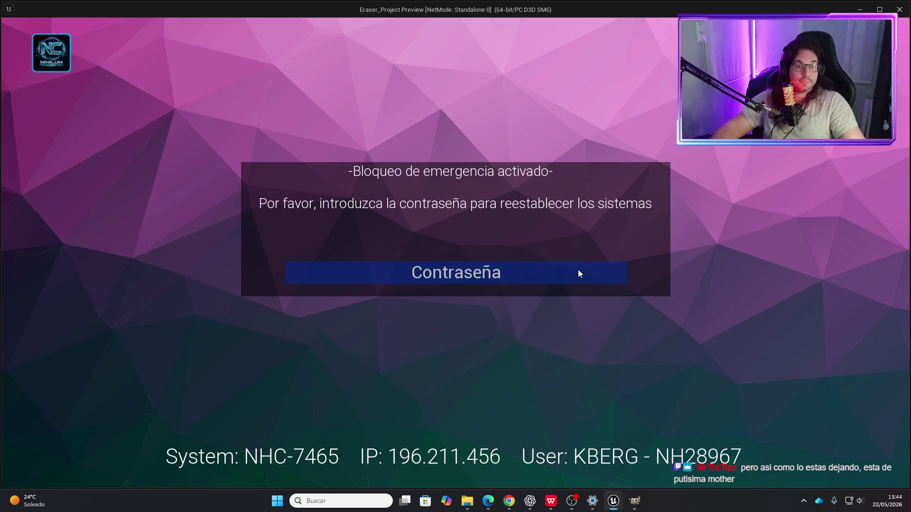
key("Escape")
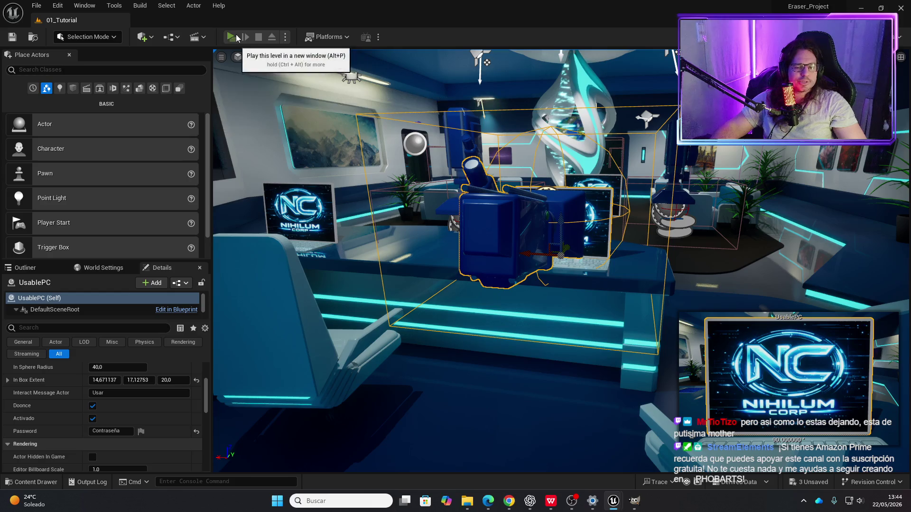
Step: Run standalone previews, using the laptop with E, closing each with Esc
left_click(237, 38)
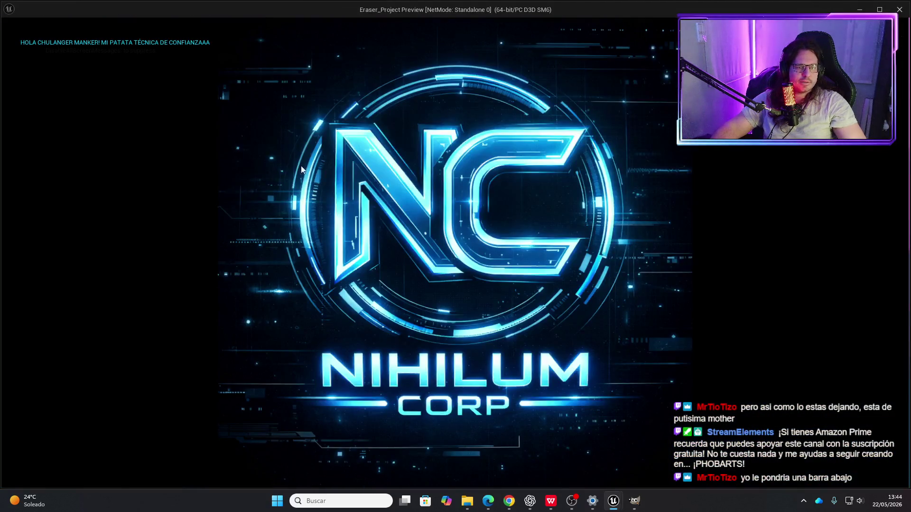
key("Escape")
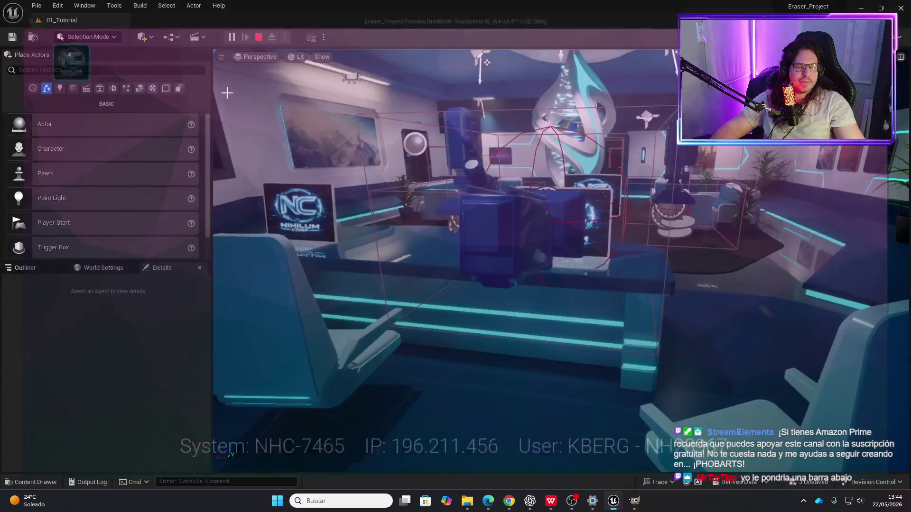
key("Escape")
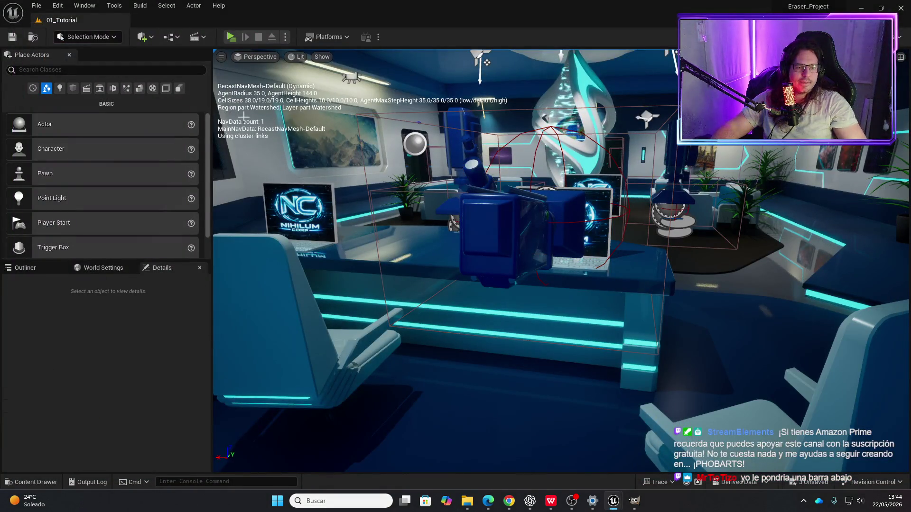
left_click(487, 62)
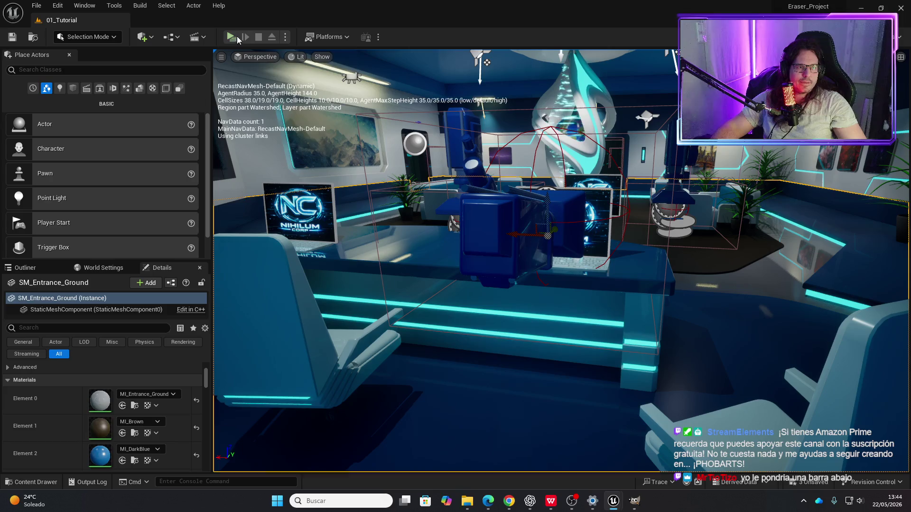
left_click(231, 36)
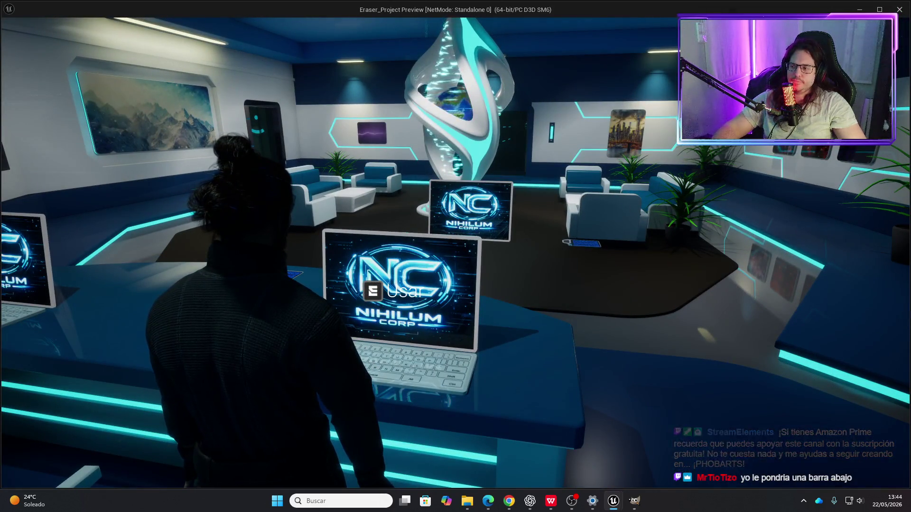
key("e")
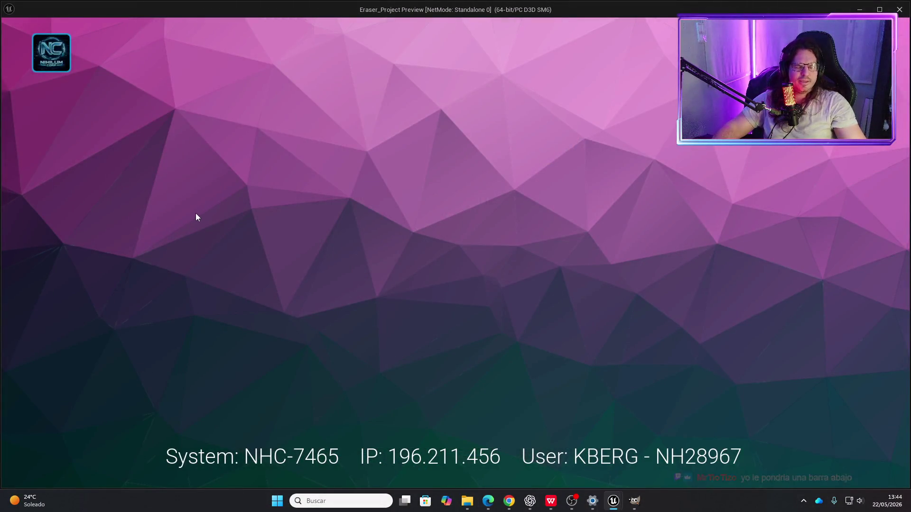
key("Escape")
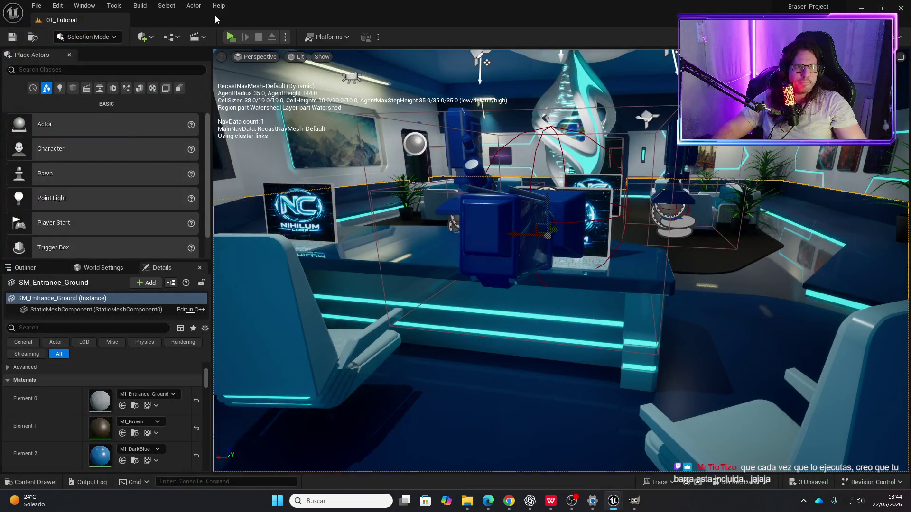
Step: Play again, walk to the laptop and use it, then bring up the UsablePC Blueprint window
left_click(231, 37)
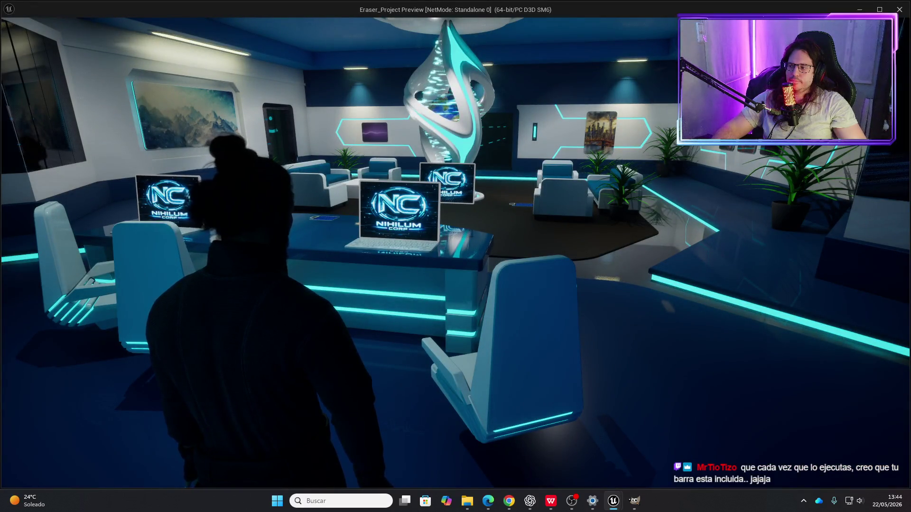
key("w")
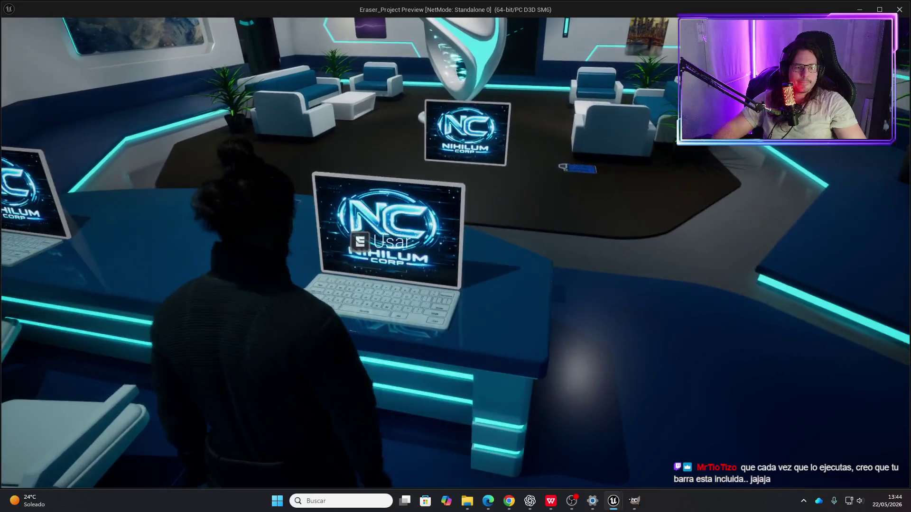
key("e")
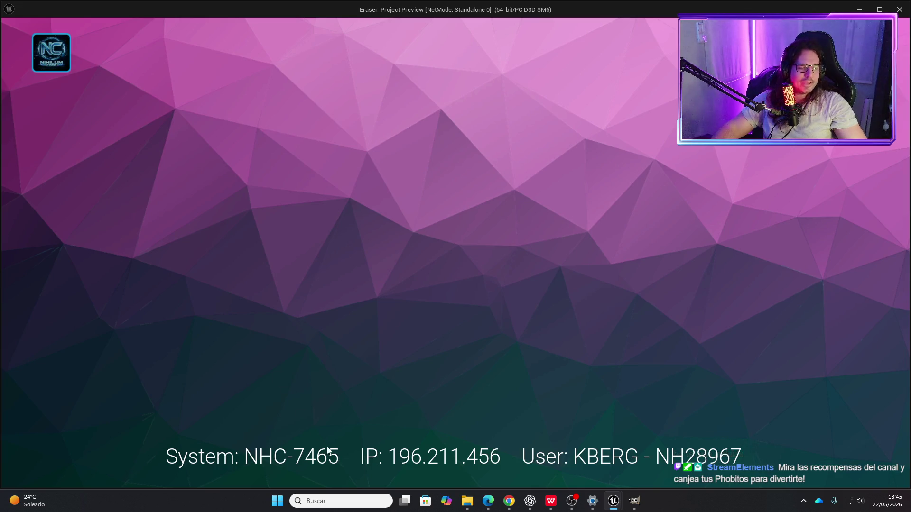
key("Escape")
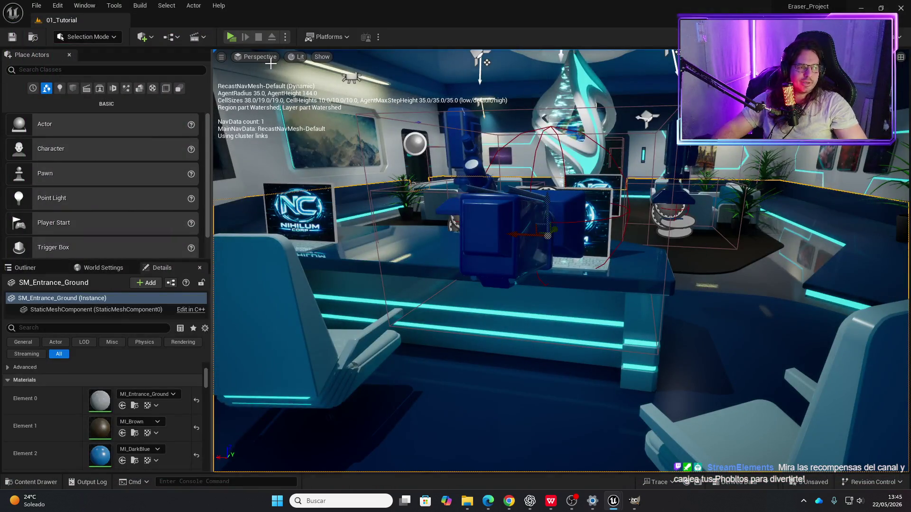
left_click(230, 37)
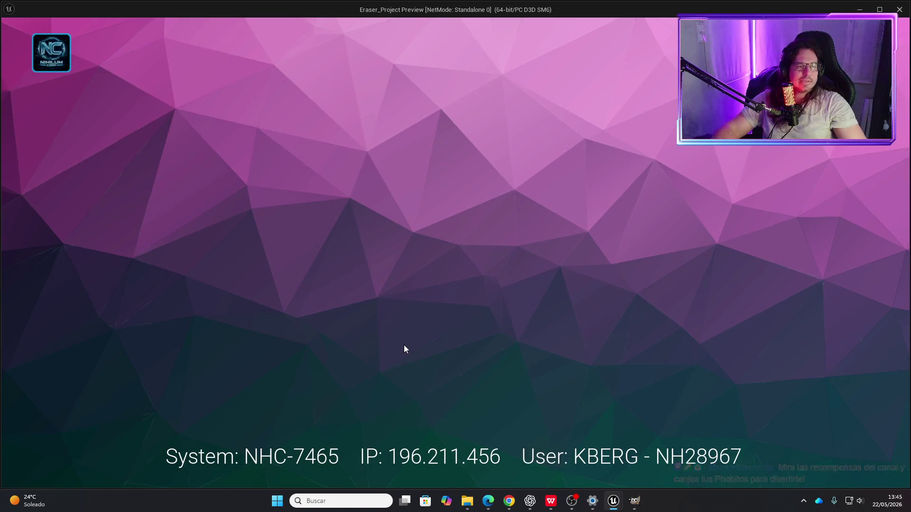
key("Escape")
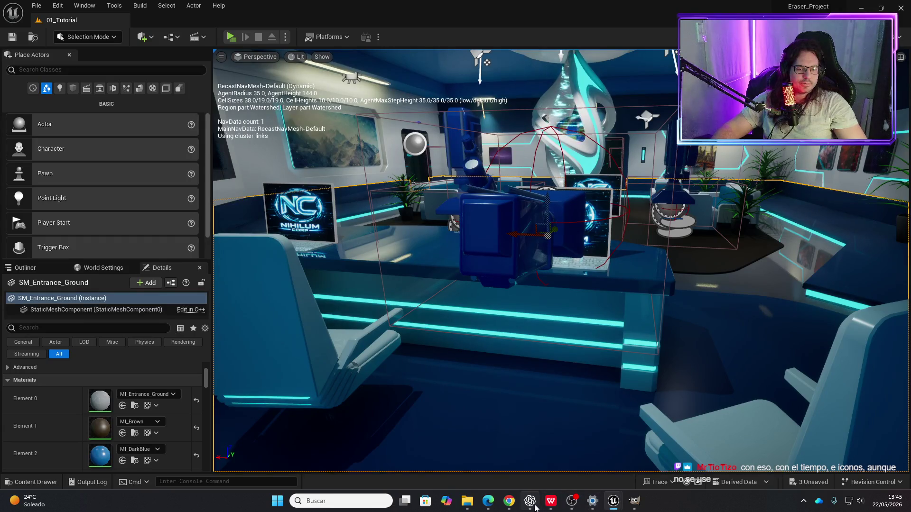
mouse_move(621, 504)
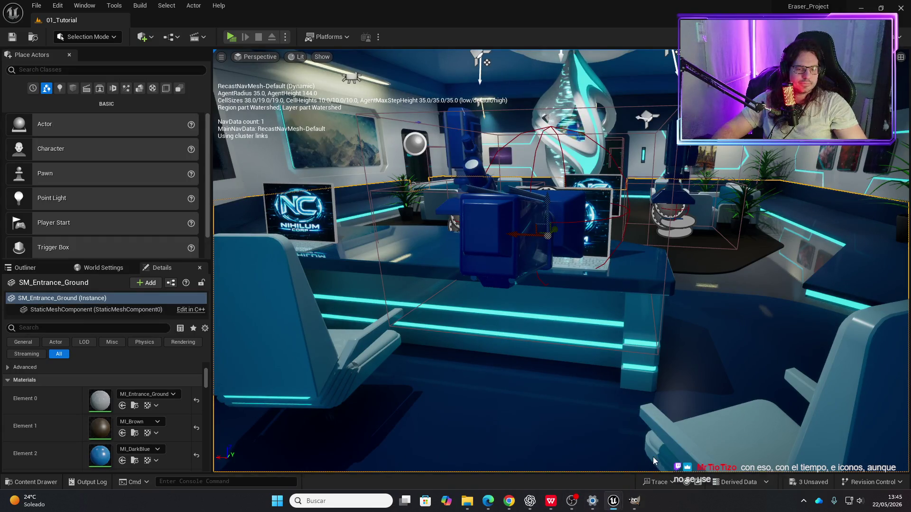
left_click(653, 456)
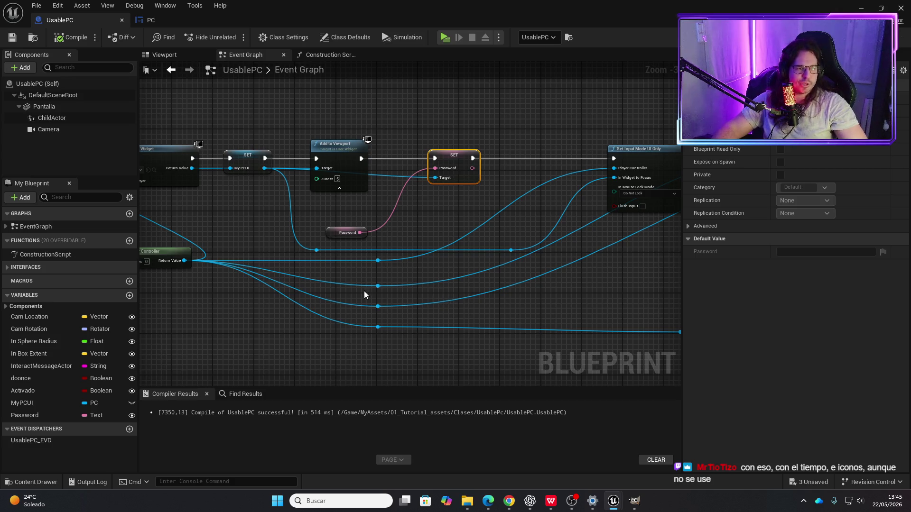
Step: Shorten ScaleBox_602's Render Opacity section in FadeOutInicio, compile, and test the fade in a preview
left_click(161, 22)
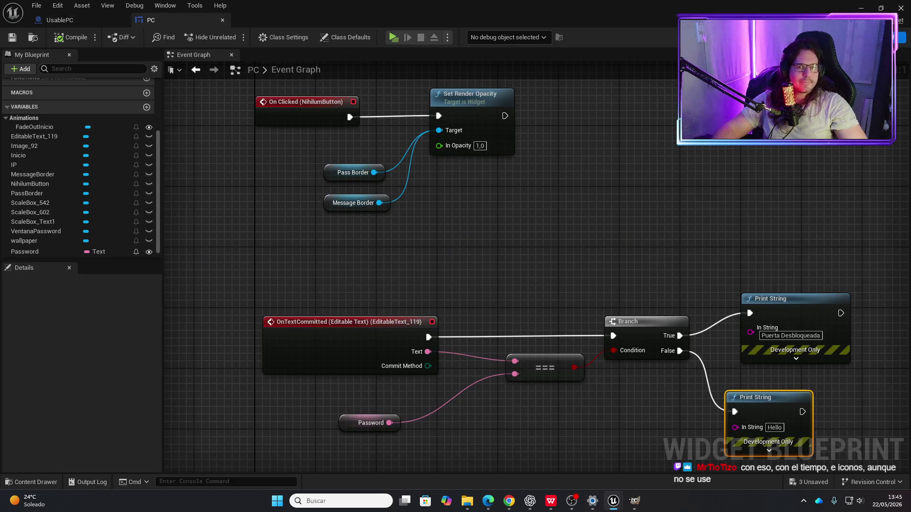
left_click(872, 37)
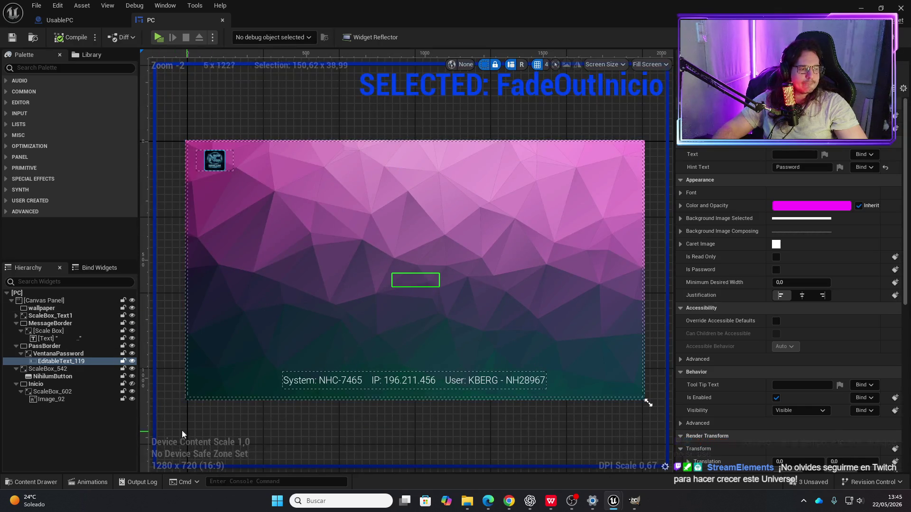
left_click(87, 482)
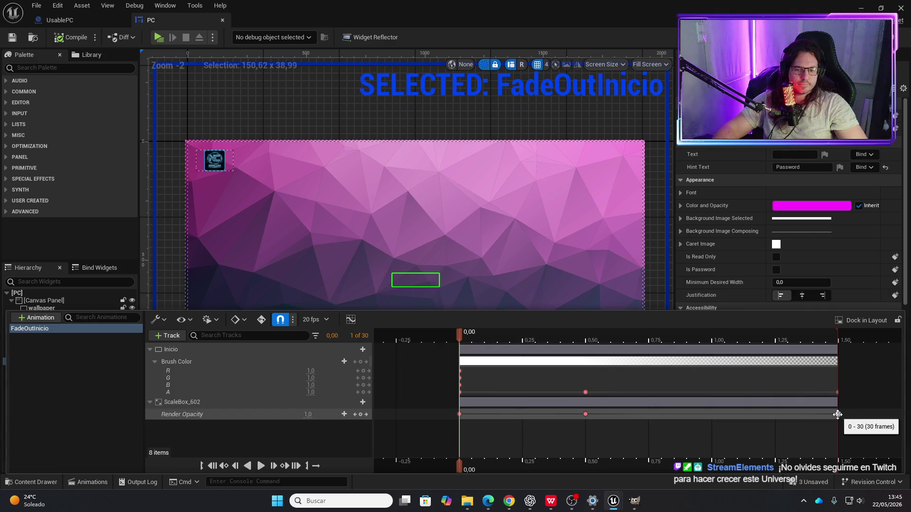
left_click_drag(833, 413, 705, 413)
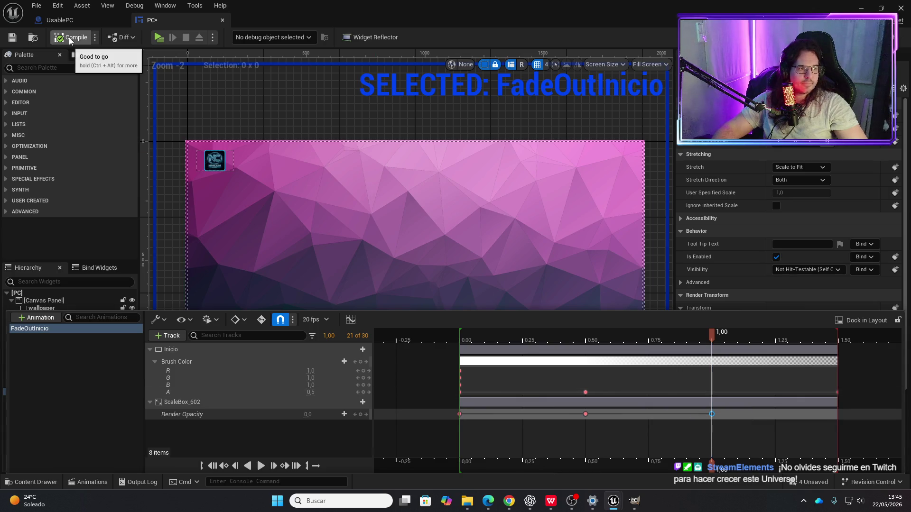
left_click(72, 37)
left_click(157, 37)
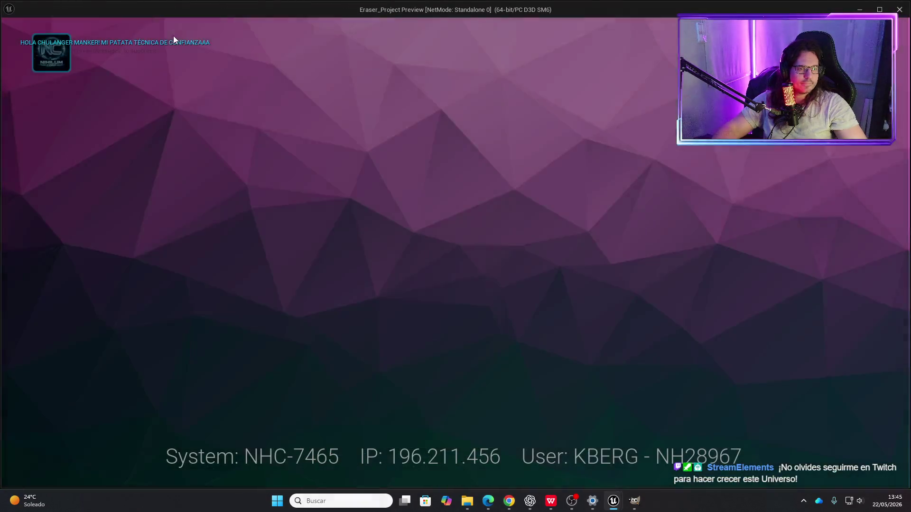
key("Escape")
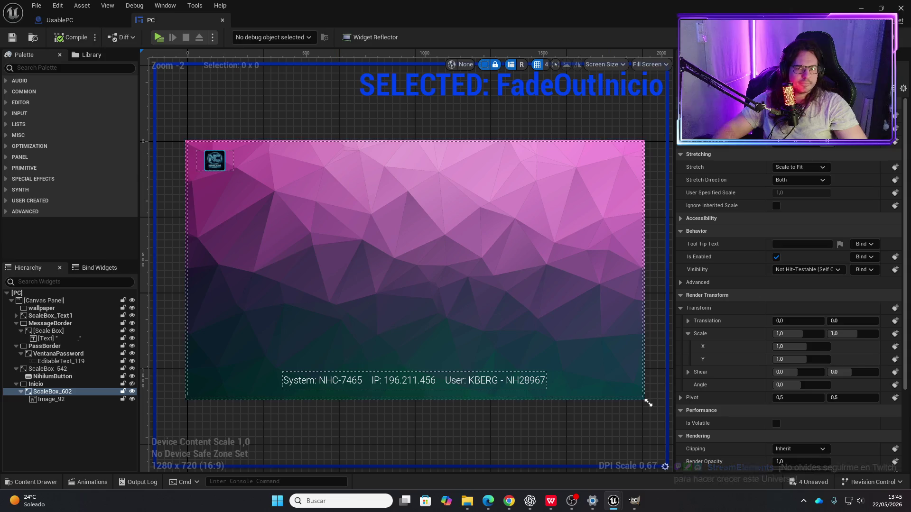
Step: Move the FadeOutInicio Render Opacity key from 1.00 s to 0.85 s and recompile
left_click(899, 37)
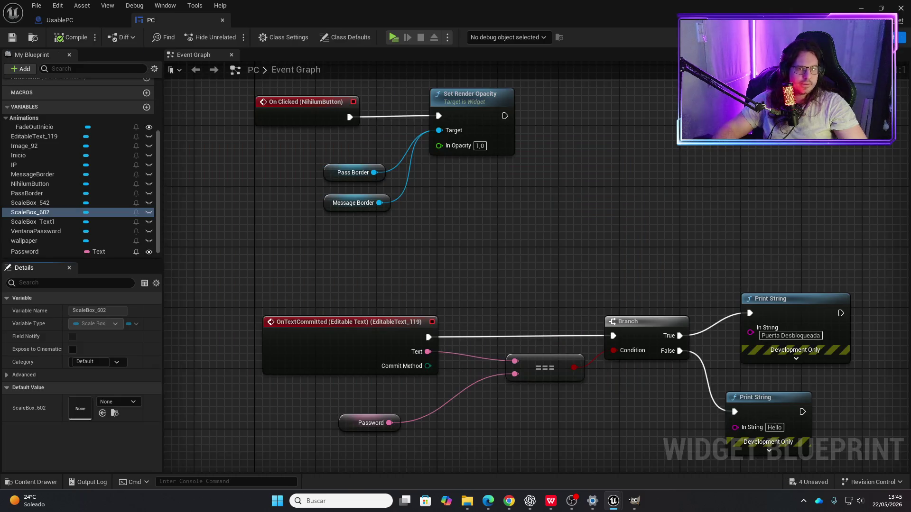
left_click(875, 37)
left_click(88, 482)
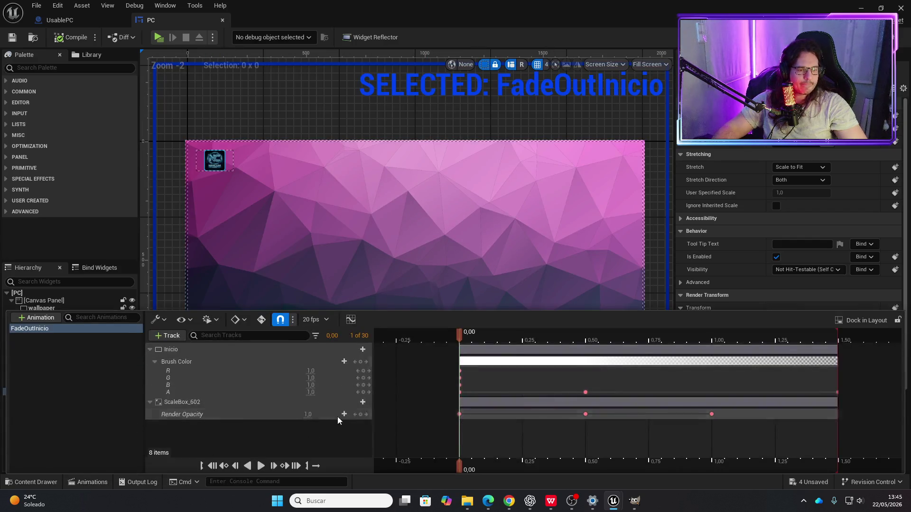
left_click(711, 414)
left_click_drag(710, 414, 674, 414)
left_click(71, 37)
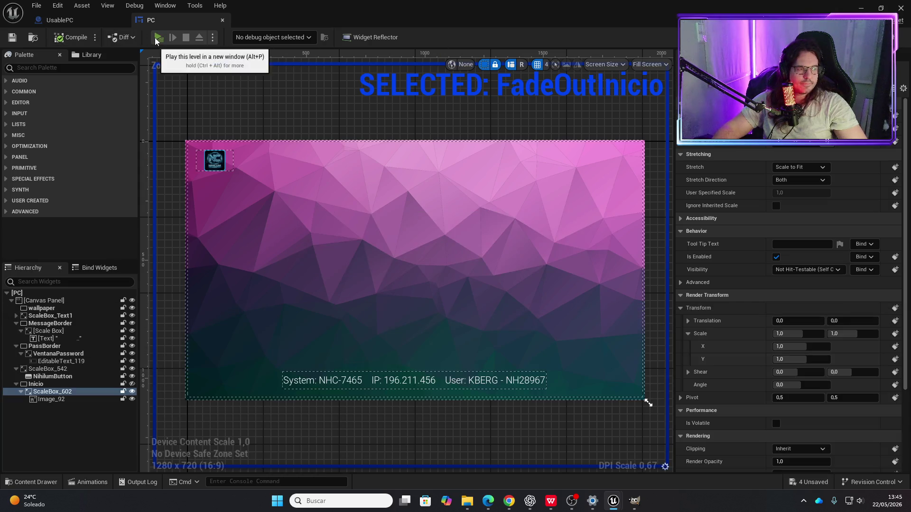
left_click(159, 37)
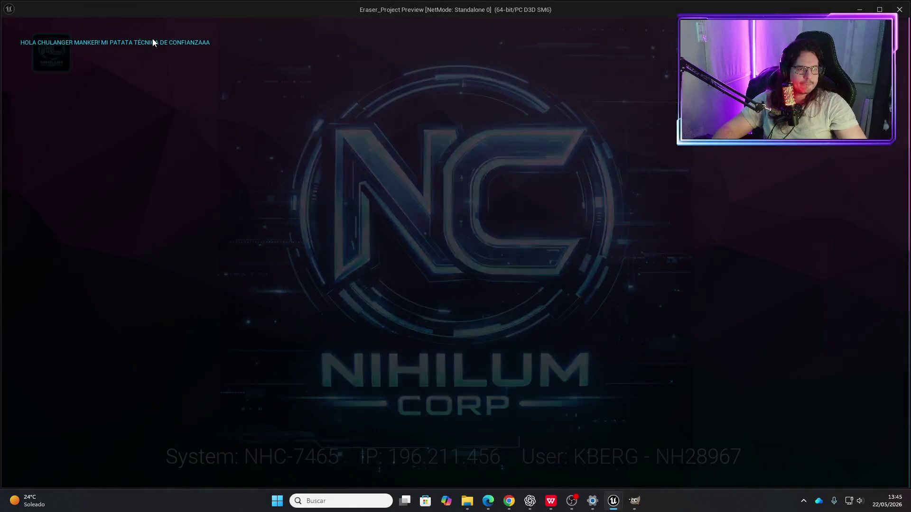
key("Escape")
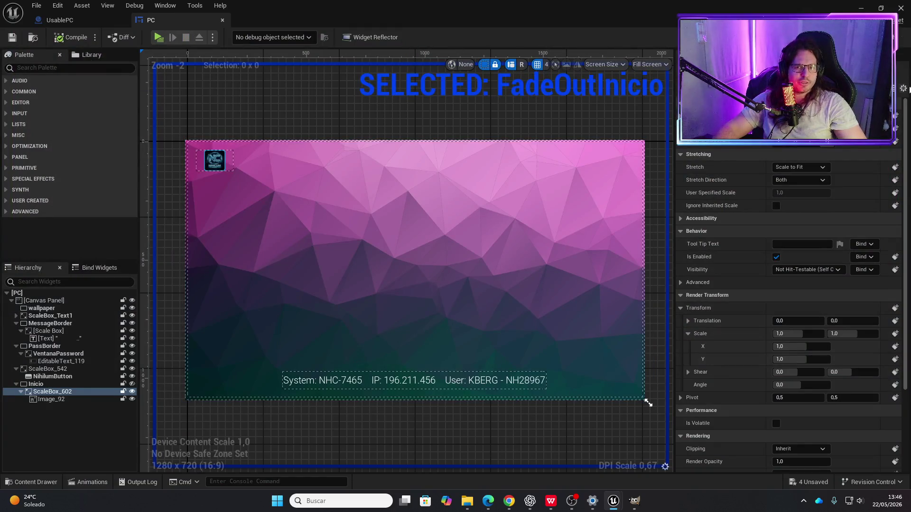
left_click(159, 38)
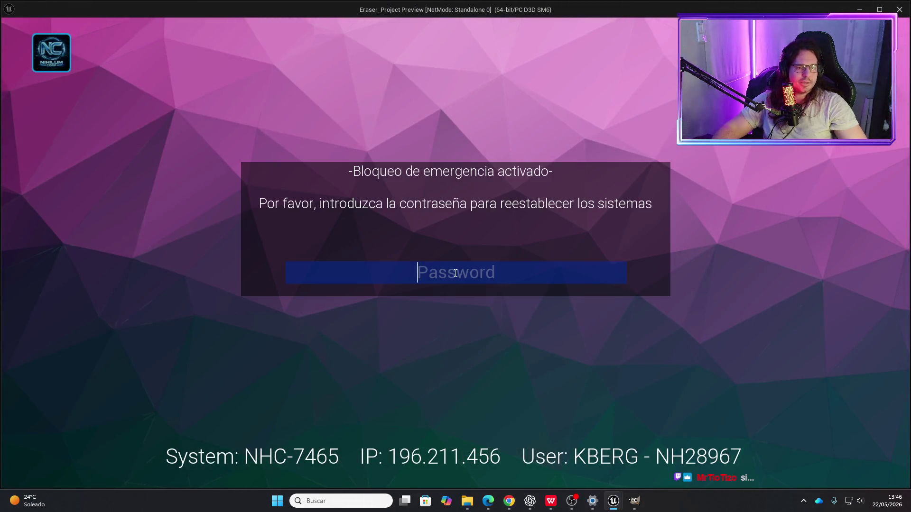
type("Contraseña")
key("Return")
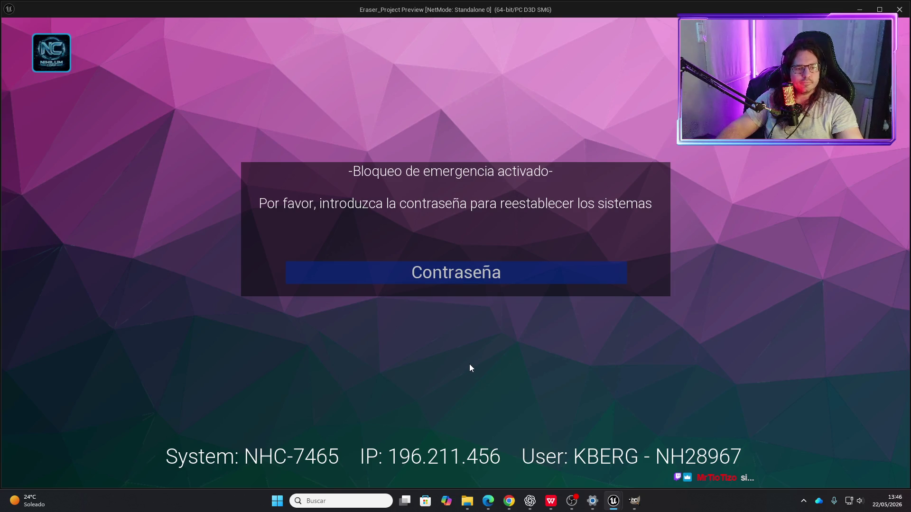
key("Escape")
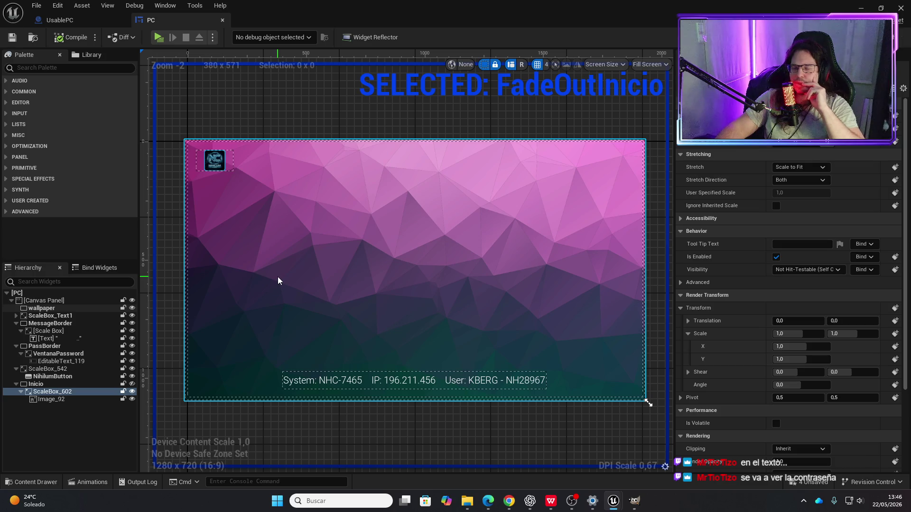
Step: Run a standalone preview, open the emergency lock dialog via the NC icon, and submit a test password
left_click(158, 41)
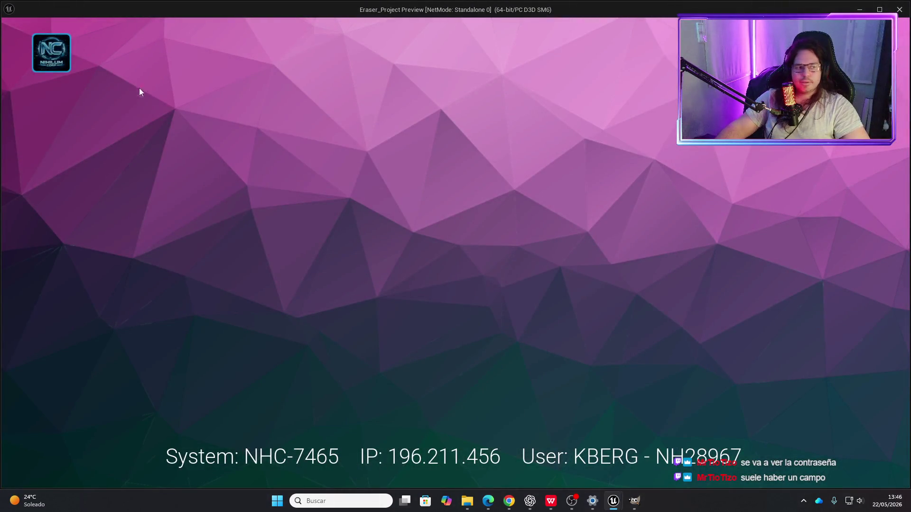
left_click(55, 48)
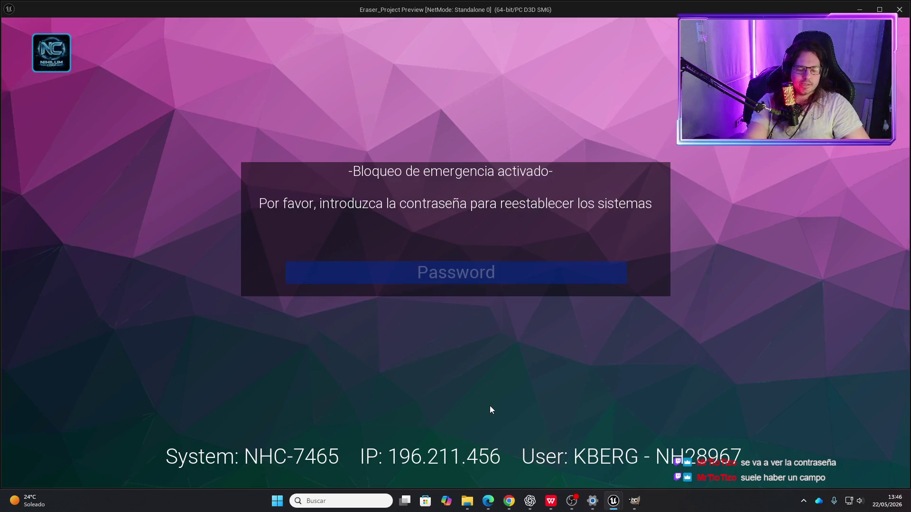
type("Contraseña")
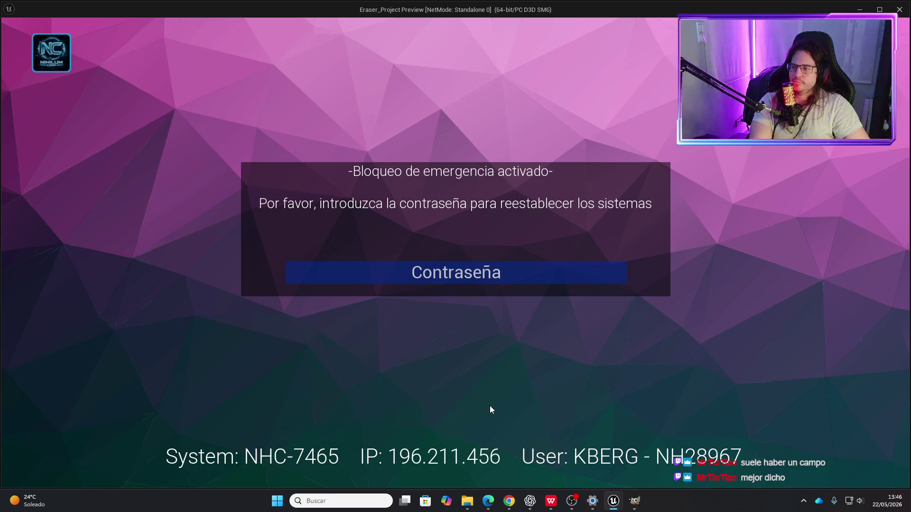
key("Return")
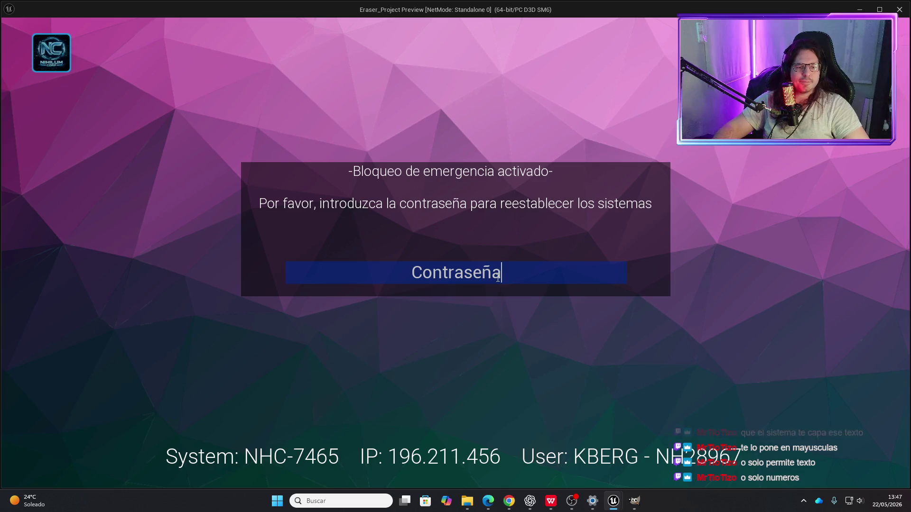
double_click(432, 274)
Step: Submit a second test password, clear the Password field, and close the preview
key("BackSpace")
type("23wweqw")
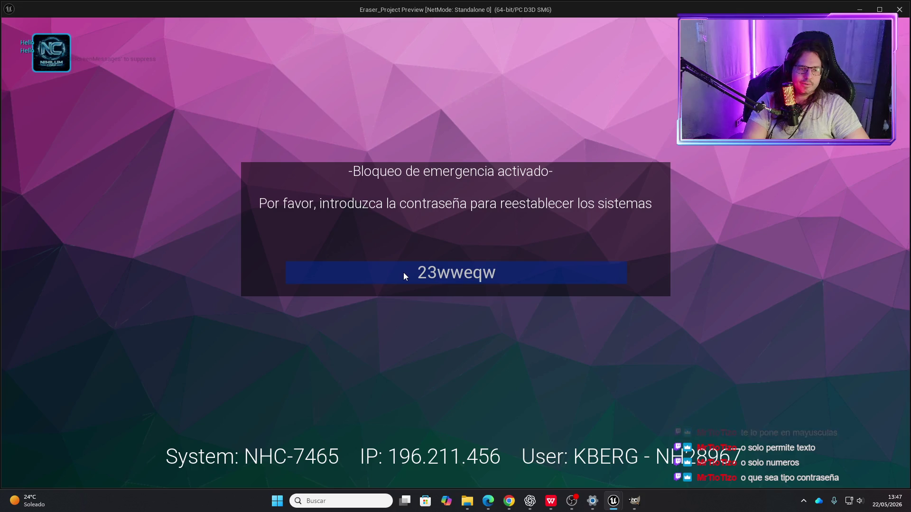
key("Return")
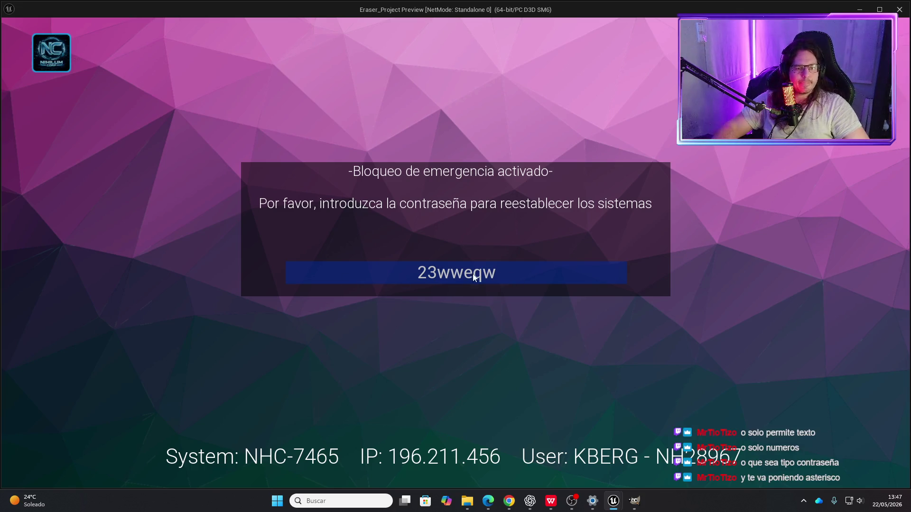
left_click_drag(419, 272, 522, 268)
key("BackSpace")
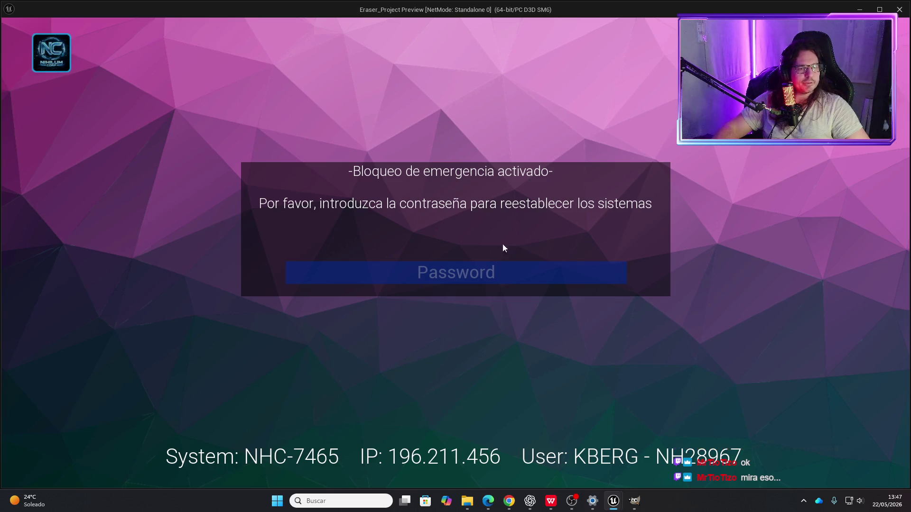
key("Escape")
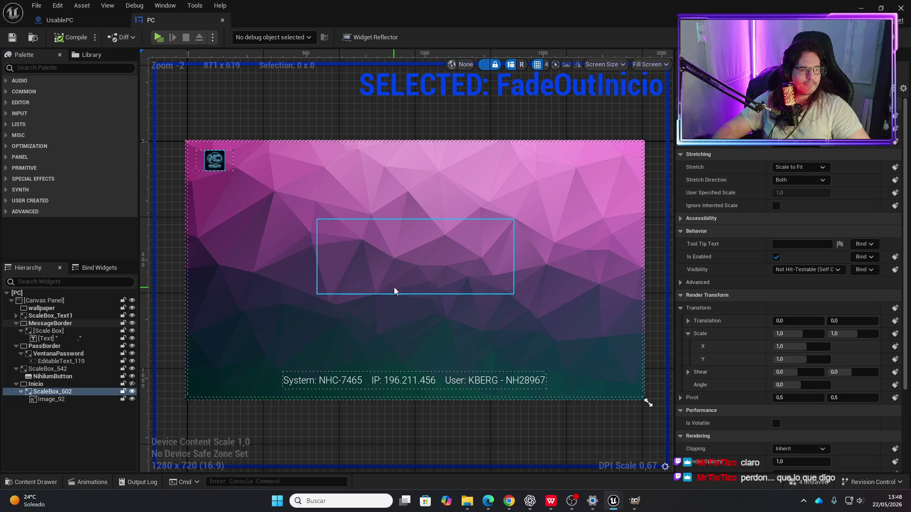
left_click_drag(398, 259, 397, 275)
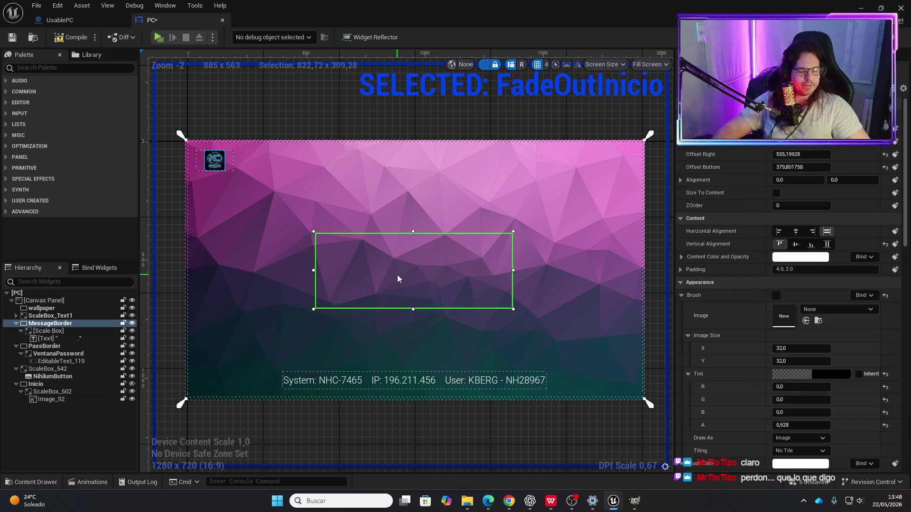
key("ctrl+z")
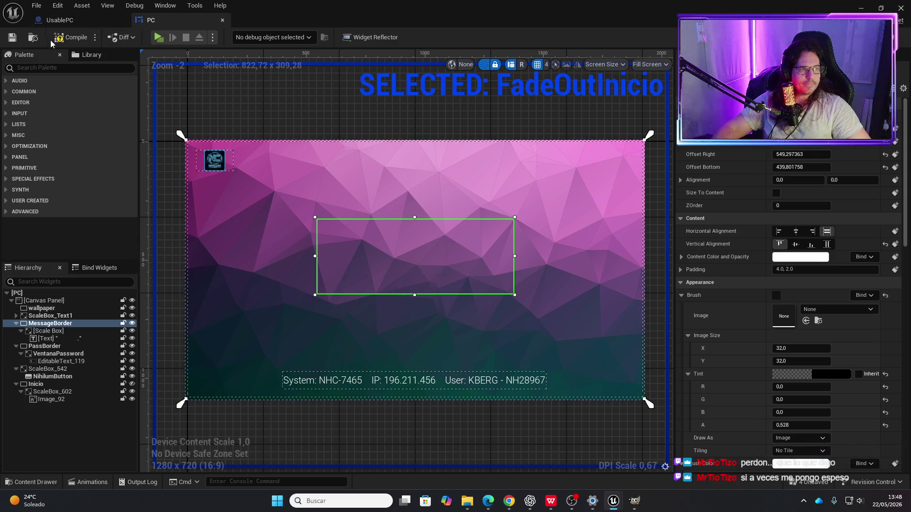
left_click(159, 38)
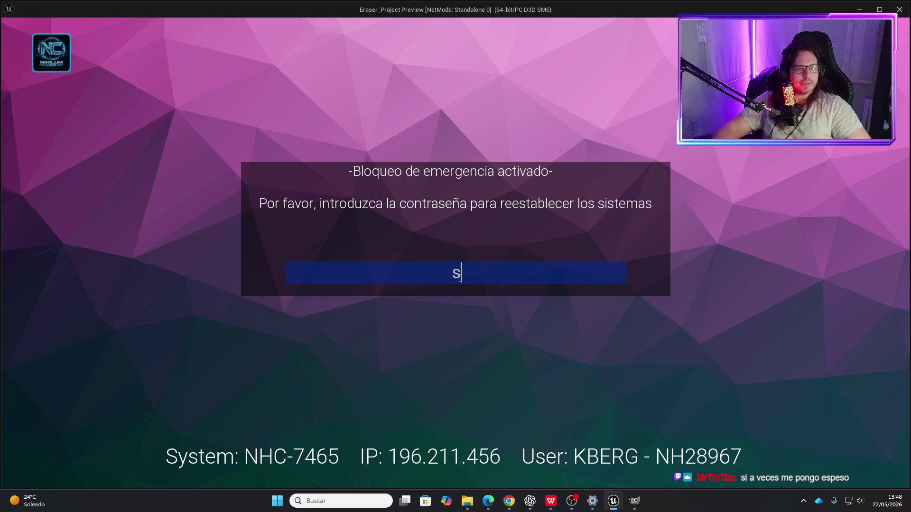
key("Escape")
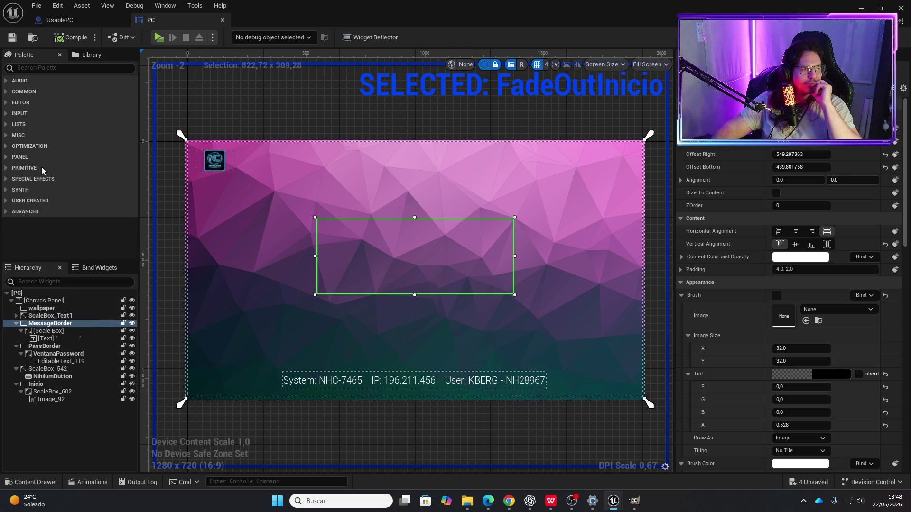
Step: Add a Border widget from the Palette to the Canvas Panel
left_click(52, 68)
type("border")
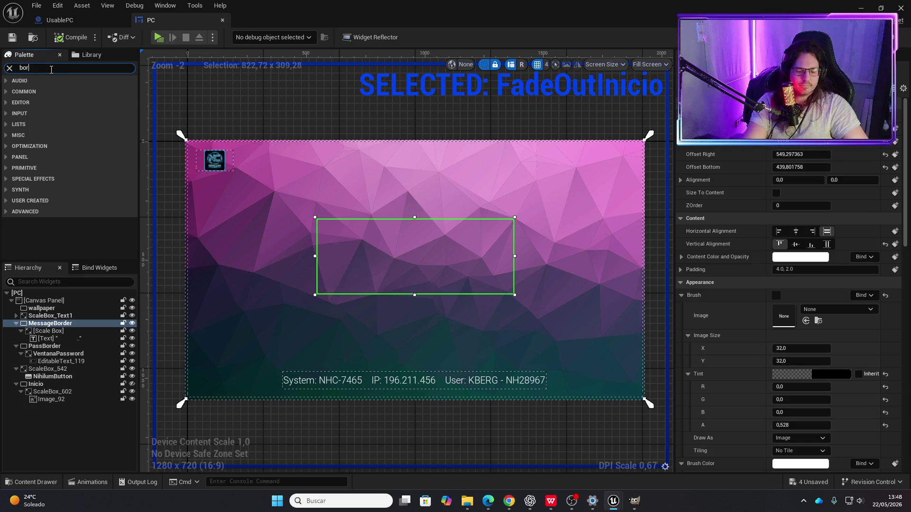
mouse_move(40, 90)
left_mouse_down()
mouse_move(51, 198)
mouse_move(42, 306)
left_mouse_up()
left_click(44, 408)
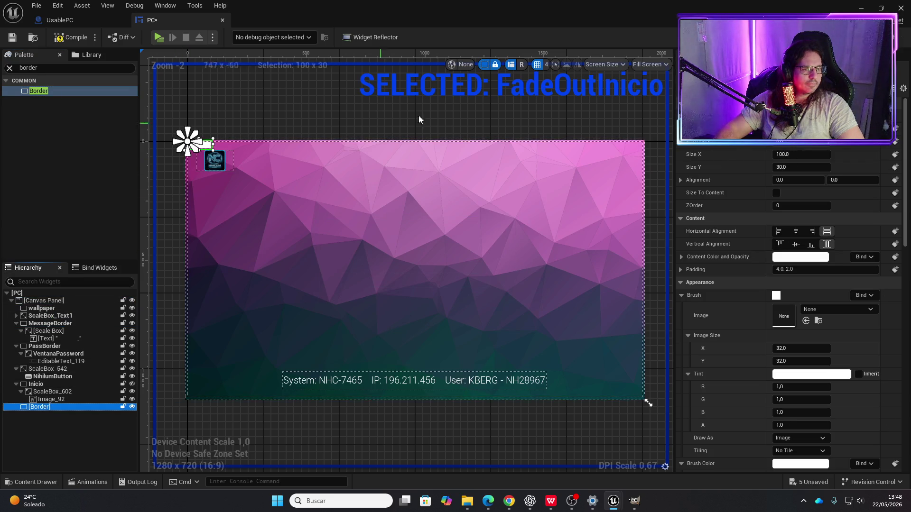
Step: Anchor the new Border full-stretch, size it into a wide bar above the system info, and compile
left_click(796, 115)
left_click(887, 240)
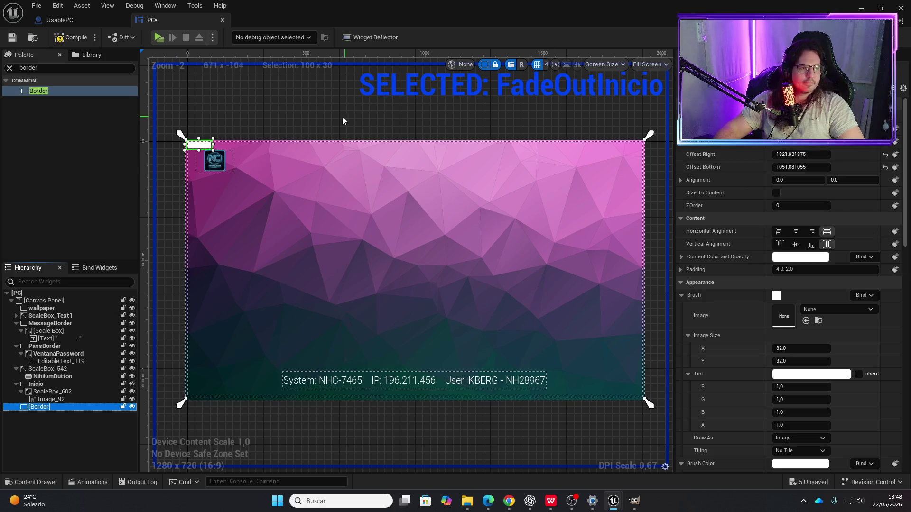
mouse_move(214, 151)
left_mouse_down()
mouse_move(417, 157)
mouse_move(404, 165)
mouse_move(487, 290)
mouse_move(502, 346)
left_mouse_up()
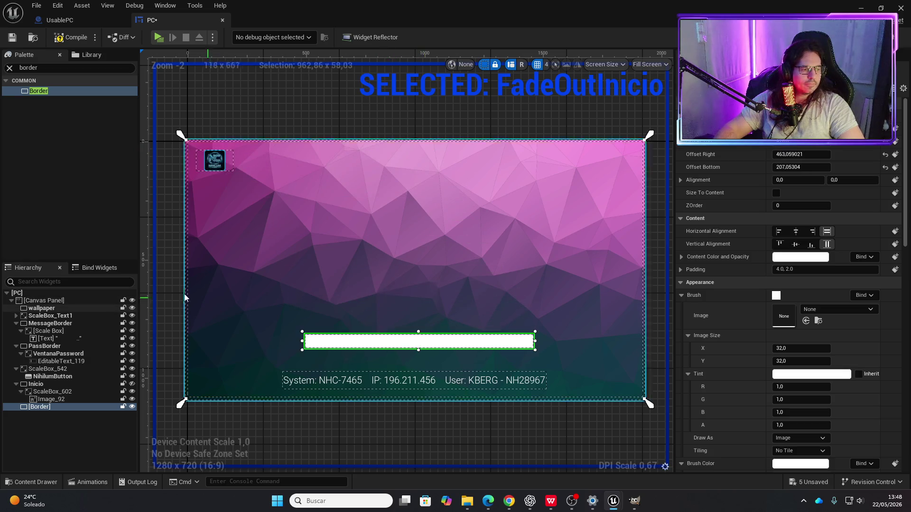
left_click(52, 324)
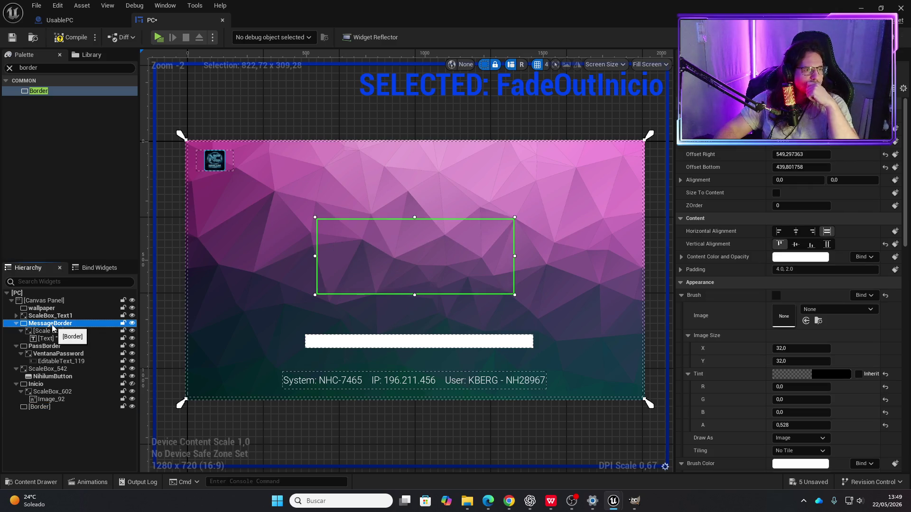
left_click(72, 38)
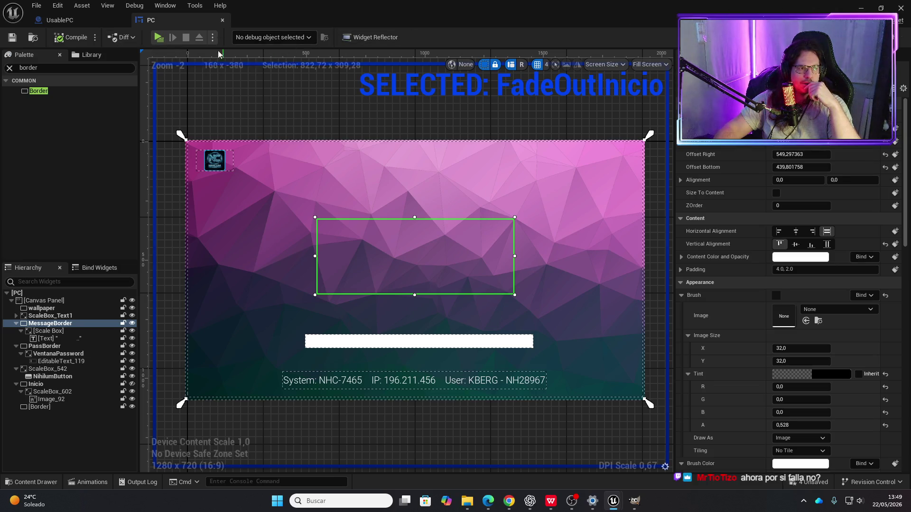
key("w")
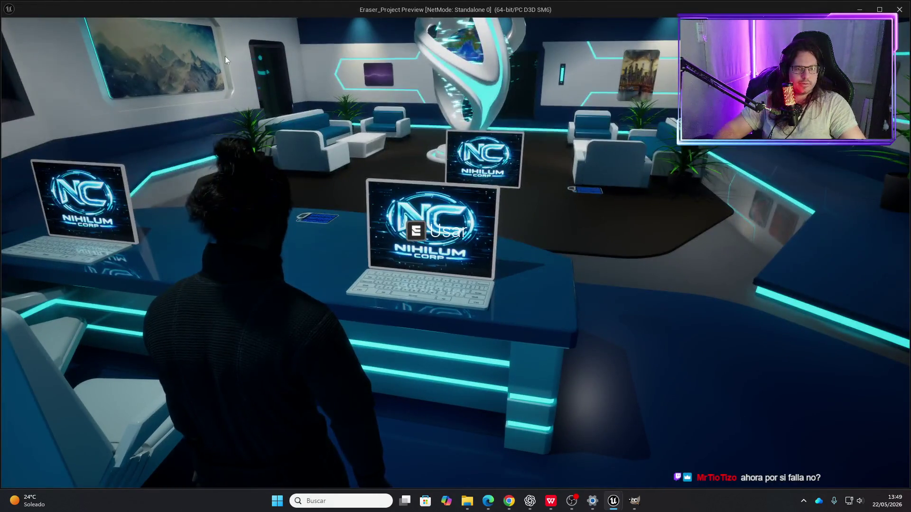
mouse_move(909, 487)
left_mouse_down()
mouse_move(754, 416)
mouse_move(594, 321)
mouse_move(491, 308)
left_mouse_up()
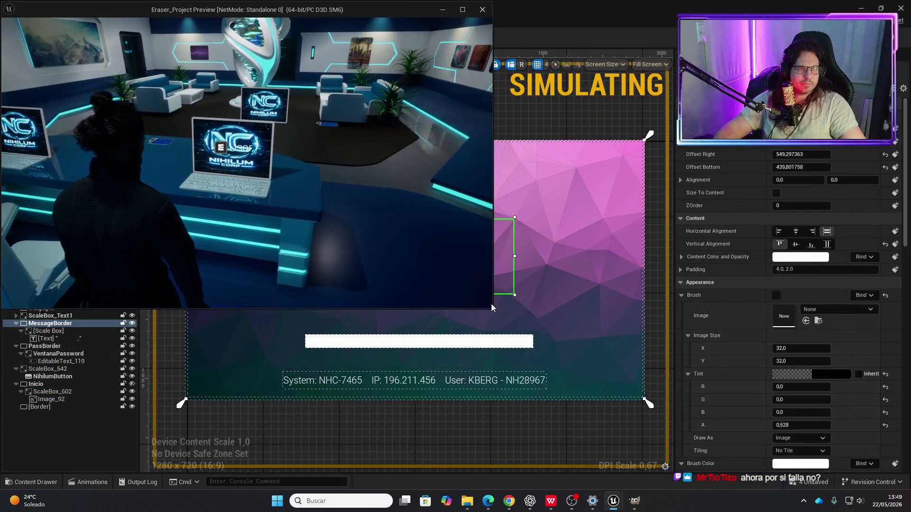
key("e")
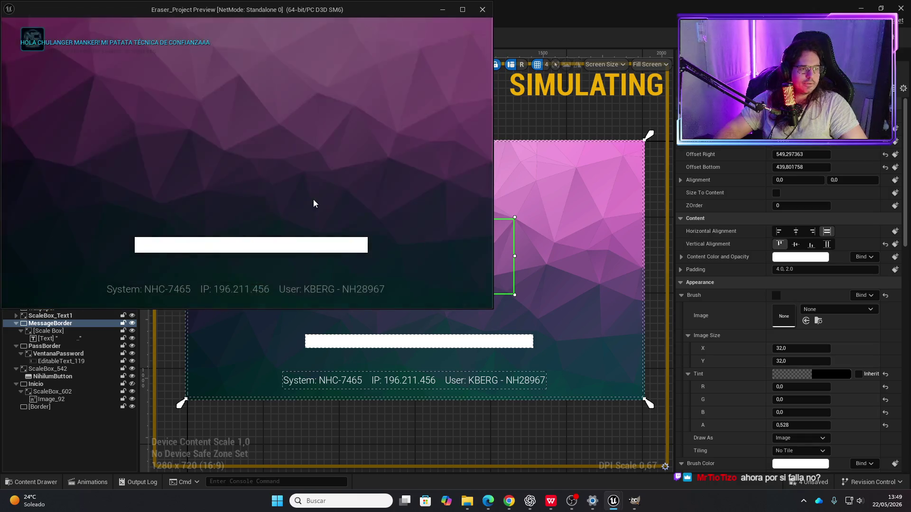
left_click(39, 45)
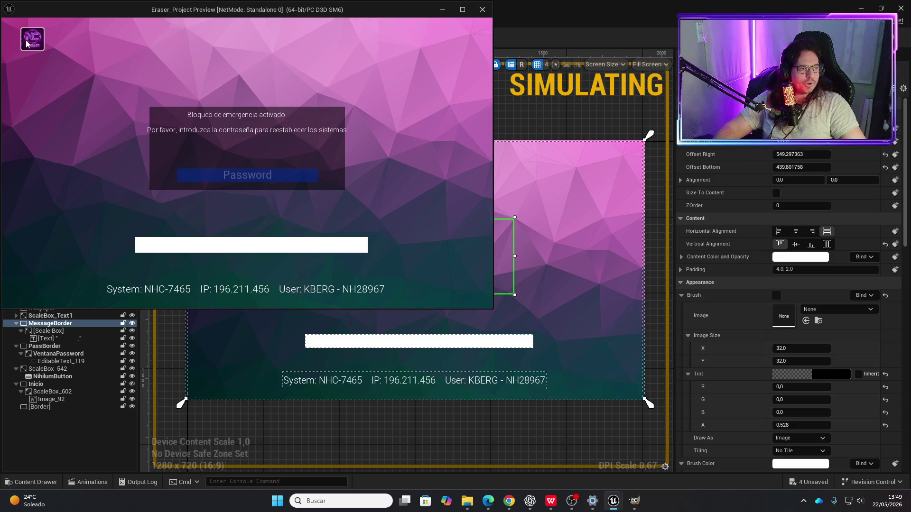
key("Escape")
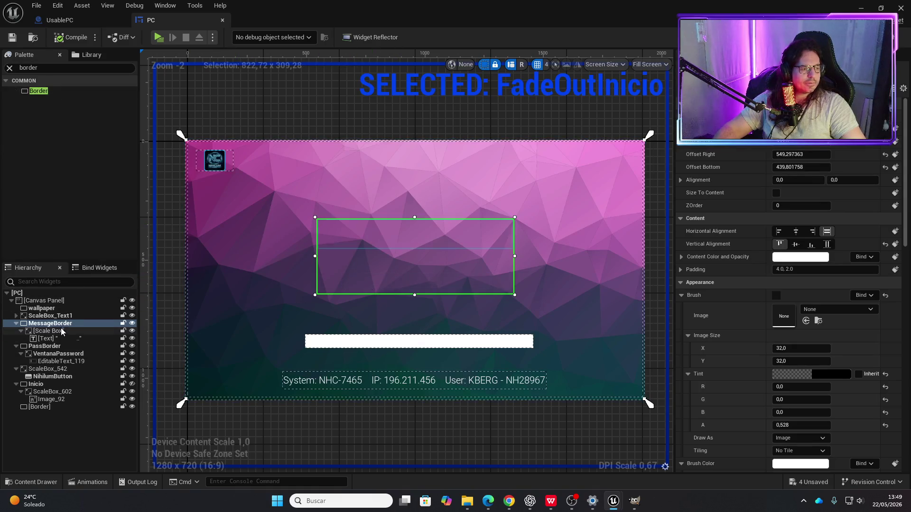
Step: Add a Scale Box to the Canvas Panel, anchored full-stretch and enlarged across the canvas
mouse_move(49, 324)
left_mouse_down()
mouse_move(50, 336)
mouse_move(51, 327)
left_mouse_up()
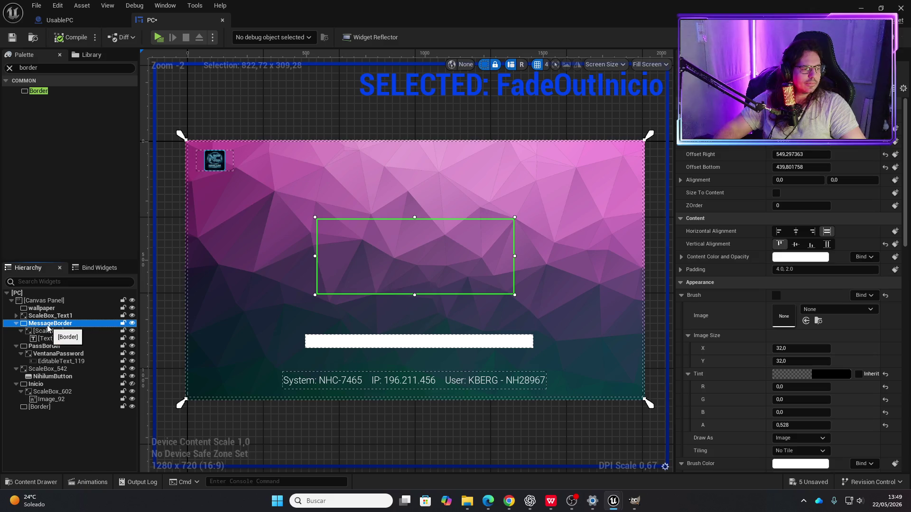
left_click(48, 301)
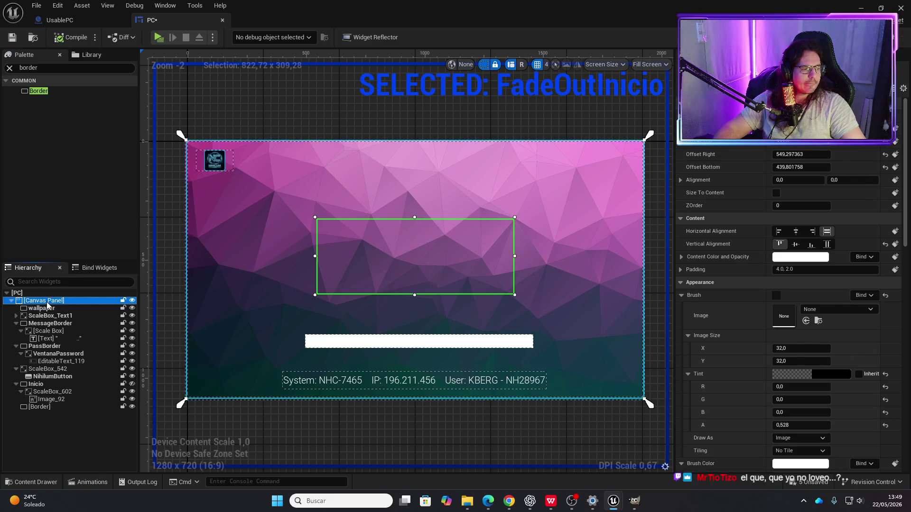
double_click(44, 67)
type("scalebo")
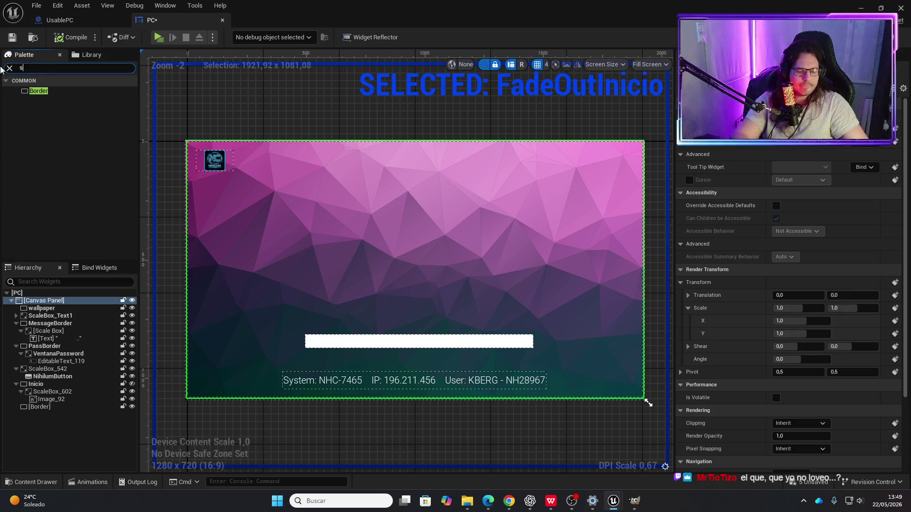
type("x")
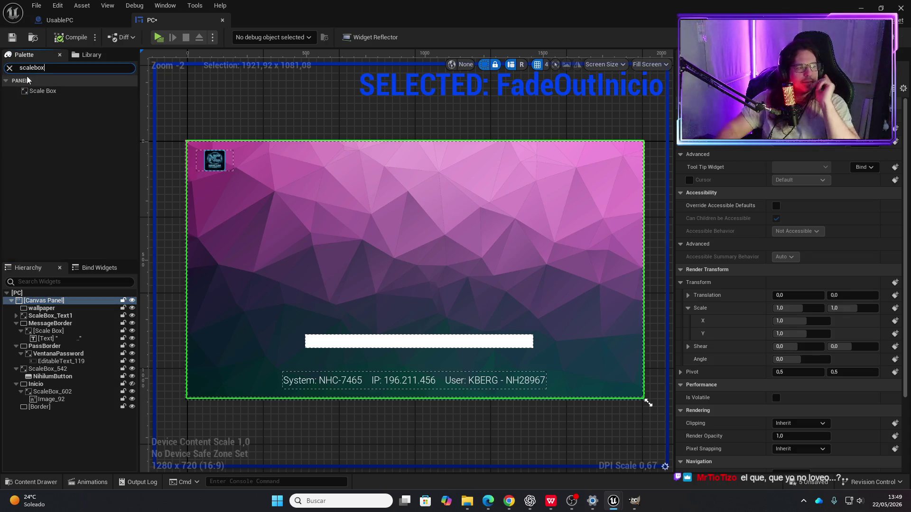
mouse_move(40, 92)
left_mouse_down()
mouse_move(46, 294)
mouse_move(76, 301)
left_mouse_up()
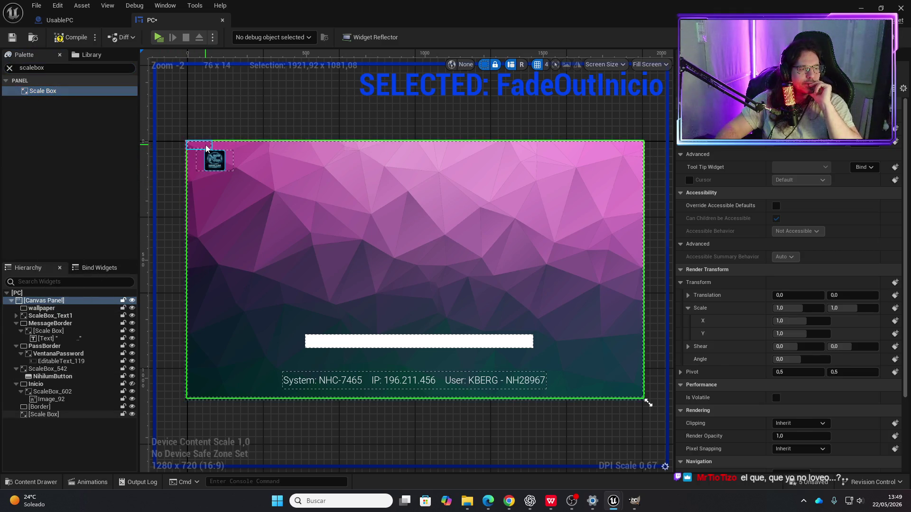
left_click(802, 116)
left_click(887, 238)
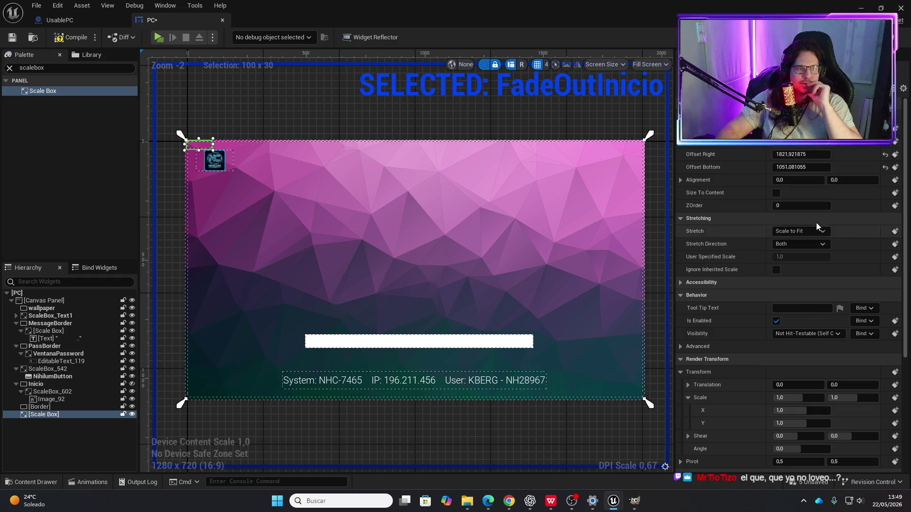
mouse_move(214, 151)
left_mouse_down()
mouse_move(287, 195)
mouse_move(478, 229)
mouse_move(572, 277)
mouse_move(328, 224)
mouse_move(337, 223)
left_mouse_up()
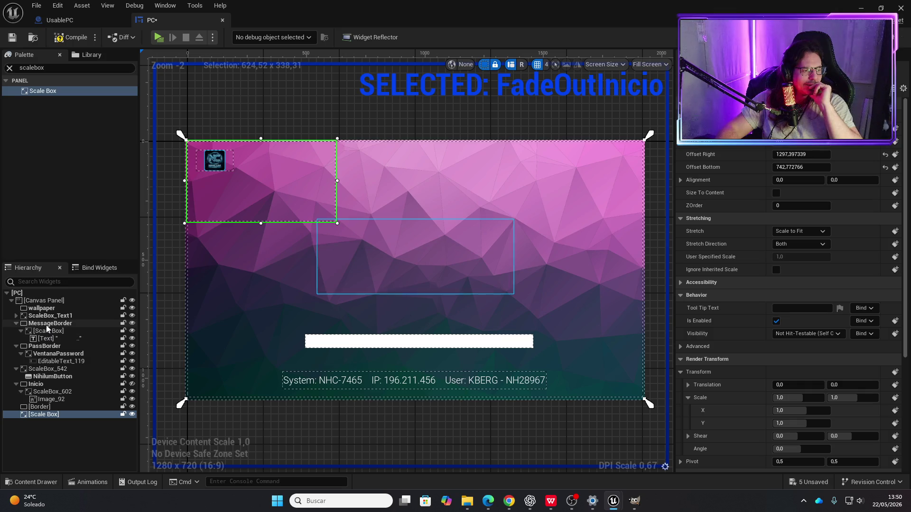
Step: Nest MessageBorder in the Scale Box, centre it on screen, compile, and test in a preview
mouse_move(48, 325)
left_mouse_down()
mouse_move(49, 317)
mouse_move(49, 414)
left_mouse_up()
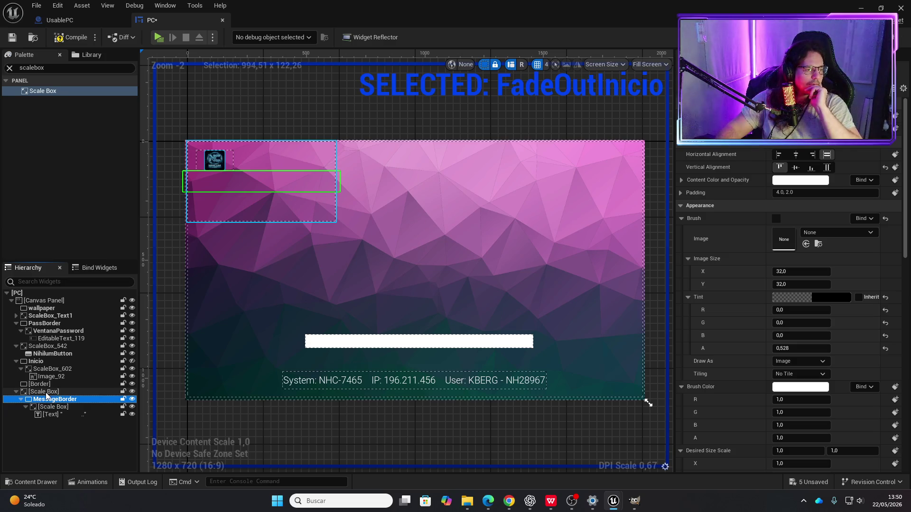
left_click(49, 392)
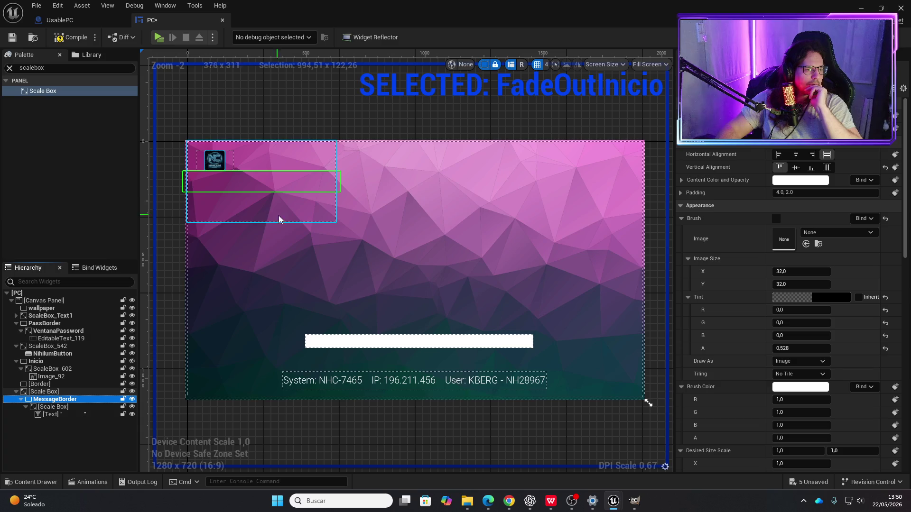
left_click_drag(294, 217, 439, 271)
left_click(72, 37)
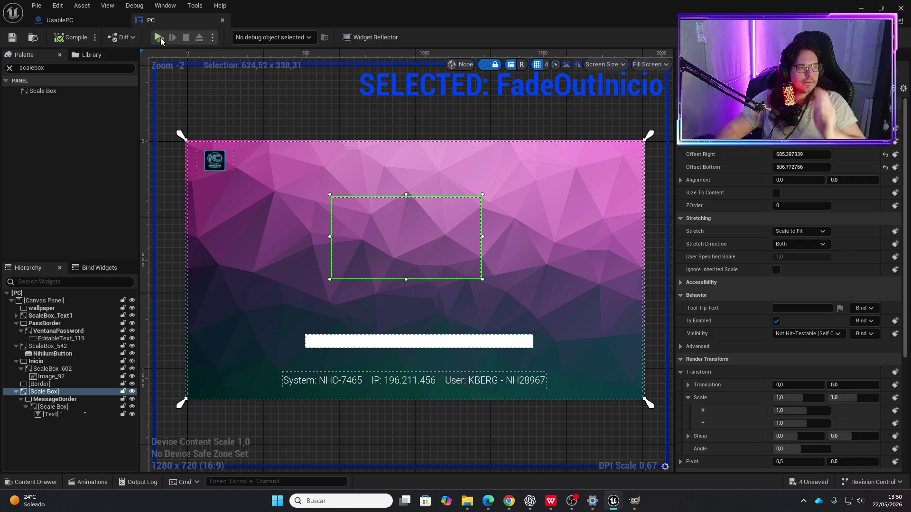
left_click(159, 37)
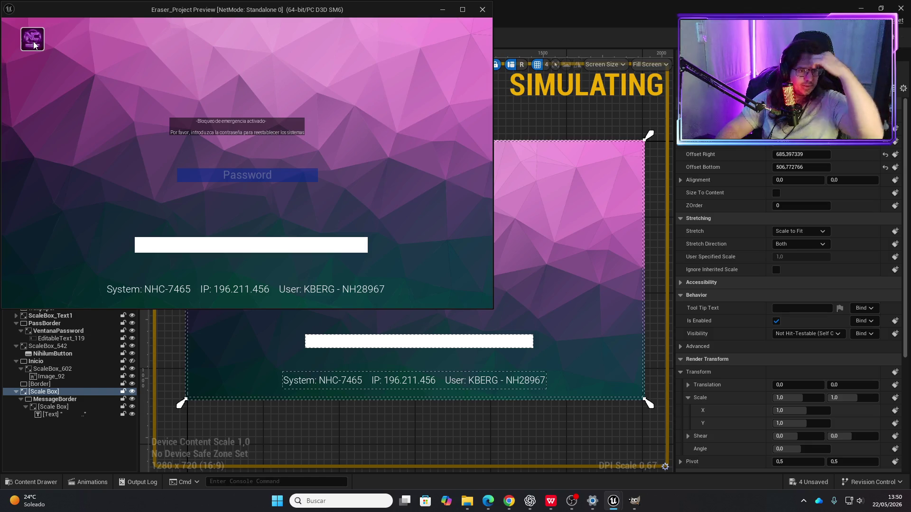
key("Escape")
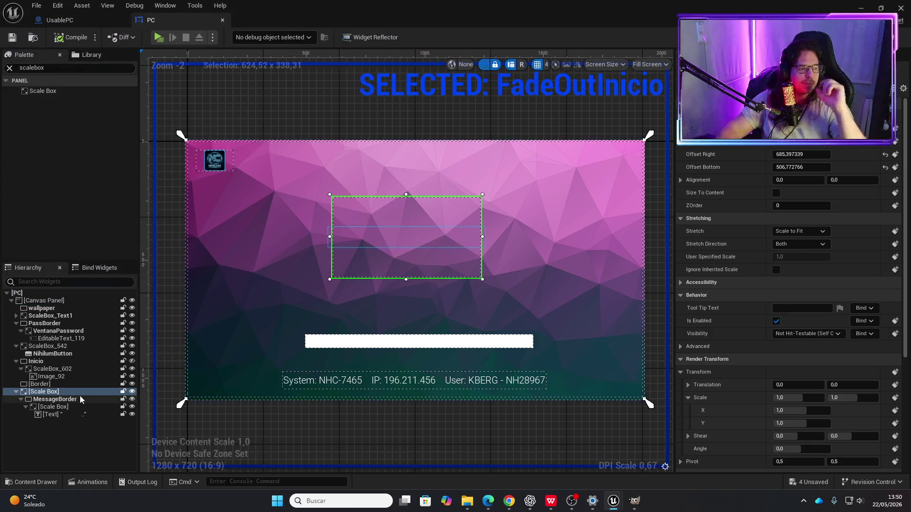
Step: Set MessageBorder's Render Opacity to 1.0
left_click(54, 399)
left_click(648, 403)
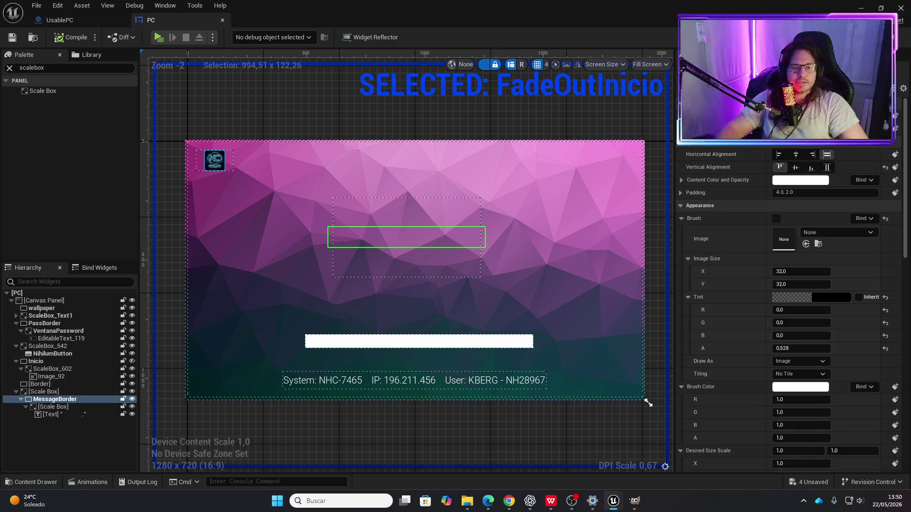
scroll(787, 285, "down", 15)
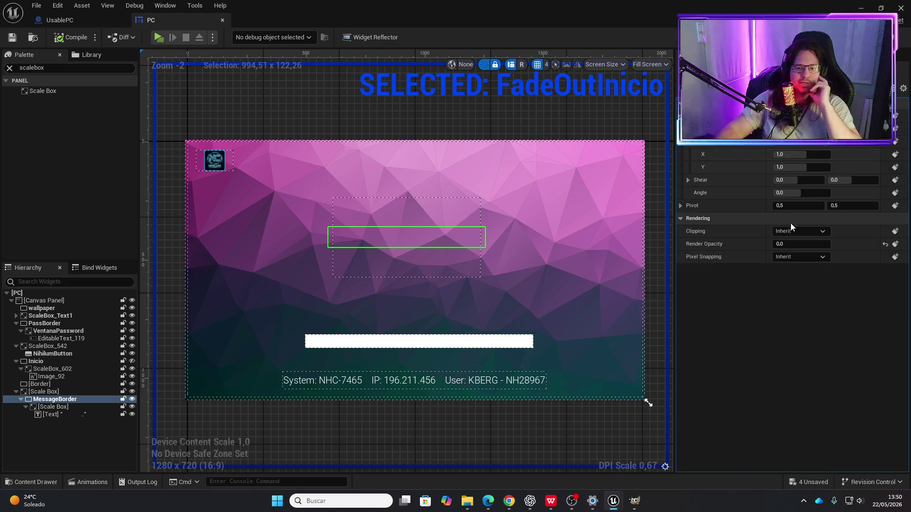
key("Return")
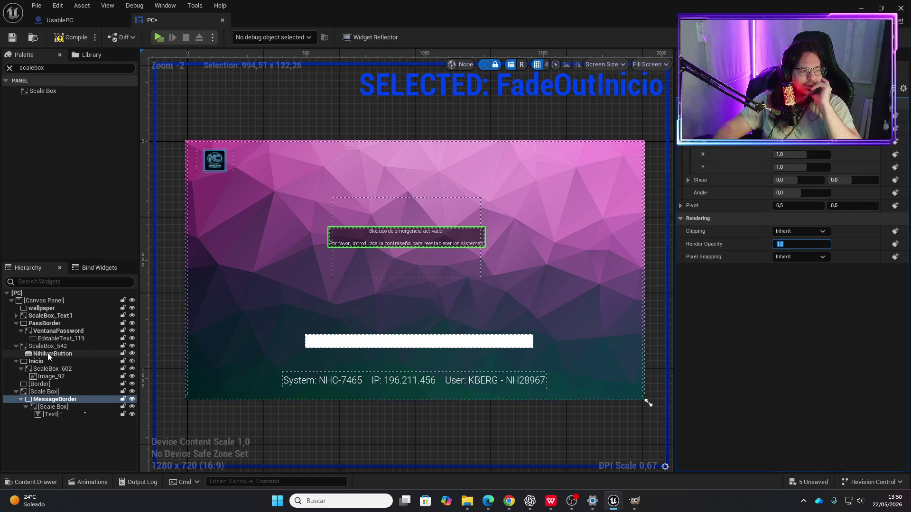
Step: Set PassBorder's Render Opacity to 1 so the Password field becomes visible
left_click(51, 324)
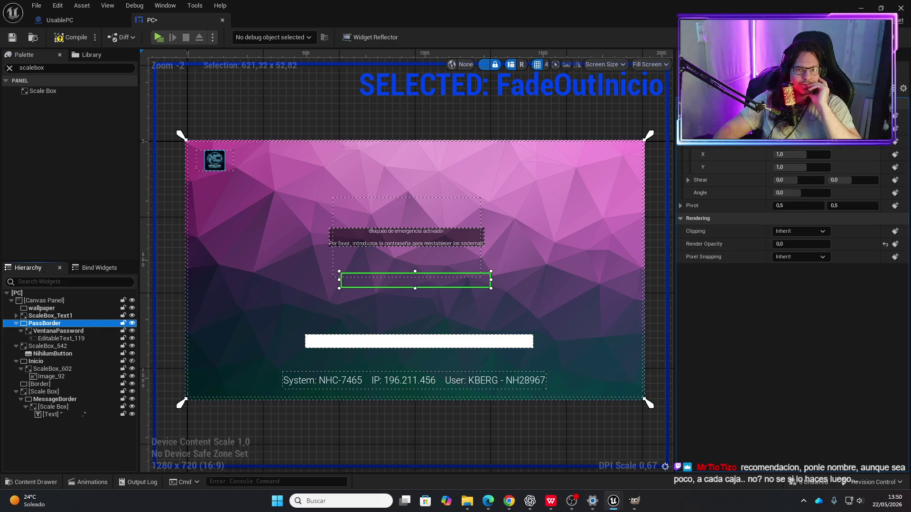
left_click(791, 243)
type("1")
key("Return")
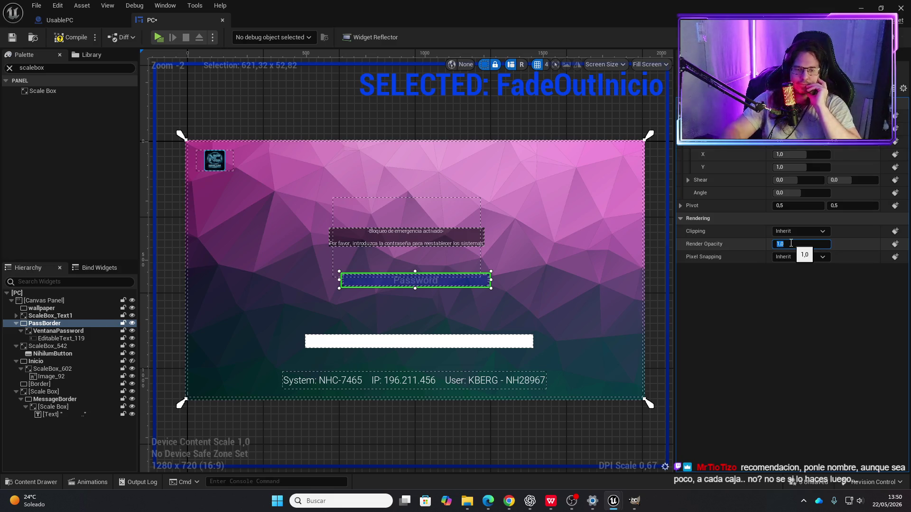
scroll(490, 248, "up", 1)
scroll(490, 248, "down", 1)
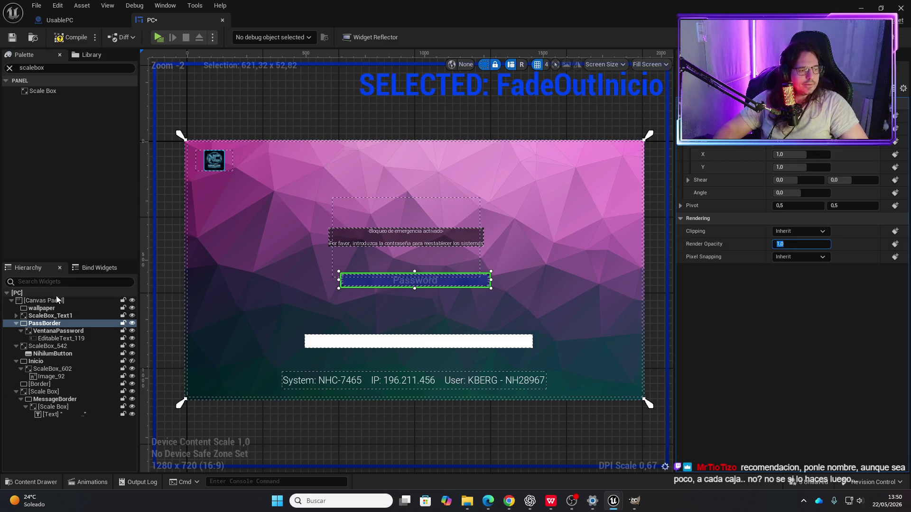
left_click(52, 349)
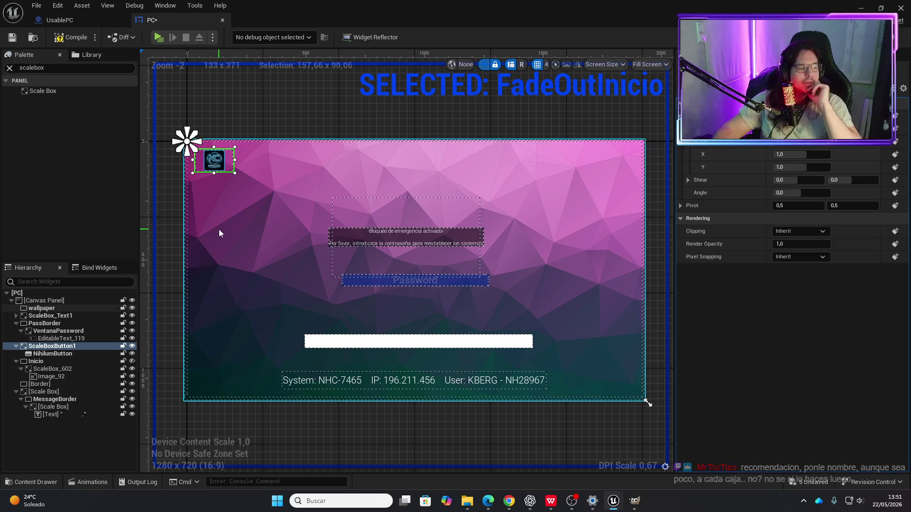
left_click(52, 368)
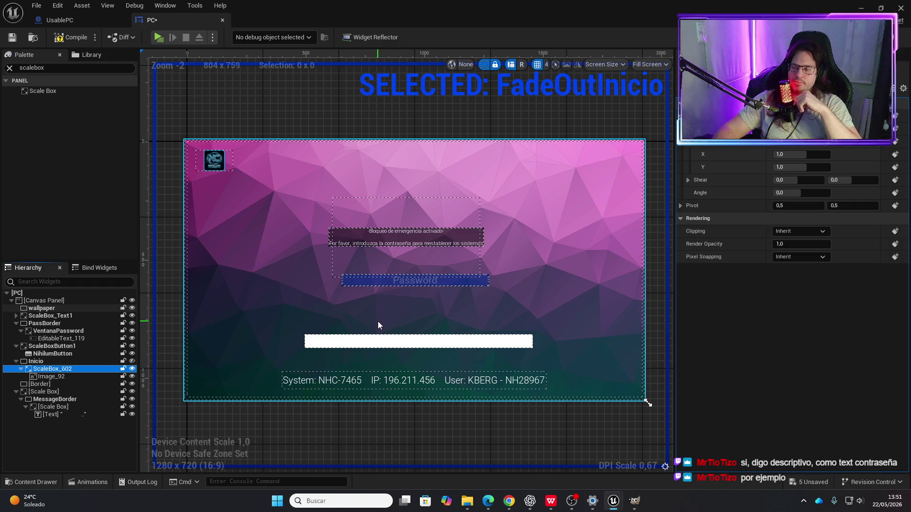
left_click(55, 331)
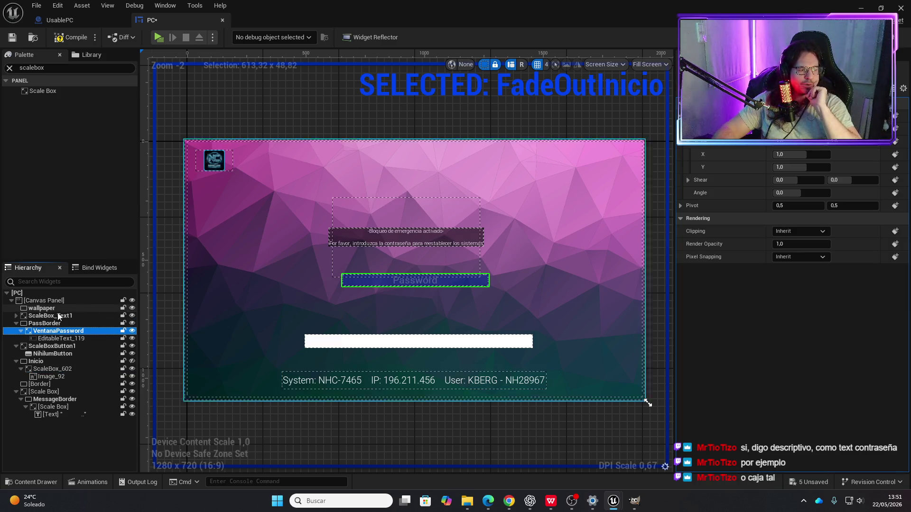
left_click(44, 323)
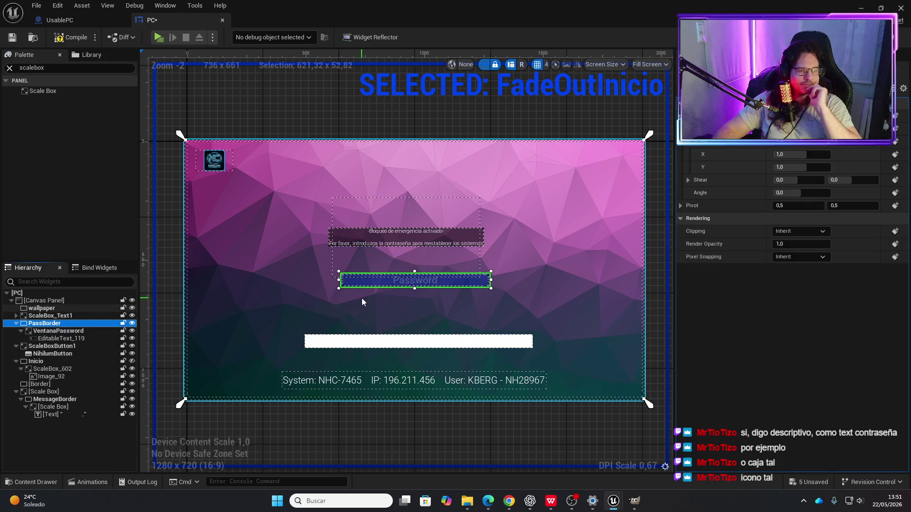
Step: Rename the message's Scale Box to MessageScale and nudge it up and right on the canvas
scroll(339, 257, "up", 3)
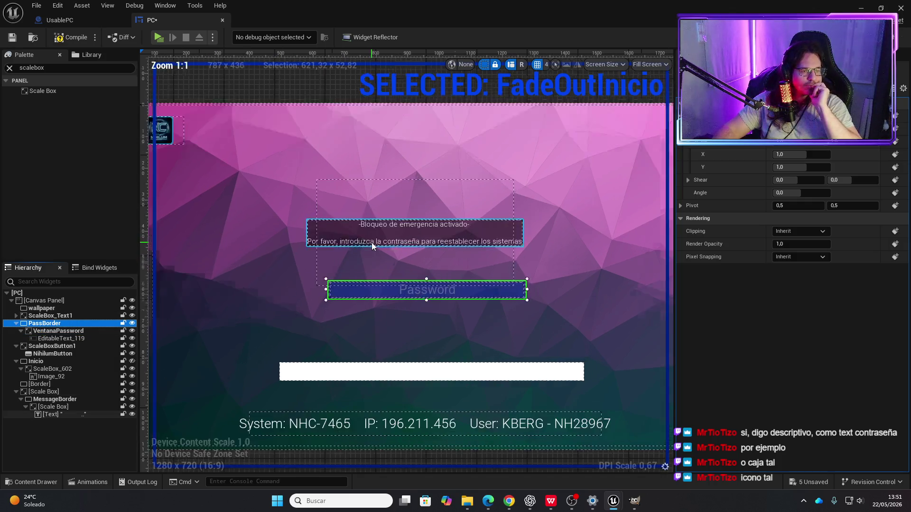
scroll(370, 243, "down", 1)
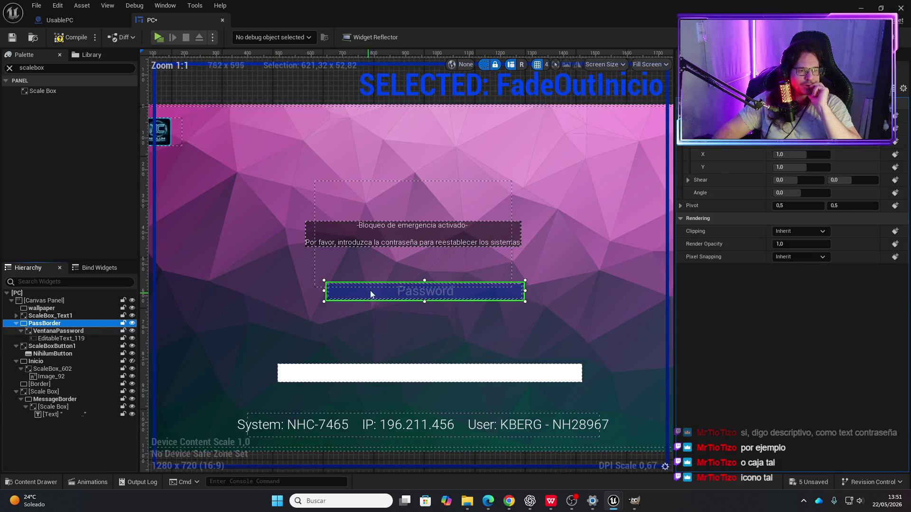
scroll(382, 268, "up", 1)
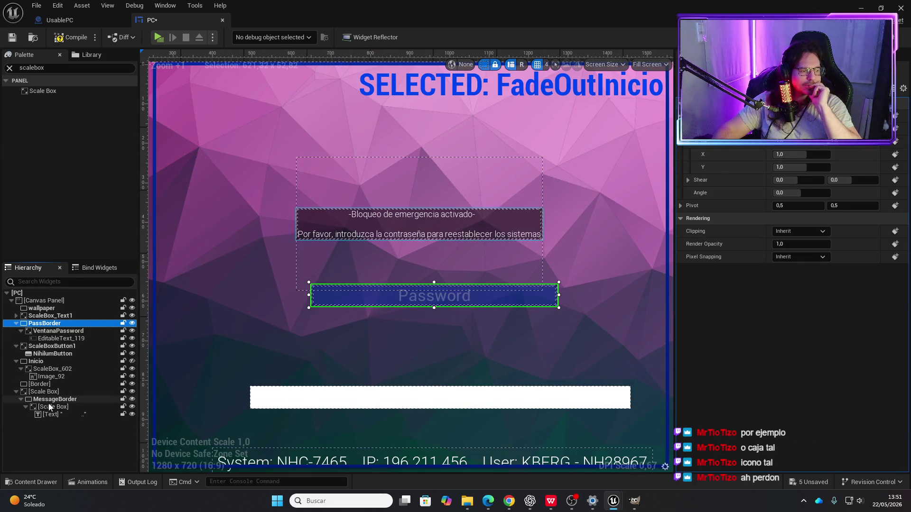
left_click(95, 392)
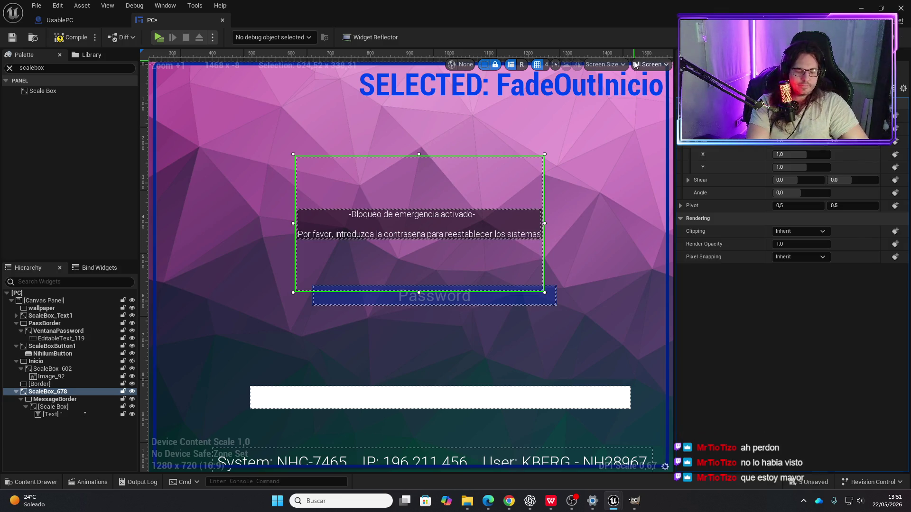
key("Return")
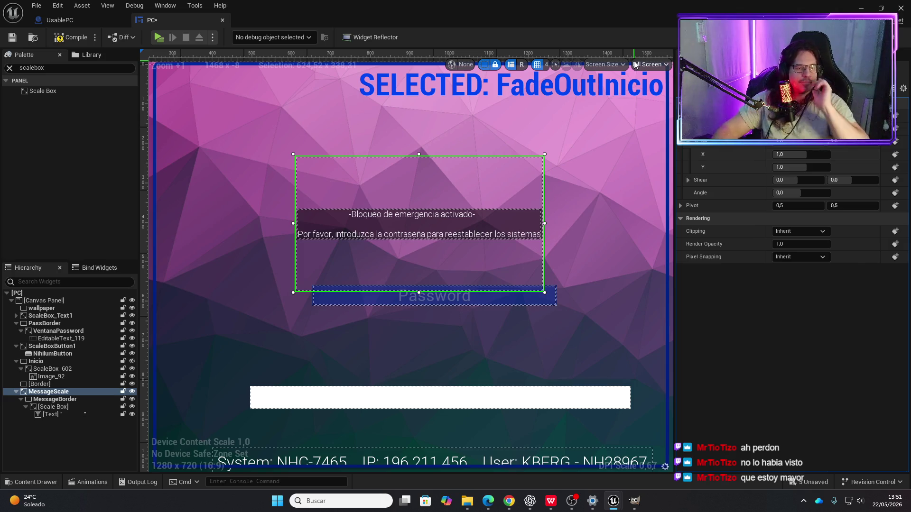
left_click_drag(226, 205, 257, 223)
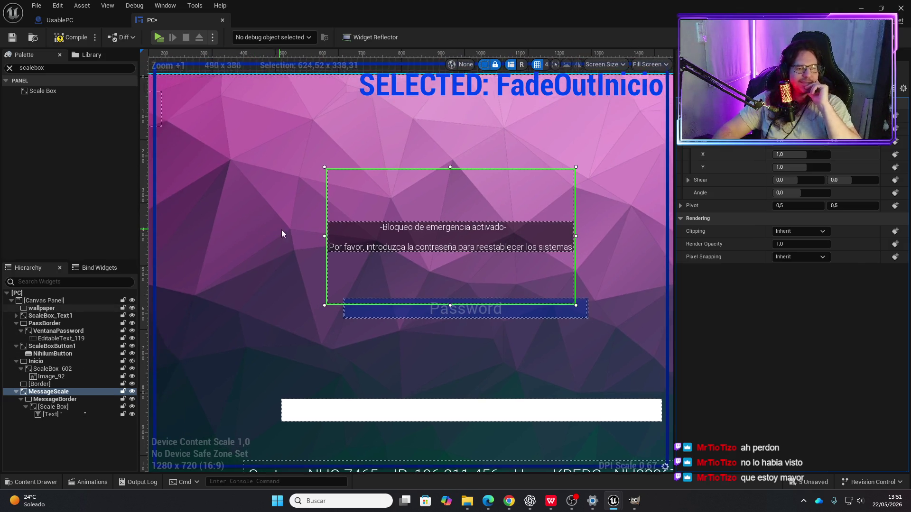
left_click_drag(411, 203, 425, 197)
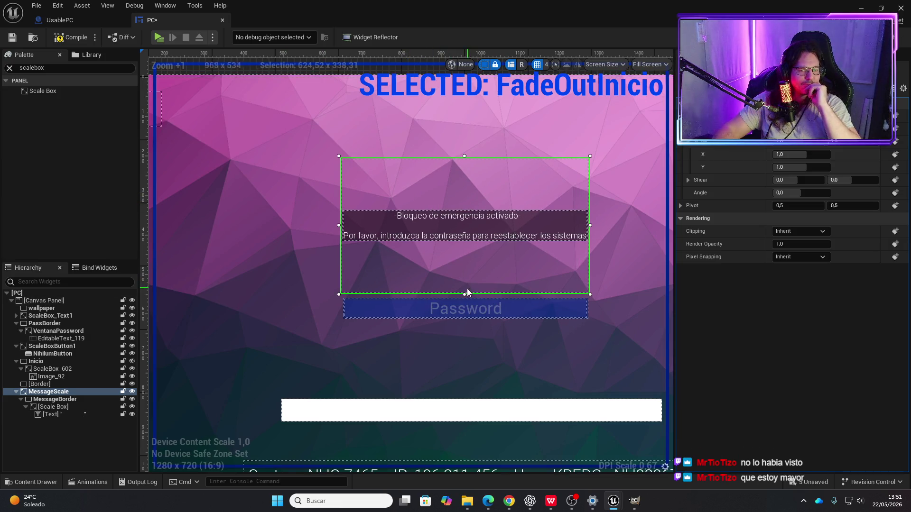
Step: Lower MessageScale on the canvas so the message panel encloses the Password field
left_click(53, 399)
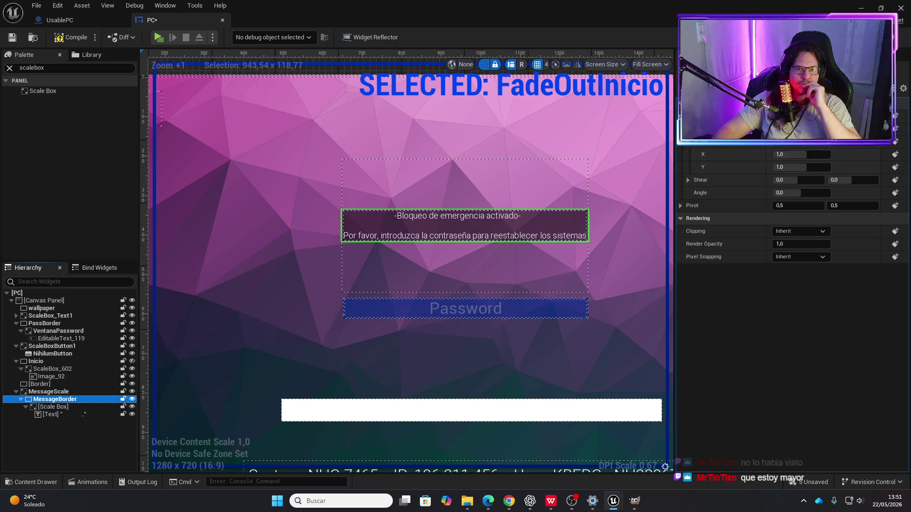
scroll(677, 95, "up", 10)
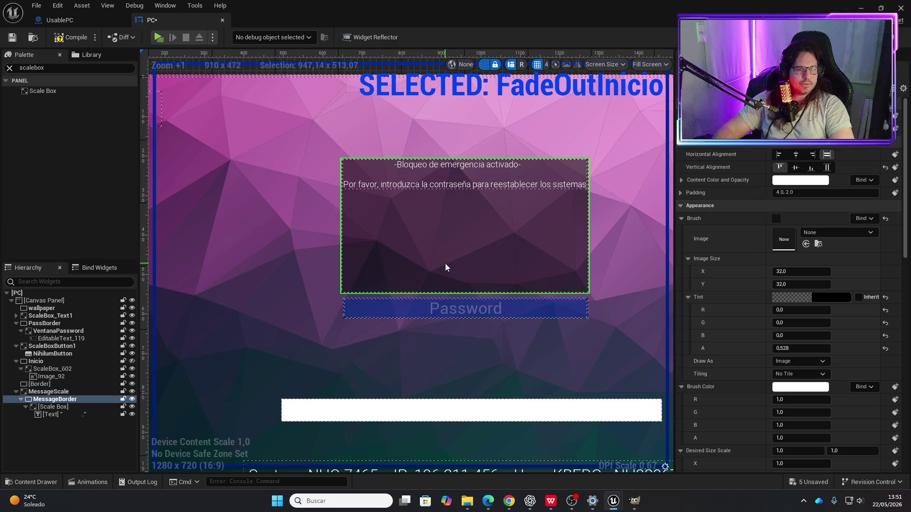
left_click(61, 393)
left_click_drag(454, 247, 457, 296)
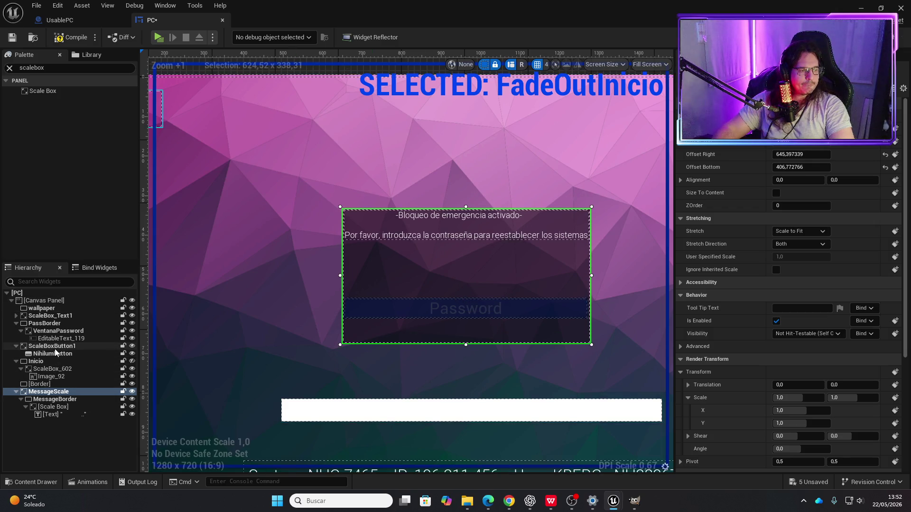
left_click(57, 324)
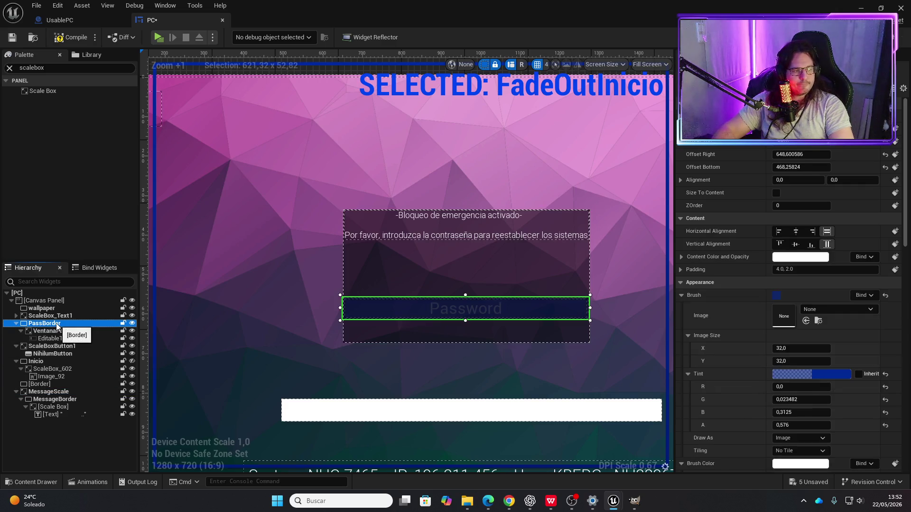
Step: Add another Scale Box to the Canvas Panel, anchored full-stretch, placed toward the lower screen
left_click(48, 301)
left_click_drag(39, 92, 43, 299)
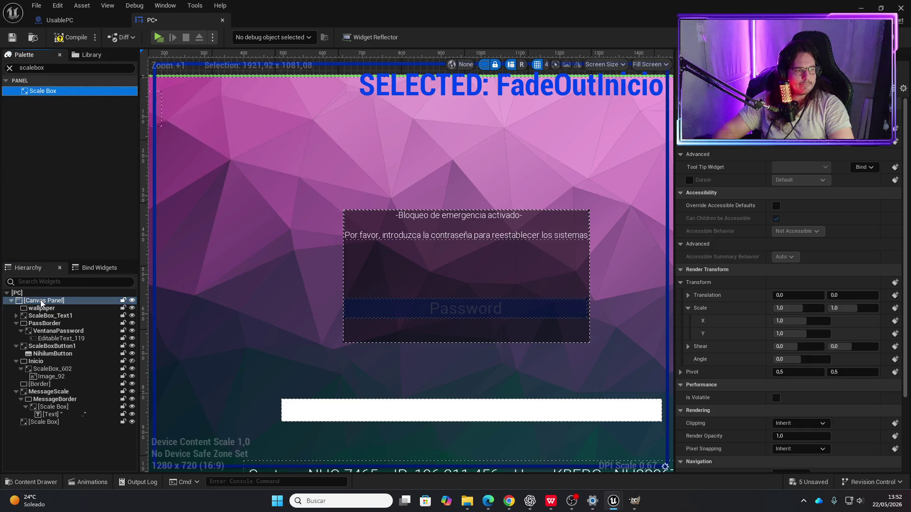
scroll(374, 278, "down", 2)
left_click(43, 421)
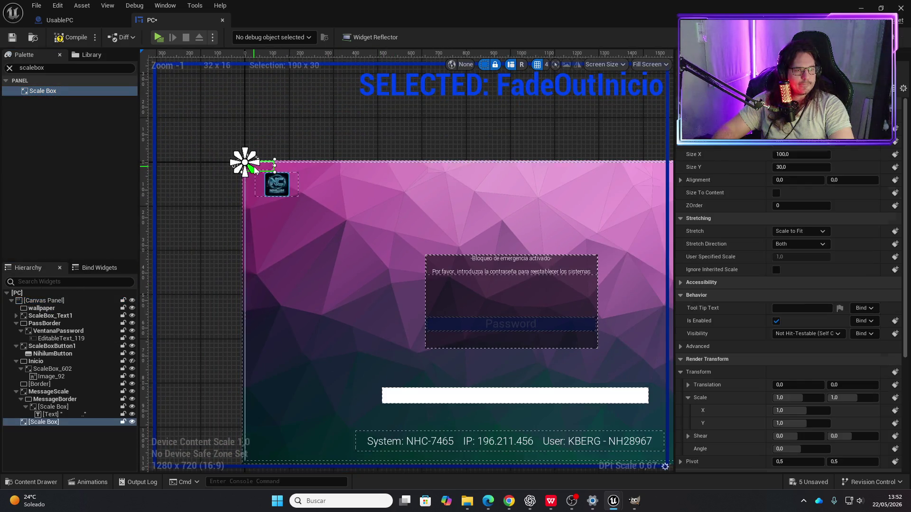
left_click(802, 137)
left_click(887, 237)
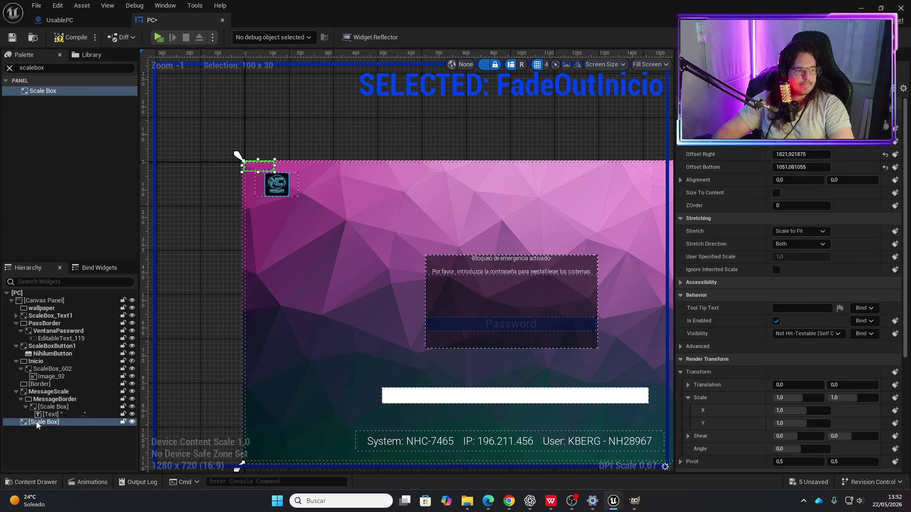
left_click_drag(273, 170, 453, 324)
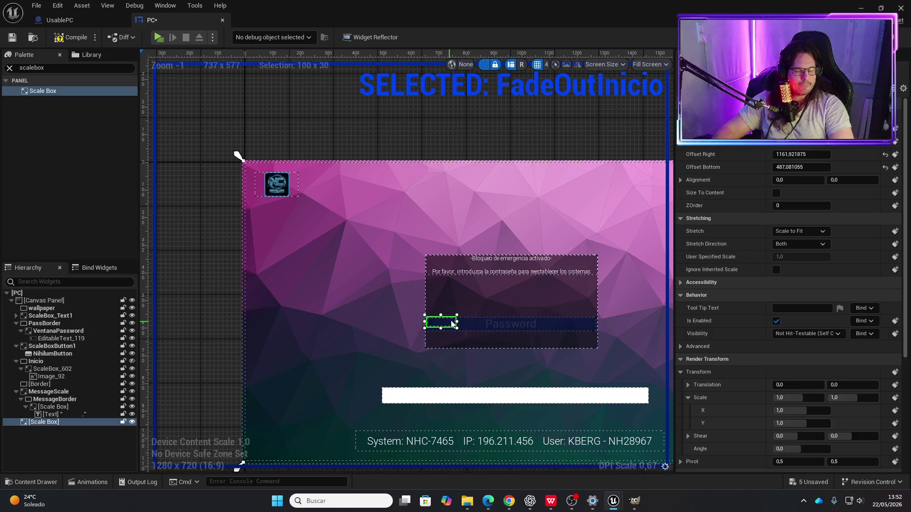
Step: Resize the new Scale Box over the Password field and nest PassBorder inside it
scroll(453, 324, "up", 5)
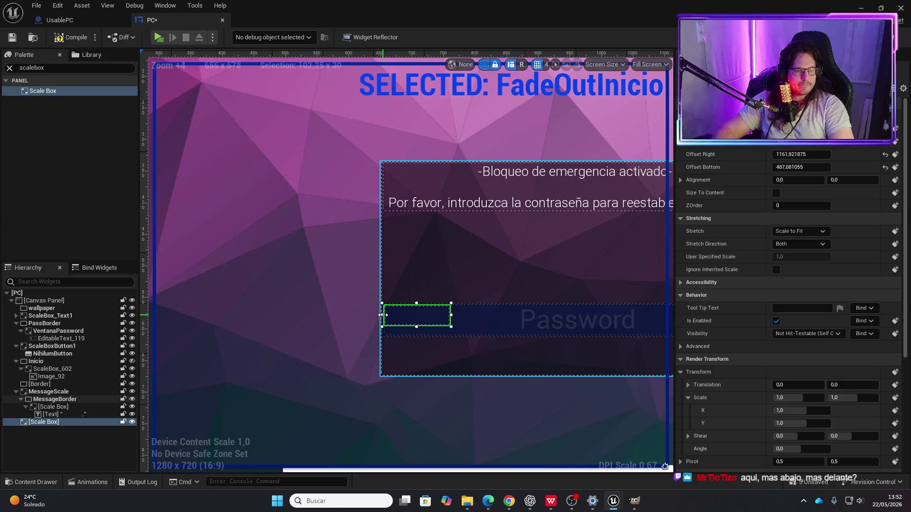
mouse_move(381, 315)
left_mouse_down()
mouse_move(457, 315)
mouse_move(363, 325)
left_mouse_up()
left_click_drag(274, 302, 559, 310)
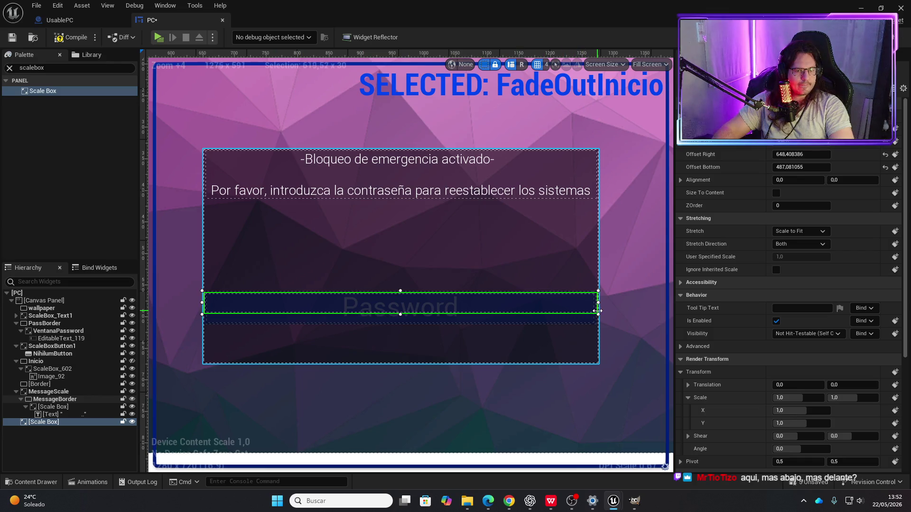
left_click_drag(401, 314, 401, 324)
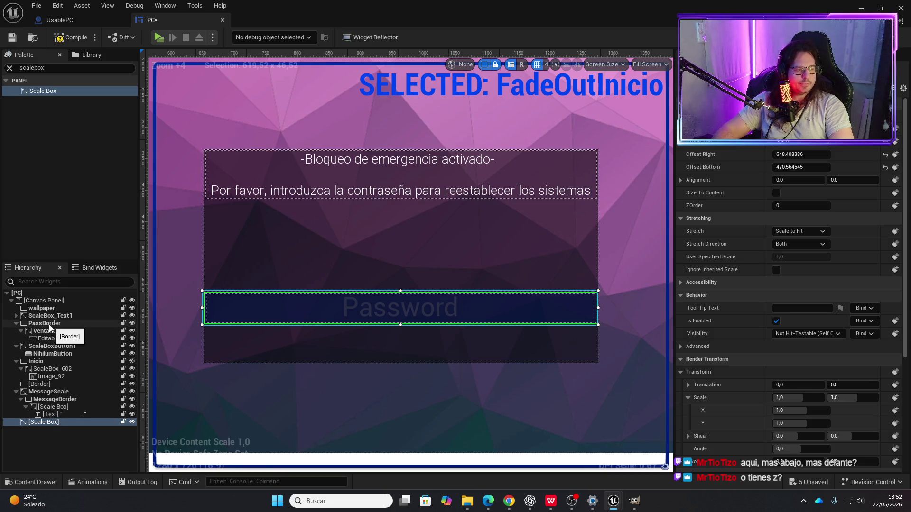
mouse_move(50, 324)
left_mouse_down()
mouse_move(50, 432)
mouse_move(49, 423)
left_mouse_up()
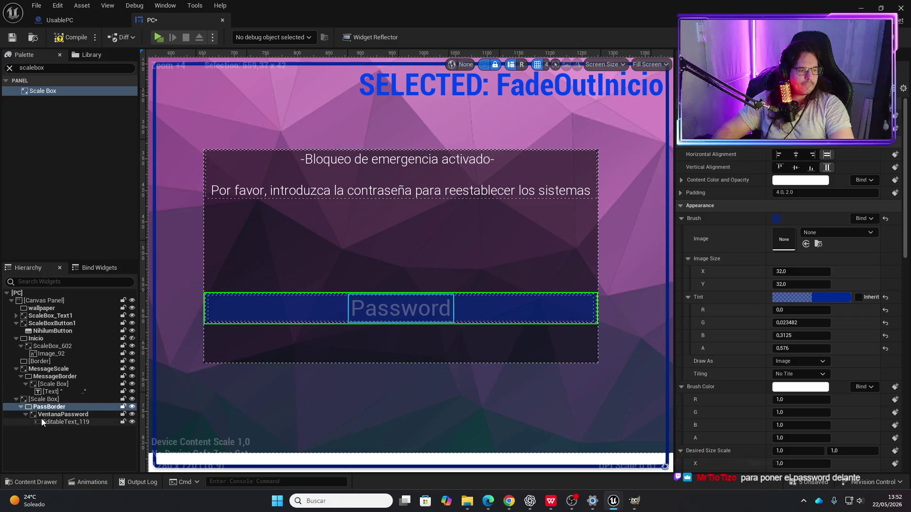
scroll(345, 370, "down", 1)
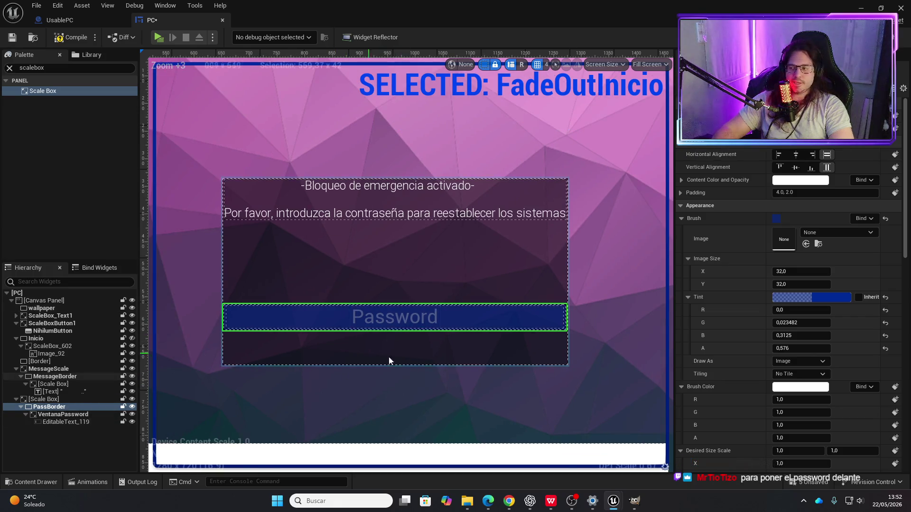
scroll(374, 386, "down", 1)
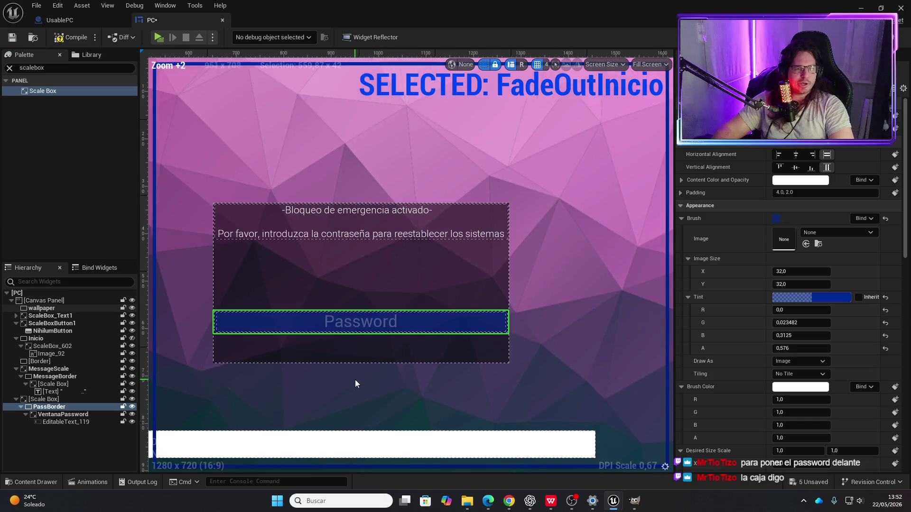
left_click(235, 290)
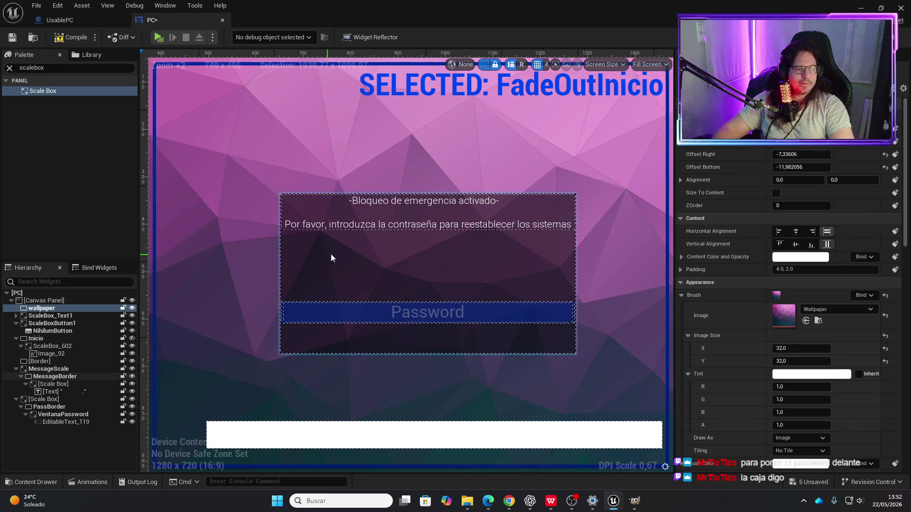
Step: Set the message text's Outline Color to bright red using the Color Picker
left_click(382, 216)
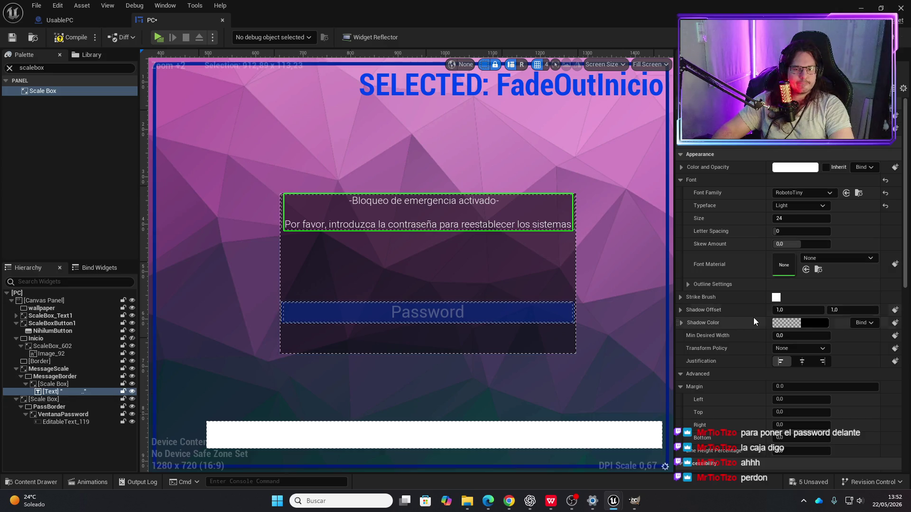
scroll(753, 317, "down", 2)
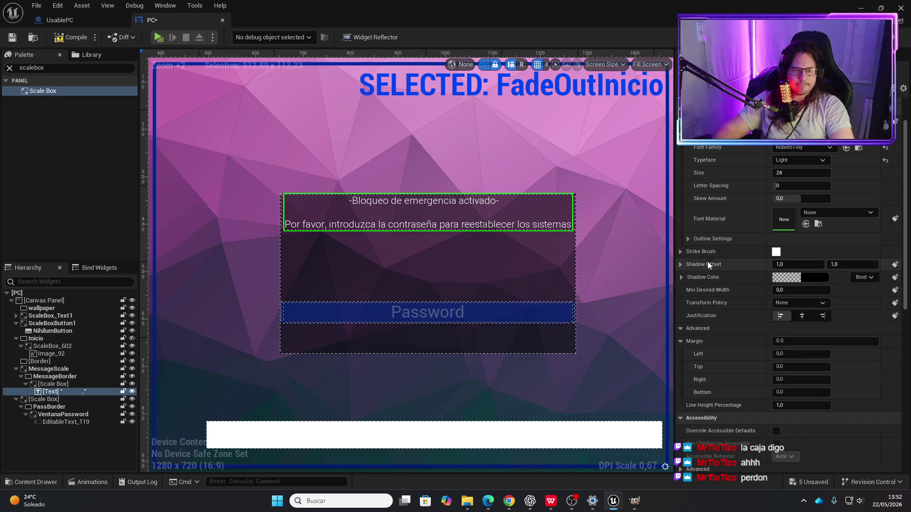
left_click(687, 239)
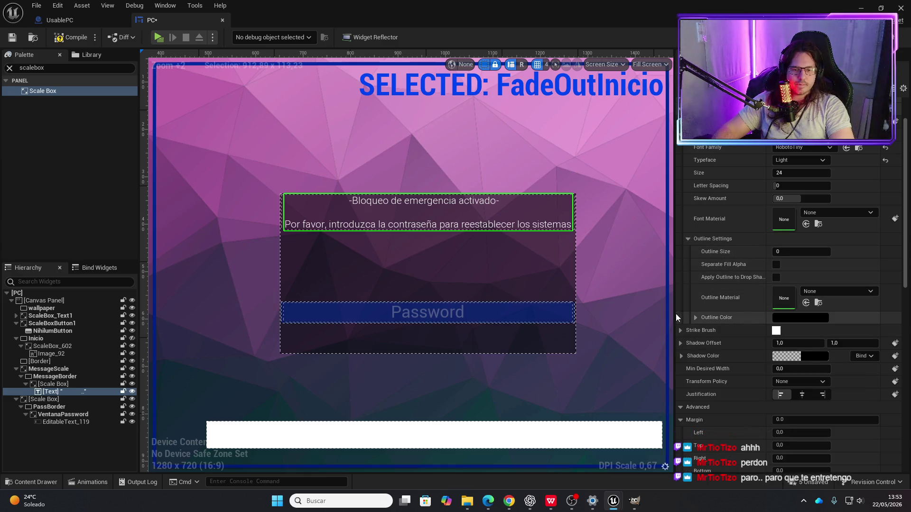
left_click(695, 317)
left_click(795, 318)
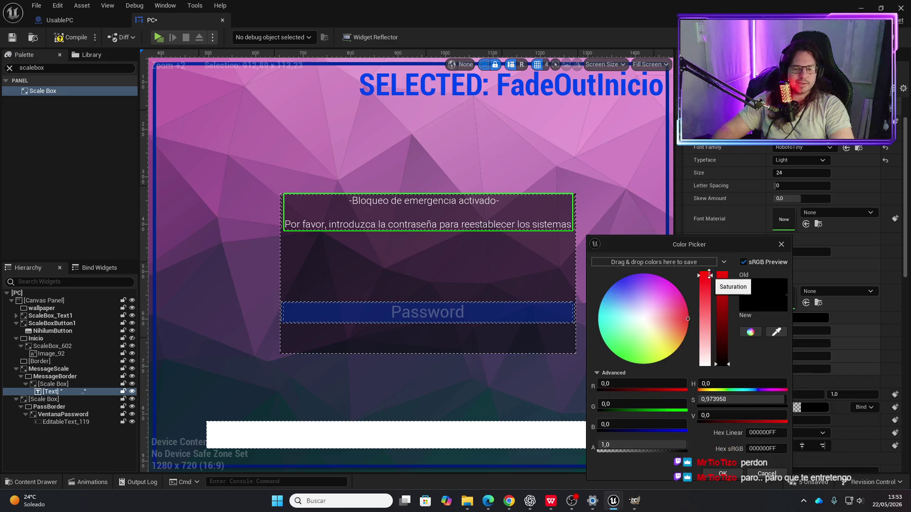
mouse_move(728, 366)
left_mouse_down()
mouse_move(722, 284)
mouse_move(721, 308)
left_mouse_up()
left_click(724, 475)
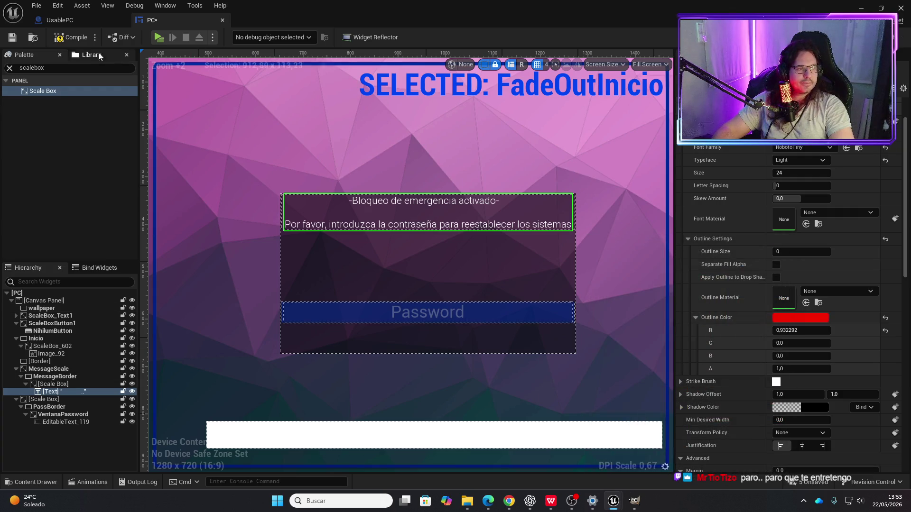
left_click(159, 37)
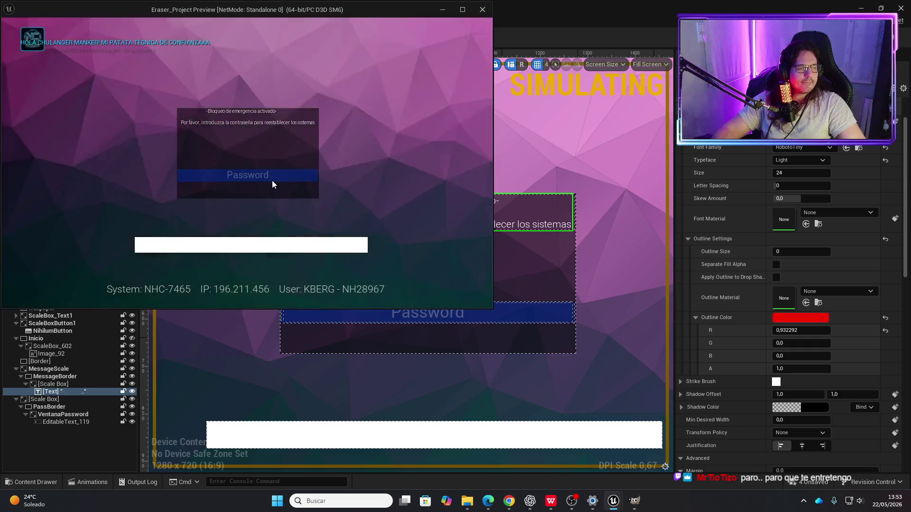
left_click(261, 175)
type("sada")
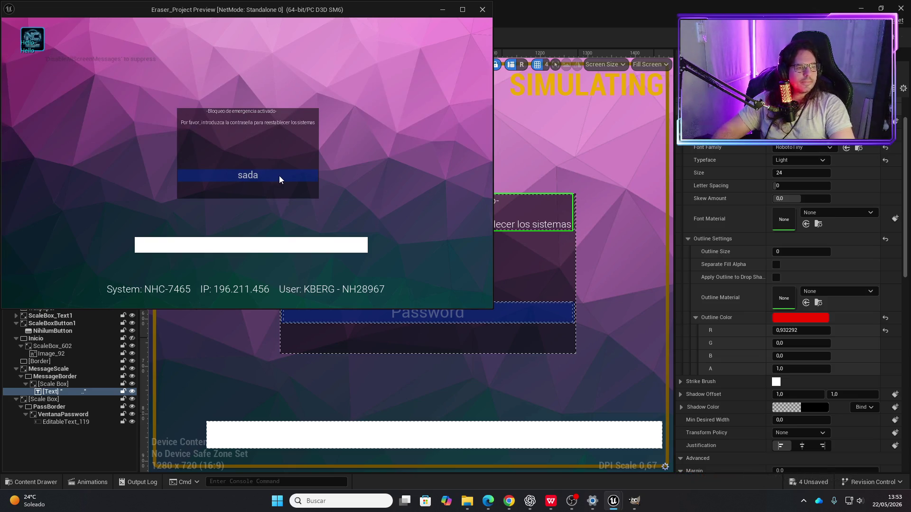
left_click(467, 9)
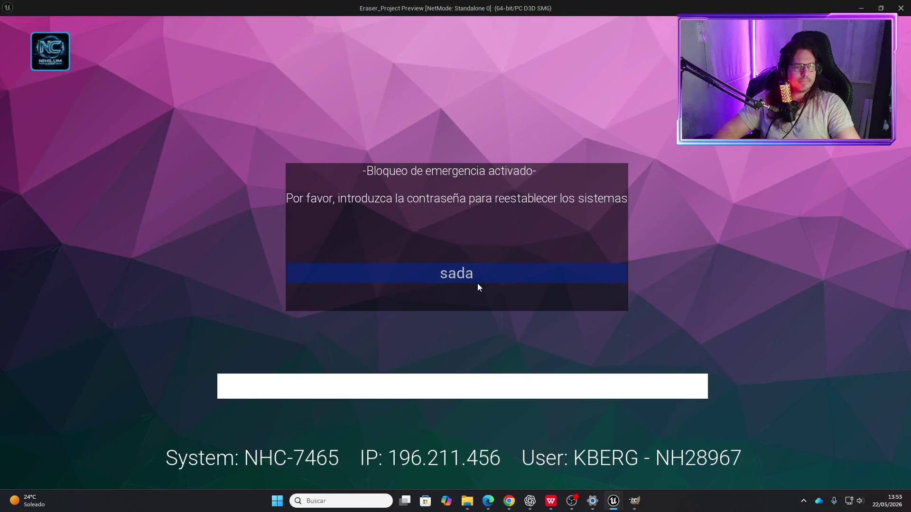
left_click(882, 8)
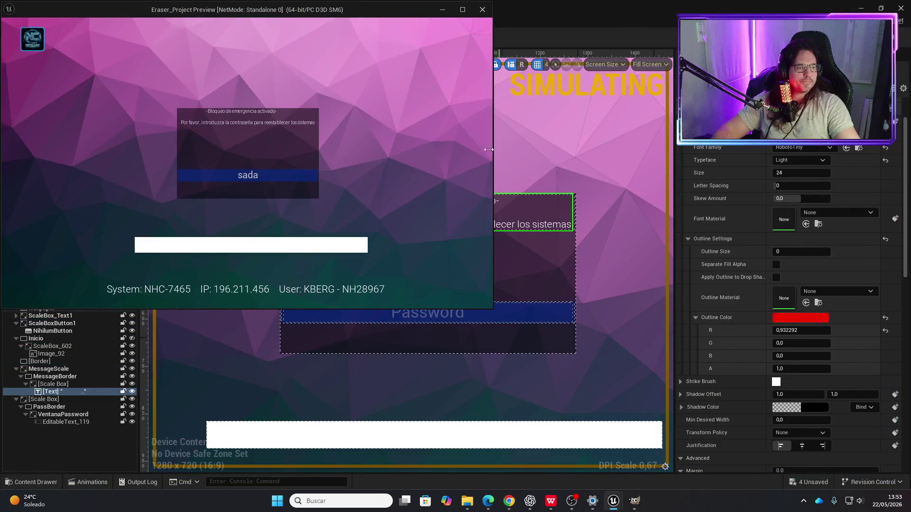
left_click(462, 9)
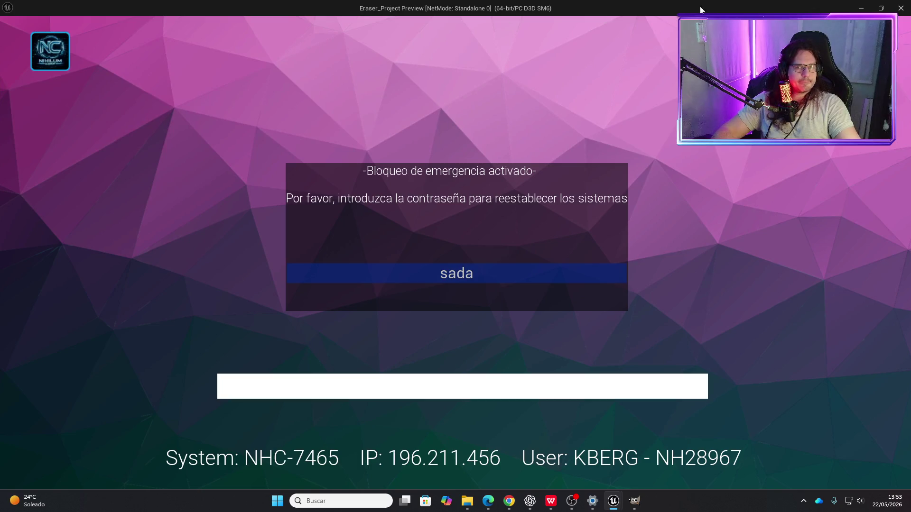
left_click(876, 9)
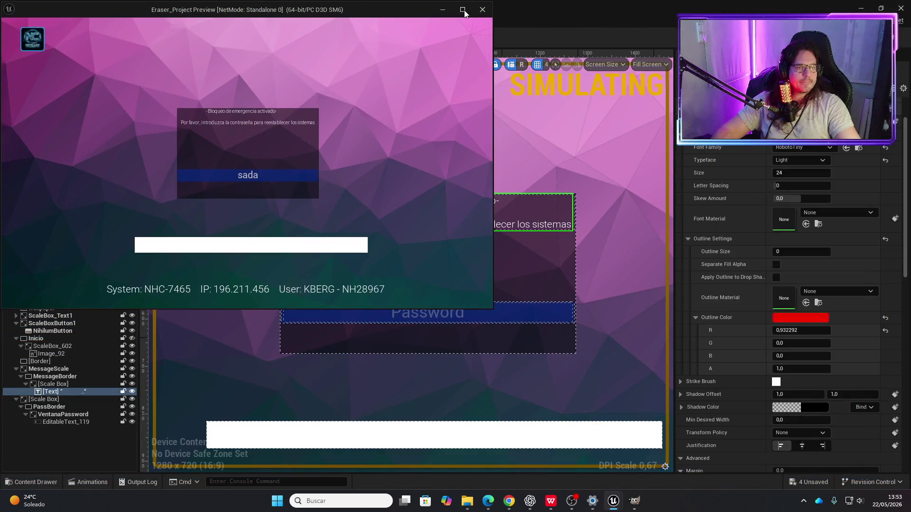
left_click(462, 9)
key("Escape")
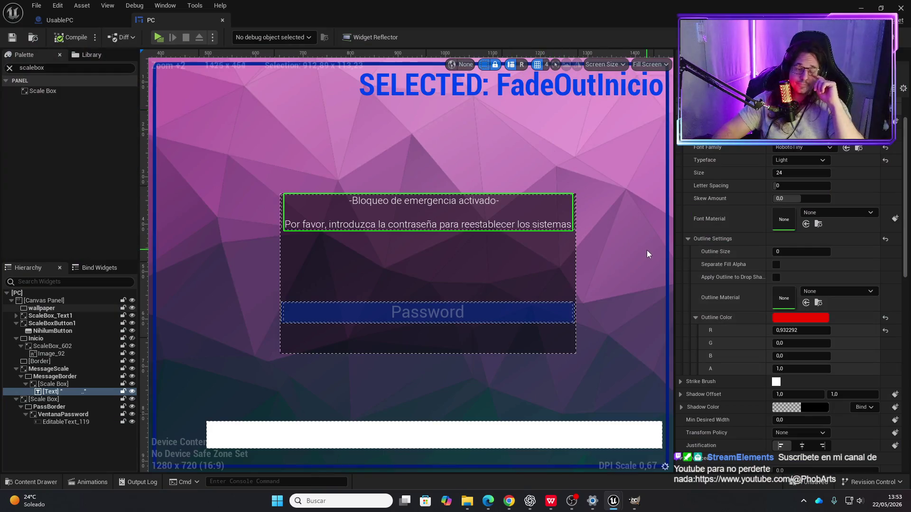
Step: Move the white Border bar up beneath the Password field, narrowing and thinning it to match the panel
scroll(535, 261, "down", 3)
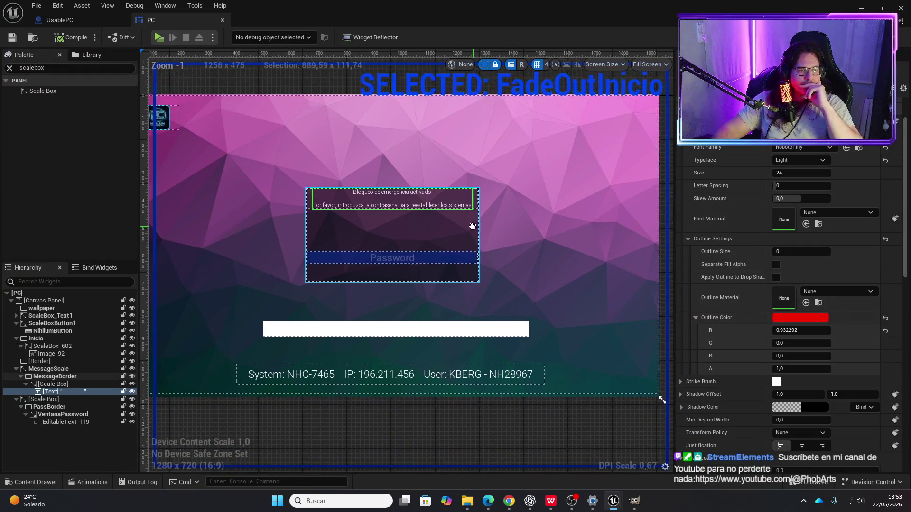
scroll(473, 226, "down", 1)
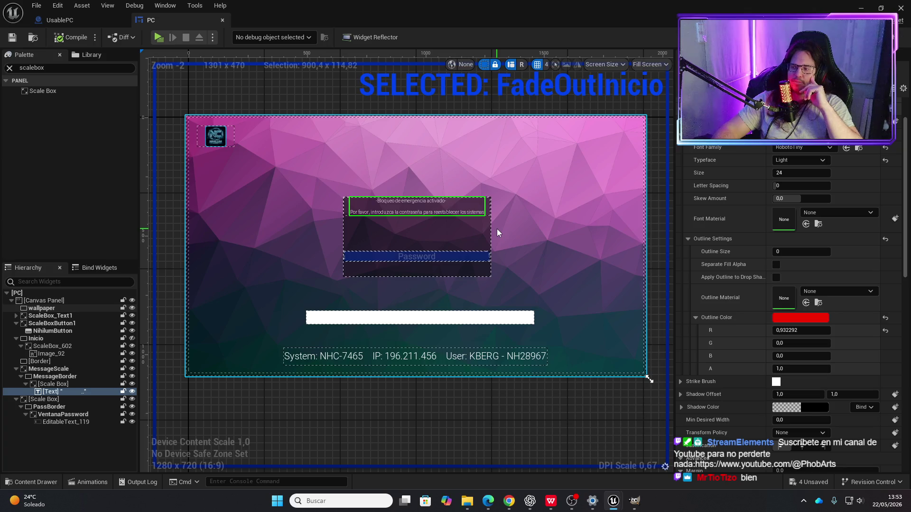
scroll(497, 228, "up", 3)
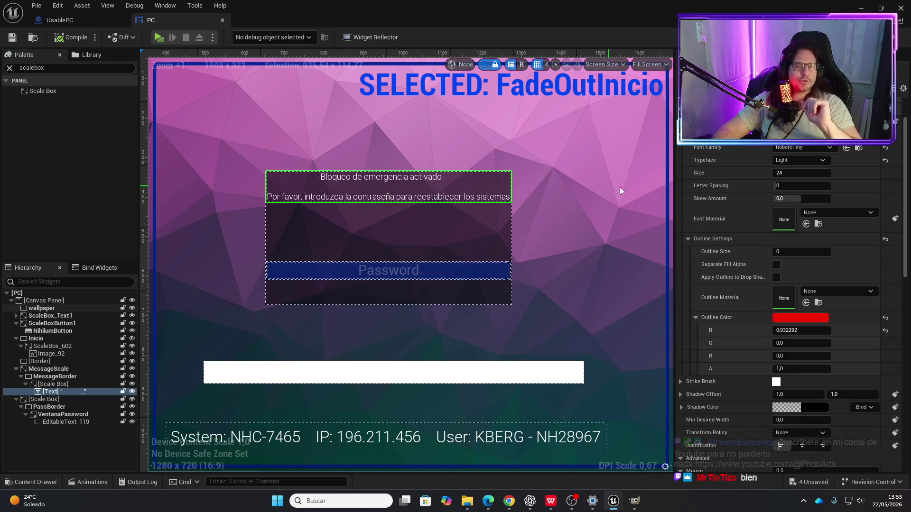
left_click(434, 272)
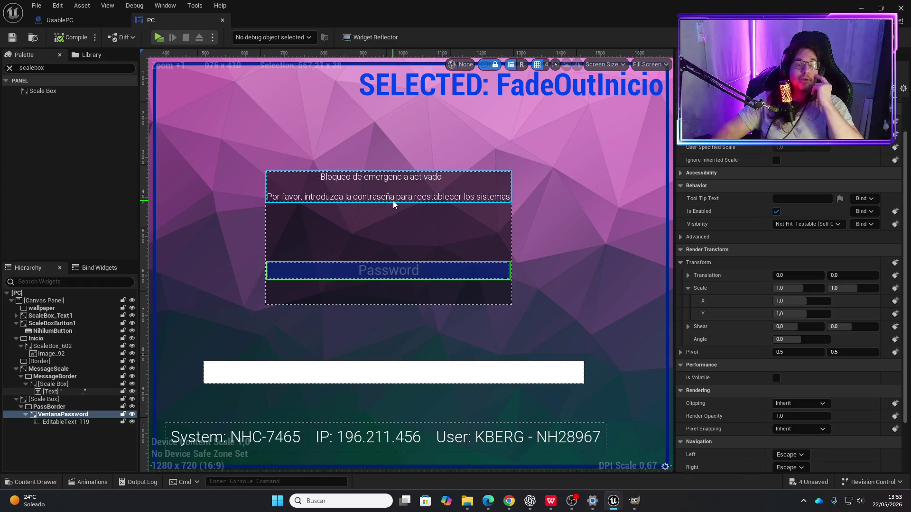
left_click(342, 183)
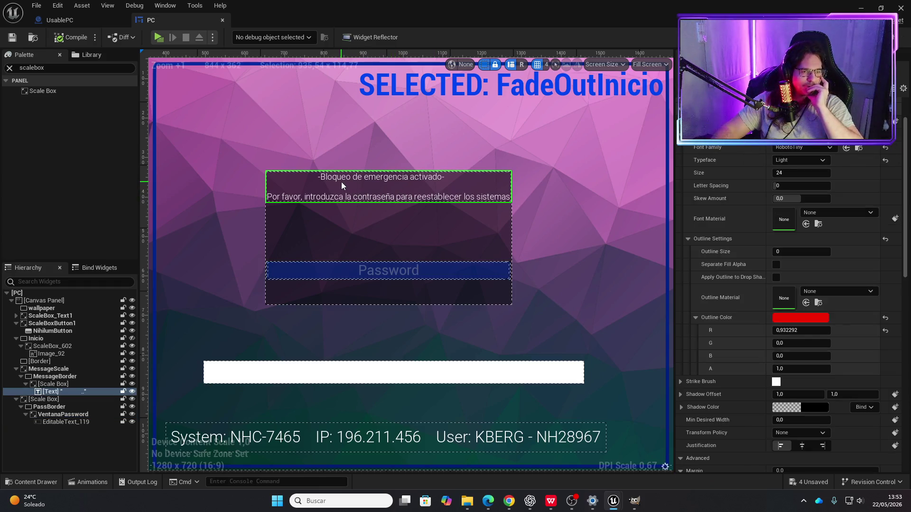
scroll(343, 199, "down", 3)
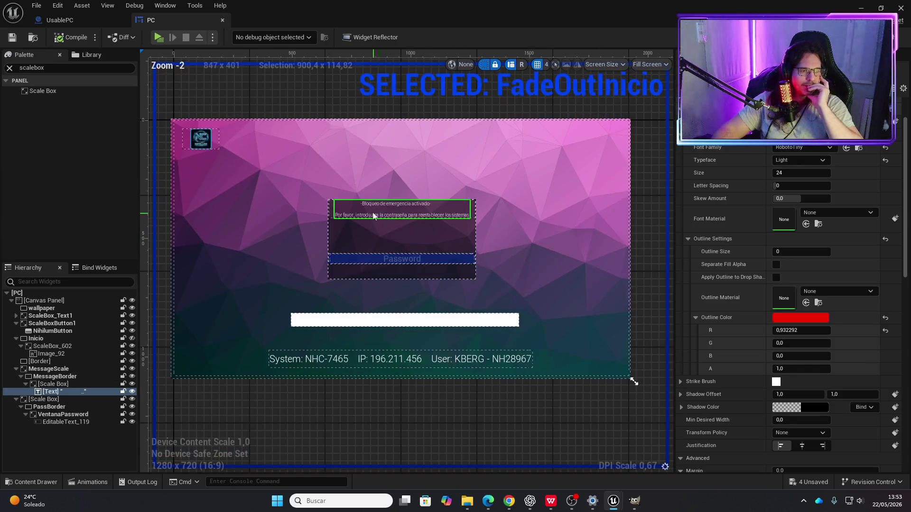
scroll(403, 203, "up", 2)
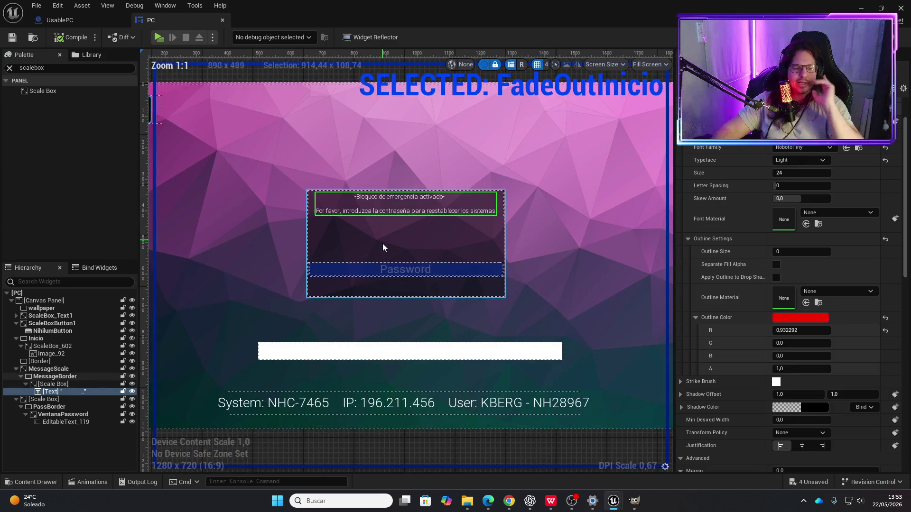
left_click_drag(402, 361, 403, 315)
left_click_drag(560, 311, 508, 305)
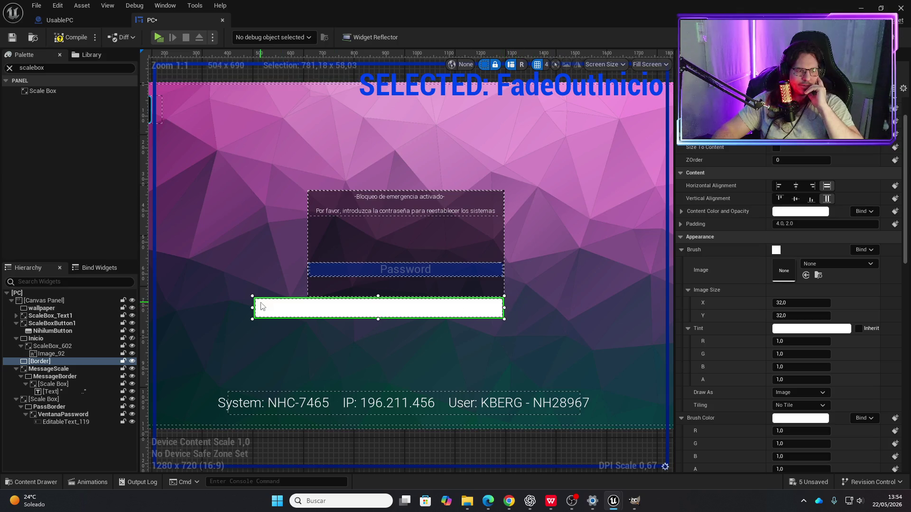
left_click_drag(253, 309, 306, 308)
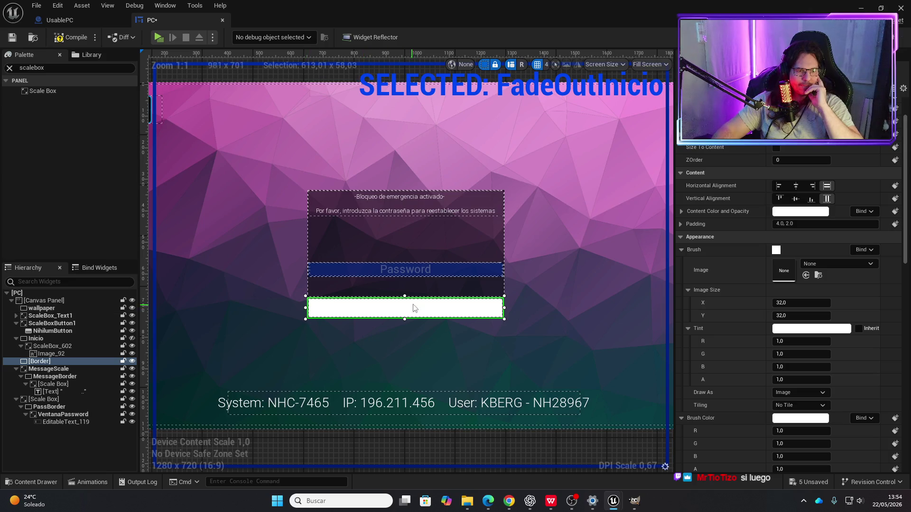
left_click_drag(404, 295, 403, 289)
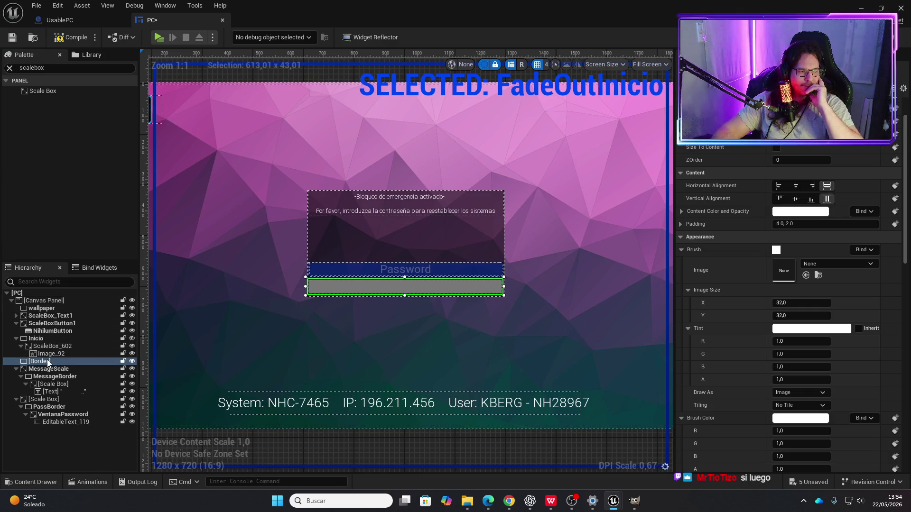
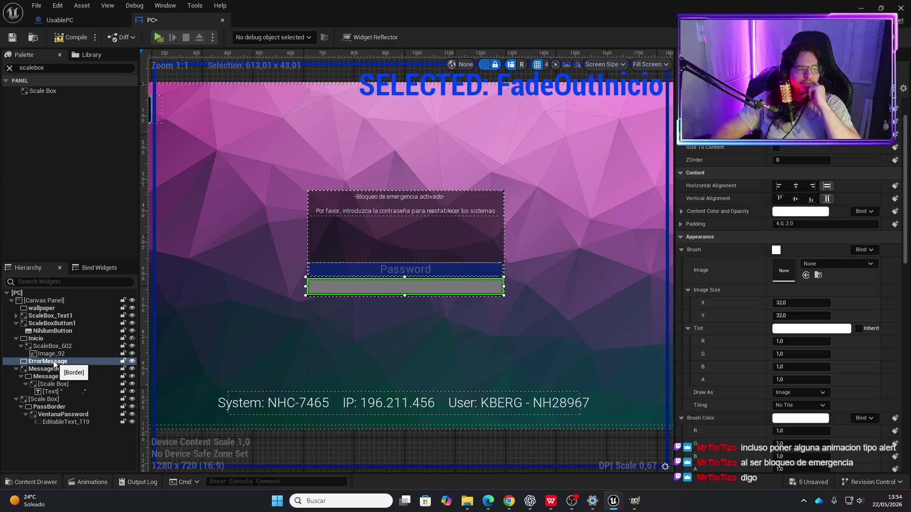
Step: Add a Scale Box to the Canvas Panel and select it
mouse_move(54, 363)
left_mouse_down()
mouse_move(54, 307)
mouse_move(43, 366)
left_mouse_up()
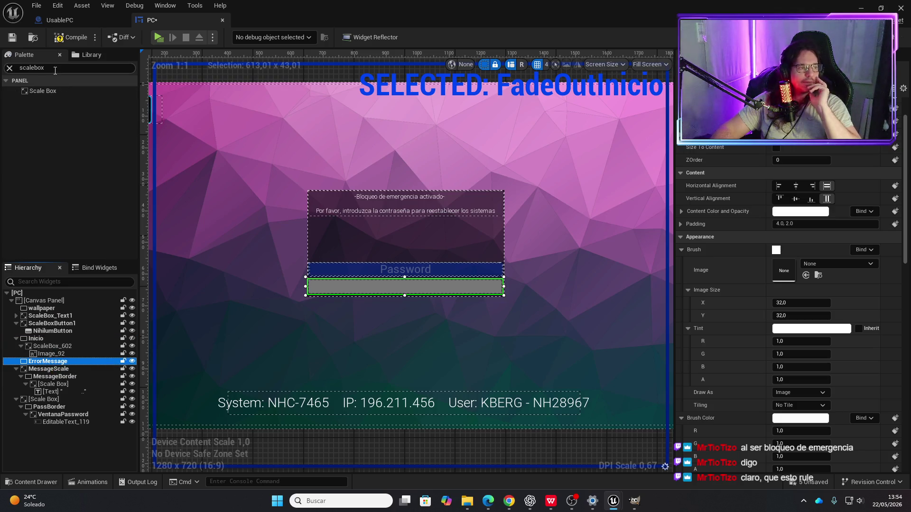
left_click_drag(47, 92, 38, 286)
left_click_drag(38, 299, 38, 300)
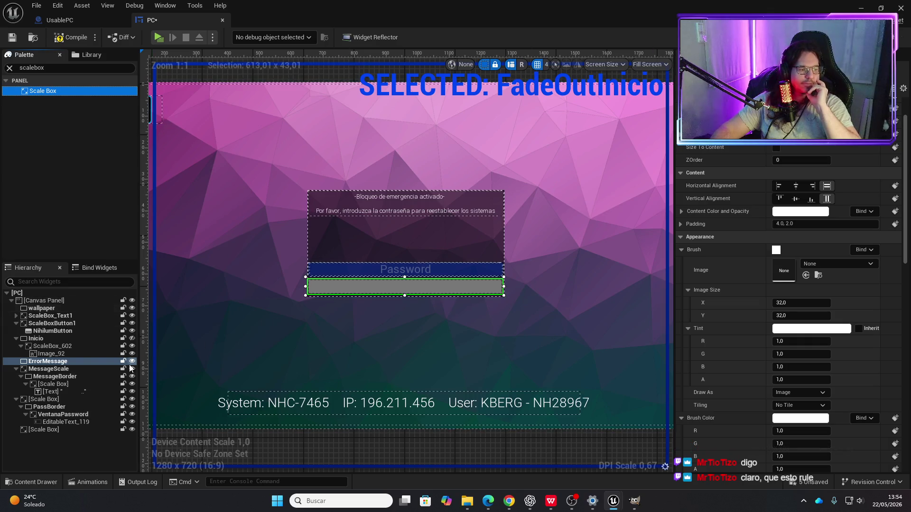
left_click(49, 430)
Step: Give the Scale Box full-stretch anchors and size it into a full-width bar under Password
scroll(340, 257, "down", 3)
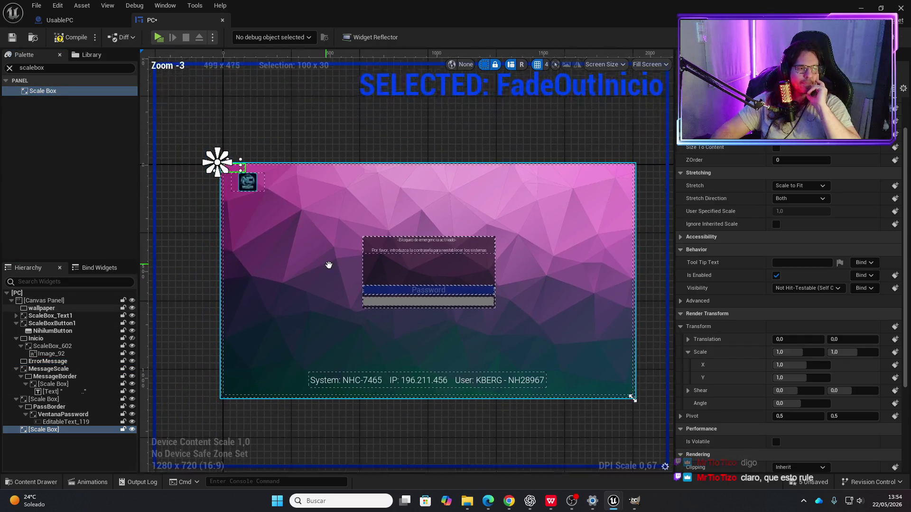
scroll(777, 154, "up", 2)
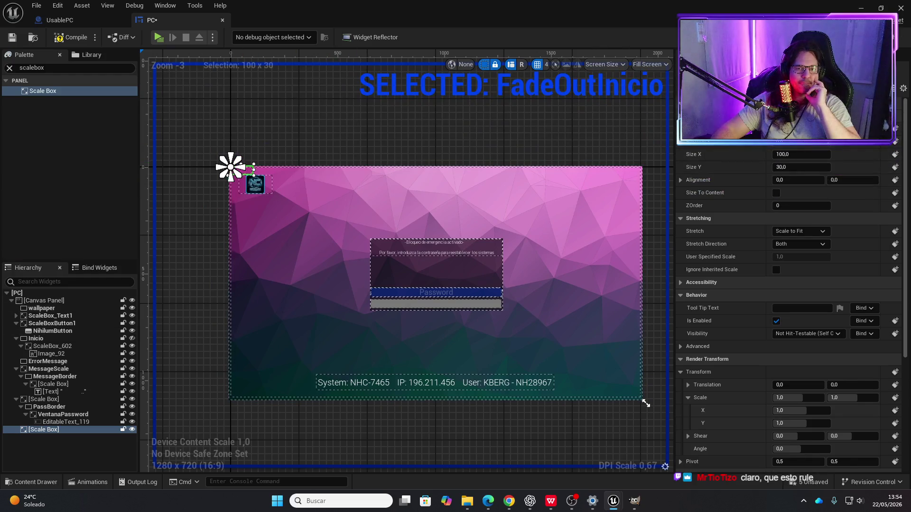
left_click(802, 116)
left_click(886, 236)
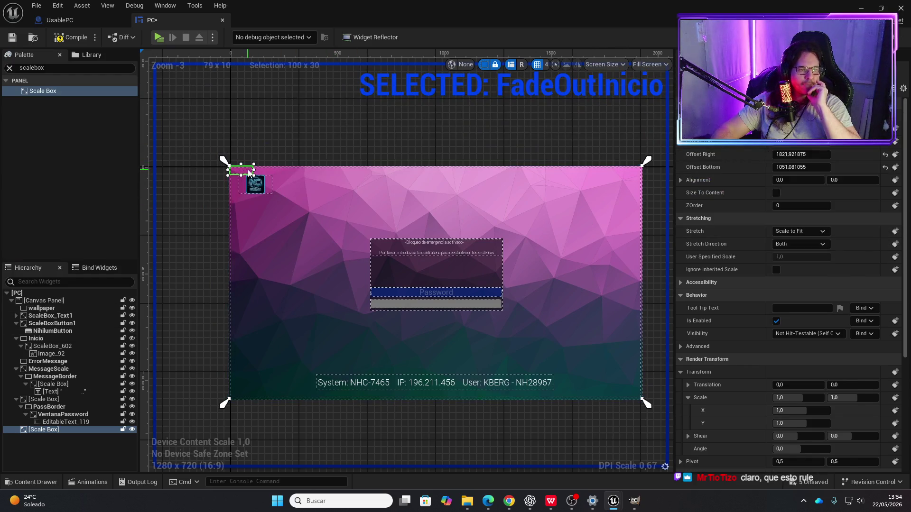
mouse_move(254, 170)
left_mouse_down()
mouse_move(308, 170)
mouse_move(375, 209)
mouse_move(427, 302)
left_mouse_up()
scroll(428, 302, "up", 6)
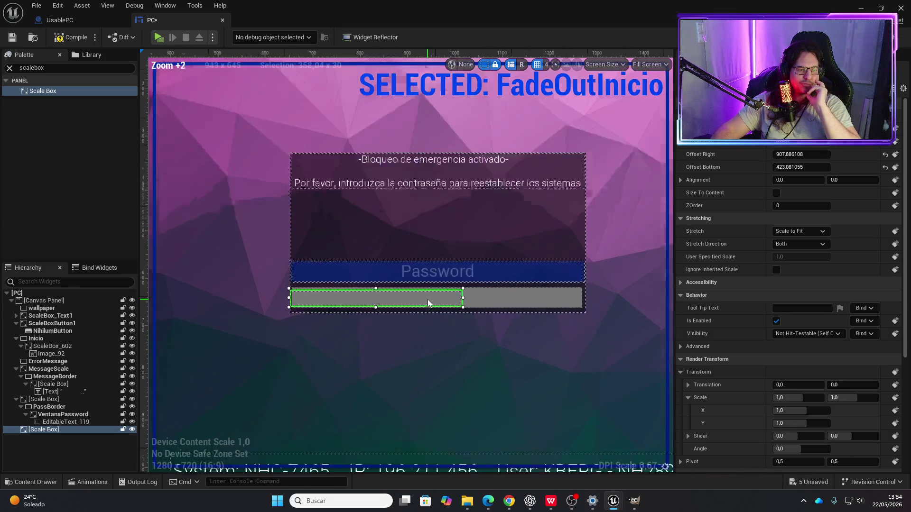
left_click_drag(366, 284, 366, 281)
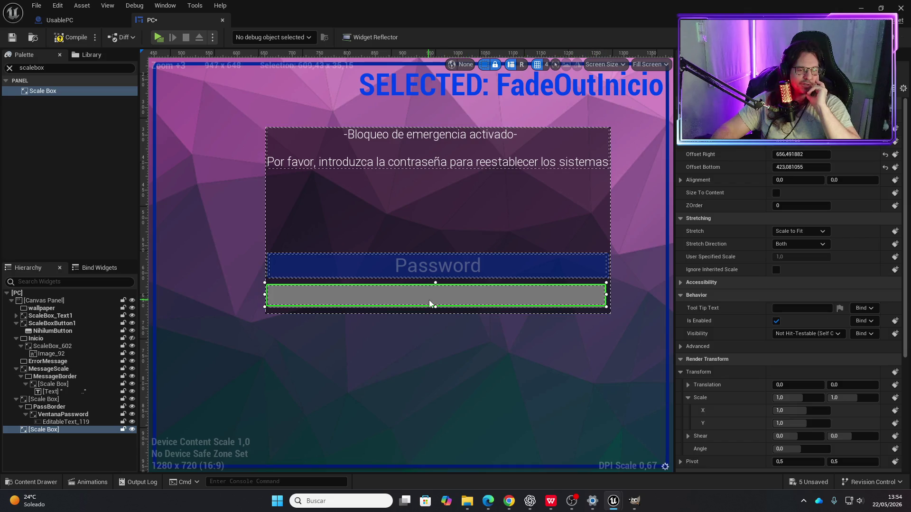
left_click_drag(436, 305, 436, 306)
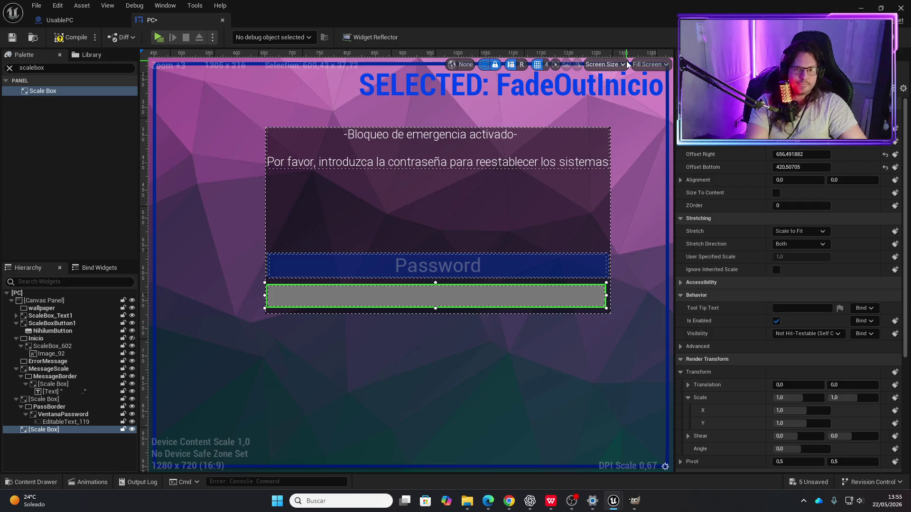
Step: Rename the Scale Box to Scalebox_error and move ErrorMessage inside it
key("Return")
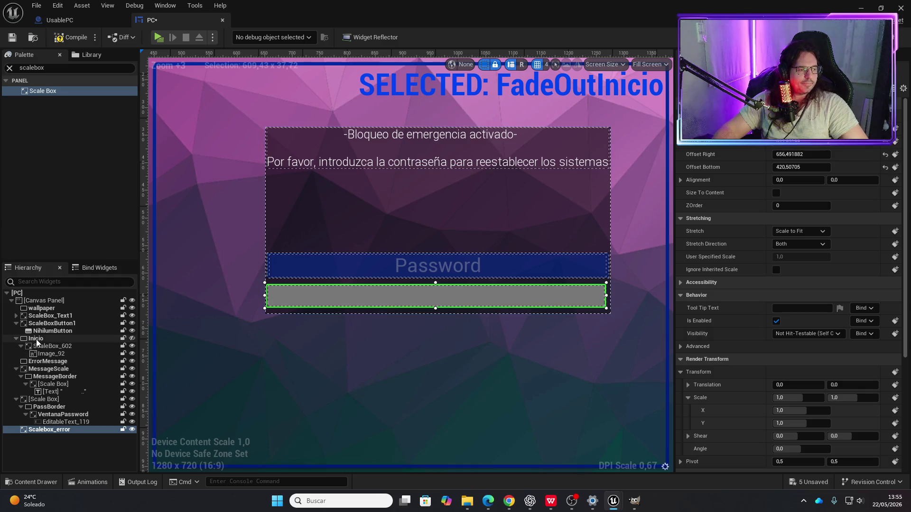
left_click(16, 338)
left_click_drag(40, 346, 58, 415)
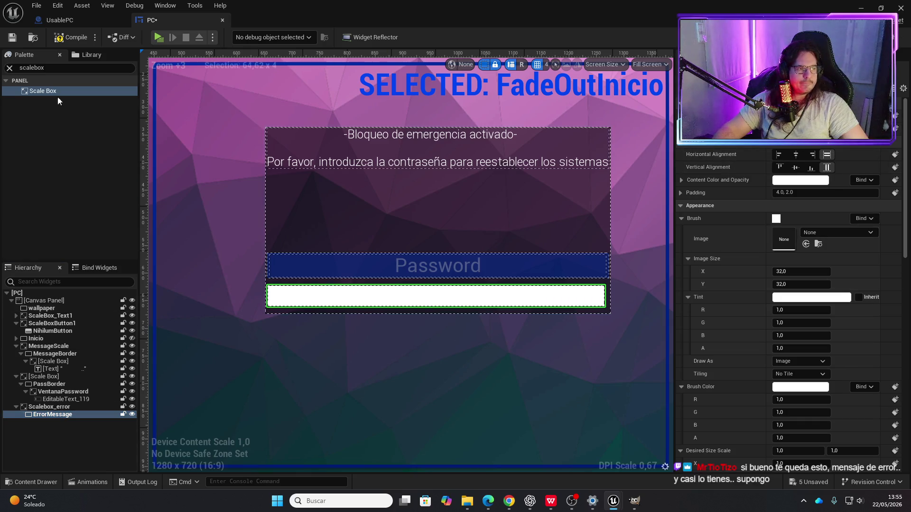
Step: Add a Text widget inside the ErrorMessage border
type("text")
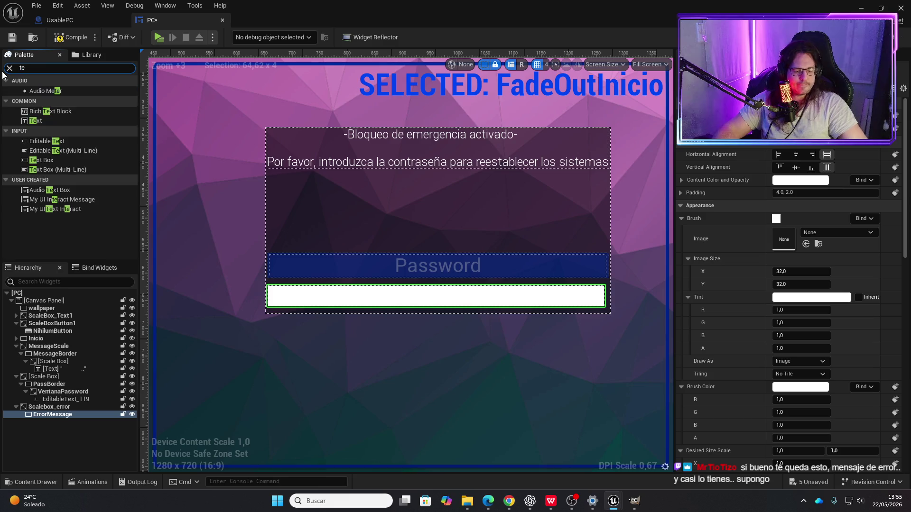
mouse_move(37, 103)
left_mouse_down()
mouse_move(67, 262)
mouse_move(54, 416)
left_mouse_up()
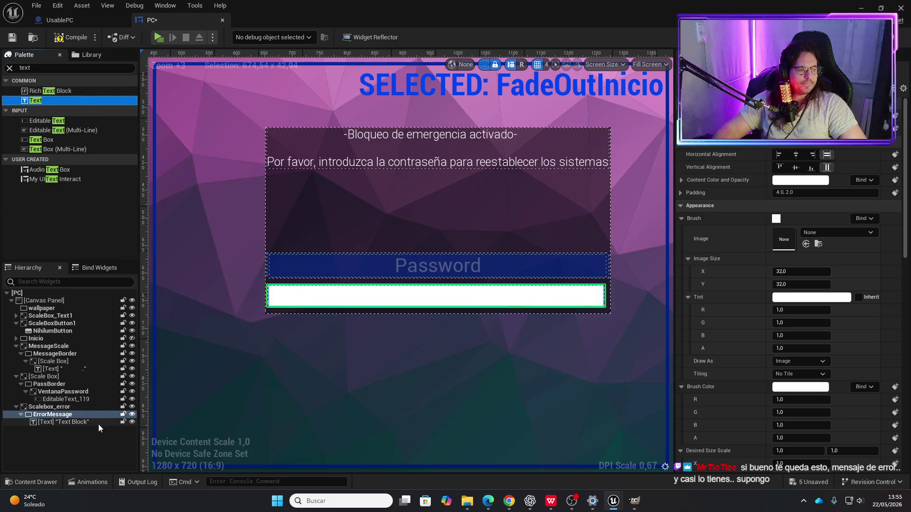
left_click(78, 424)
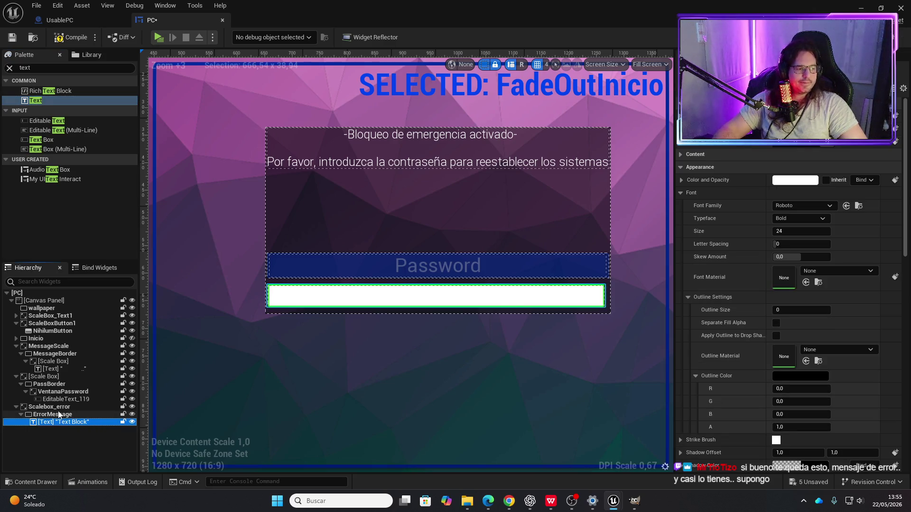
left_click(58, 415)
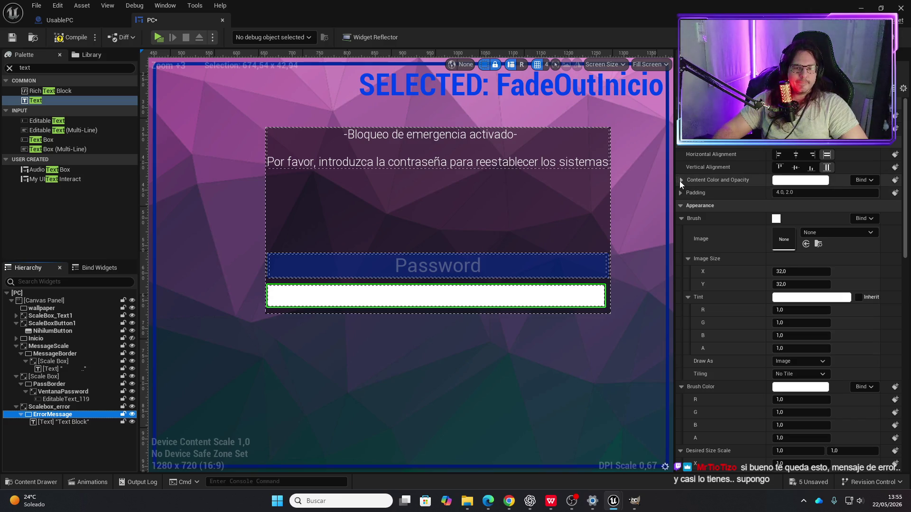
Step: Tint ErrorMessage red (R 0.79, G 0, B 0.02) and lower the tint alpha toward 0.5
left_click(786, 298)
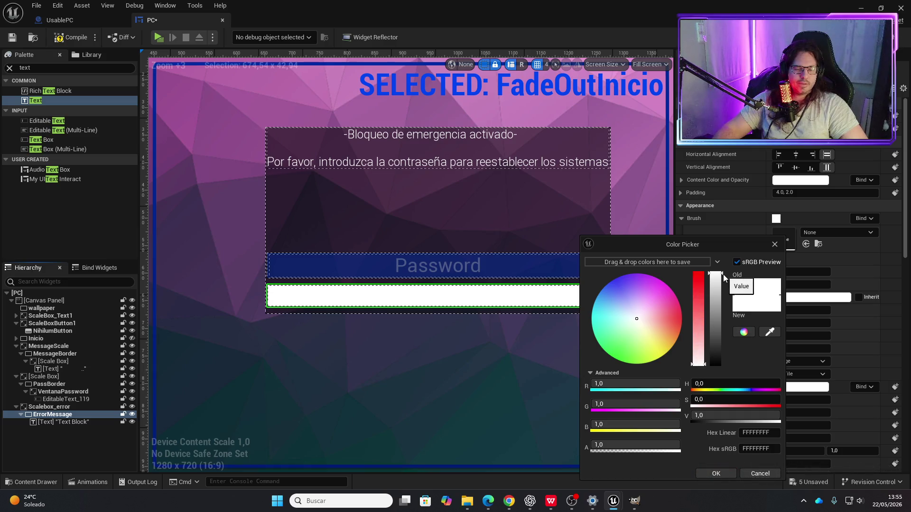
left_click_drag(724, 277, 717, 291)
mouse_move(667, 317)
left_mouse_down()
mouse_move(690, 322)
mouse_move(683, 318)
left_mouse_up()
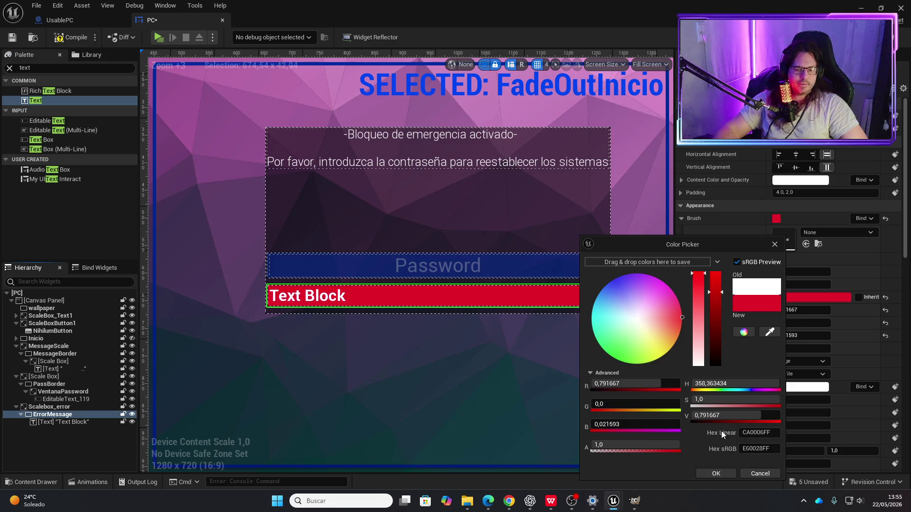
left_click(717, 472)
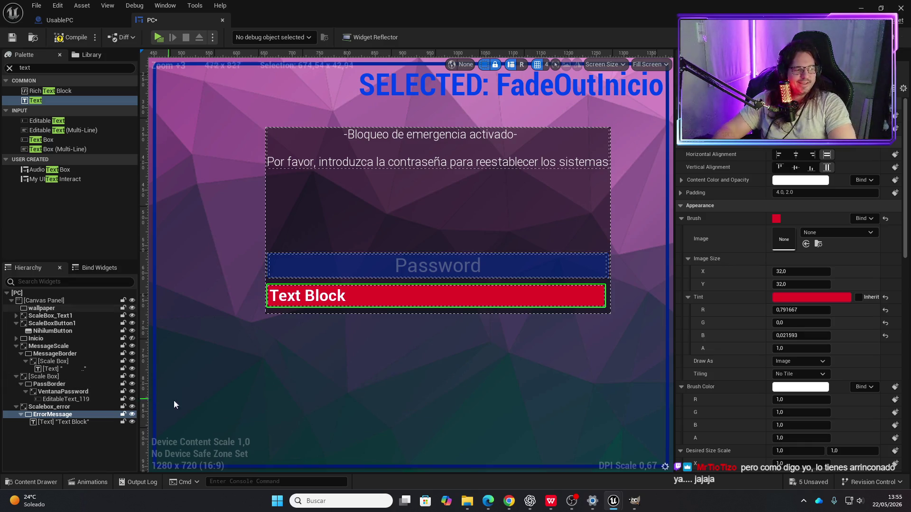
scroll(744, 352, "down", 3)
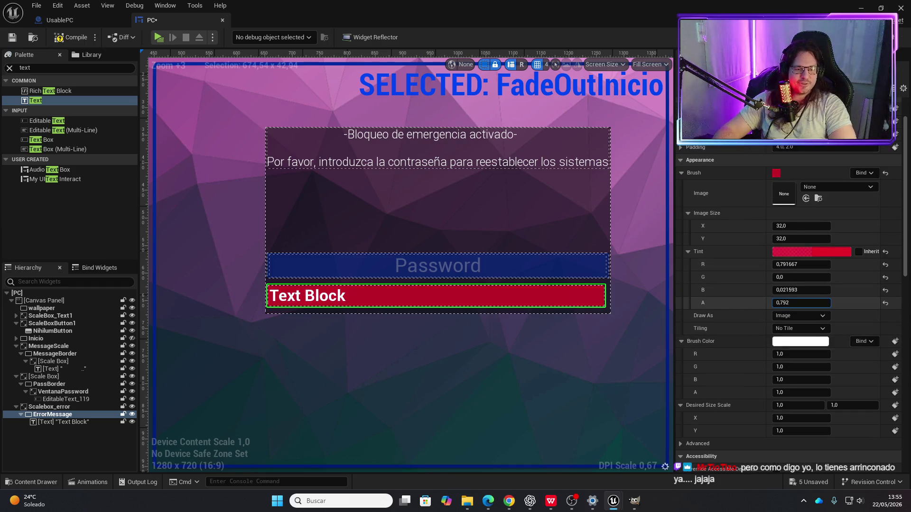
left_click_drag(802, 303, 778, 303)
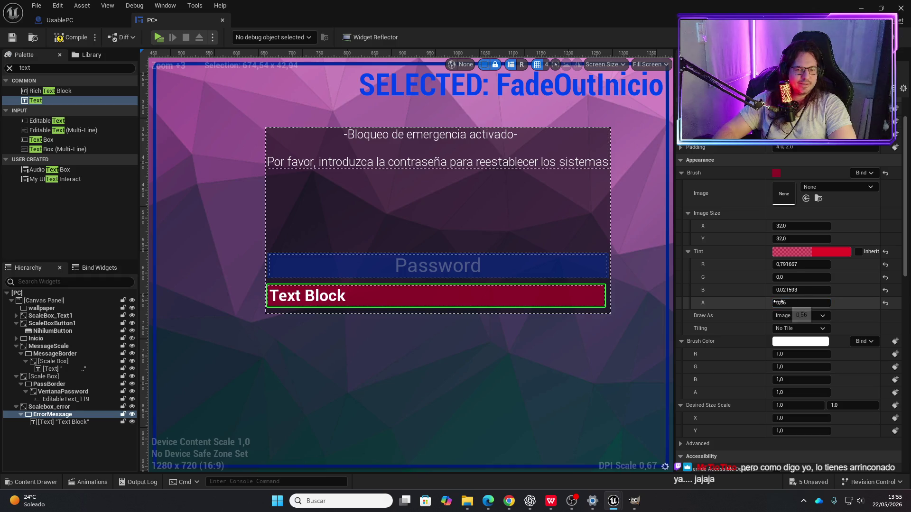
Step: Center the error text block in the bar and set its font to RobotoTiny
left_click(74, 420)
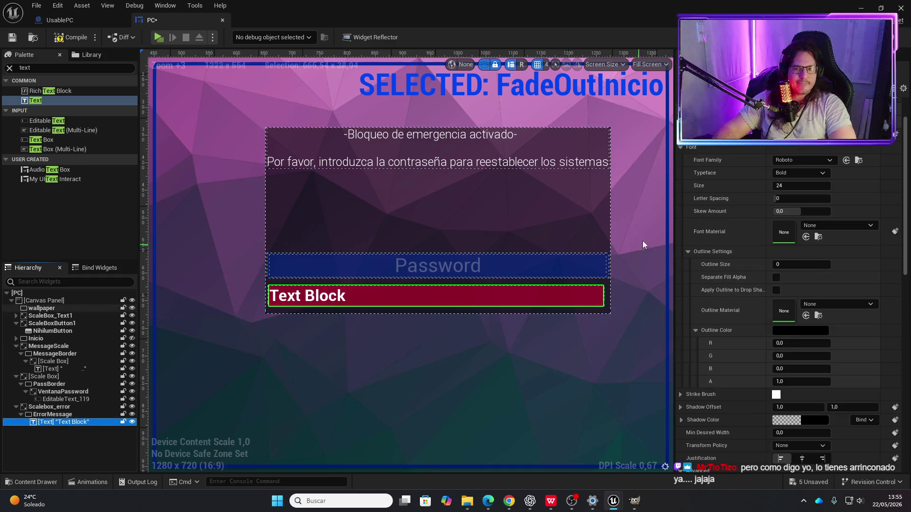
scroll(754, 187, "up", 2)
left_click(797, 138)
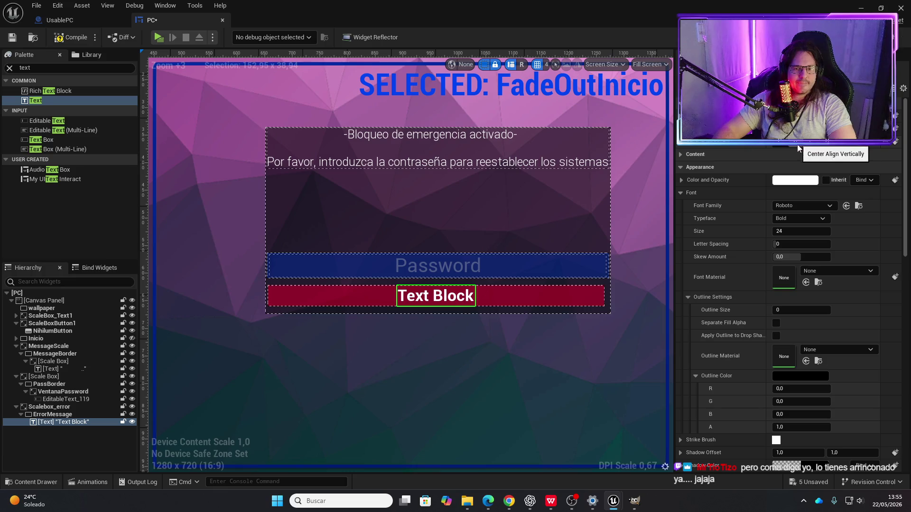
left_click(809, 207)
left_click(809, 206)
left_click(808, 208)
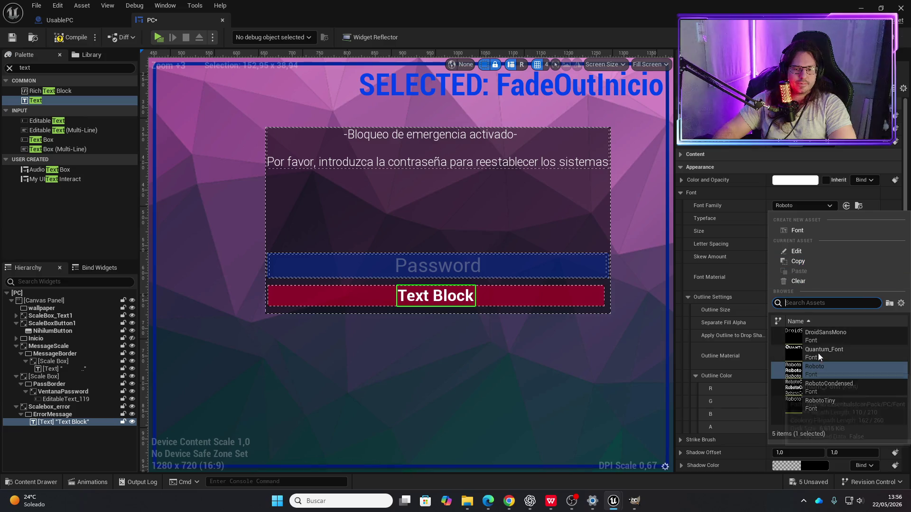
left_click(823, 402)
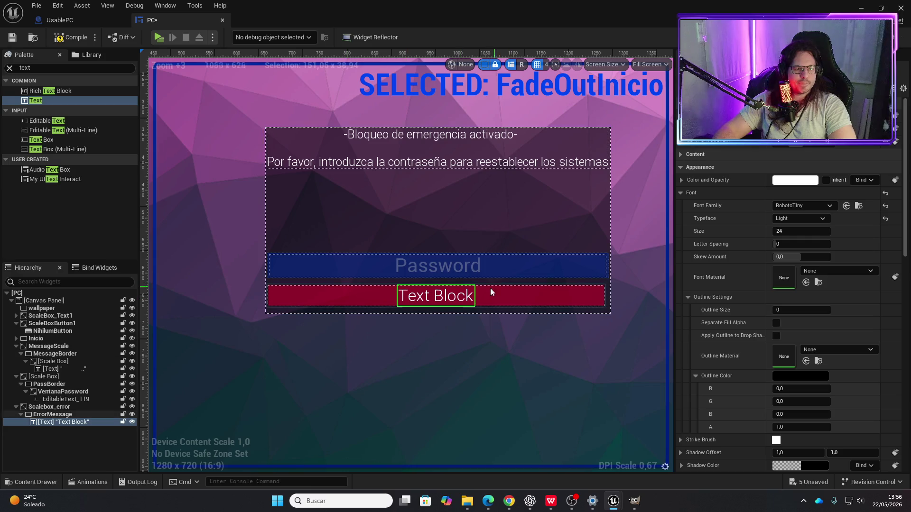
Step: Name the text block ErrorMessageText, save and compile the widget, and open the Event Graph
key("ctrl+s")
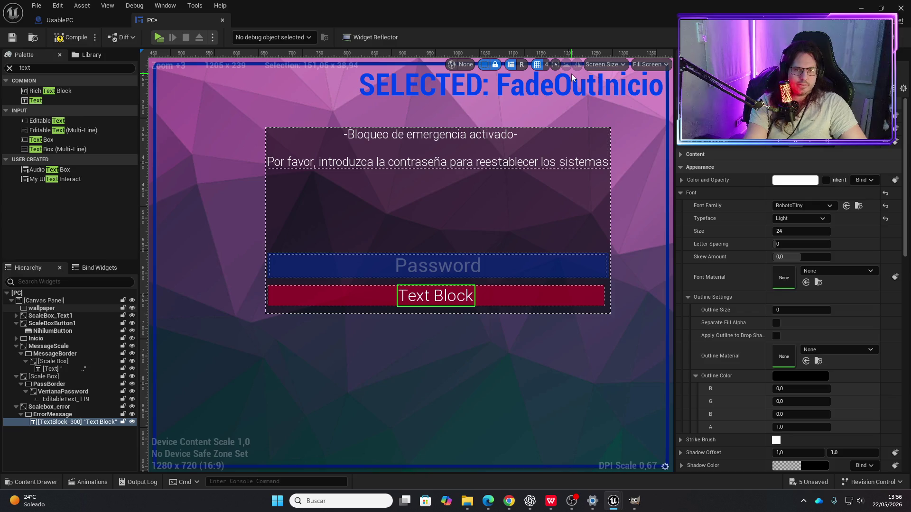
key("Return")
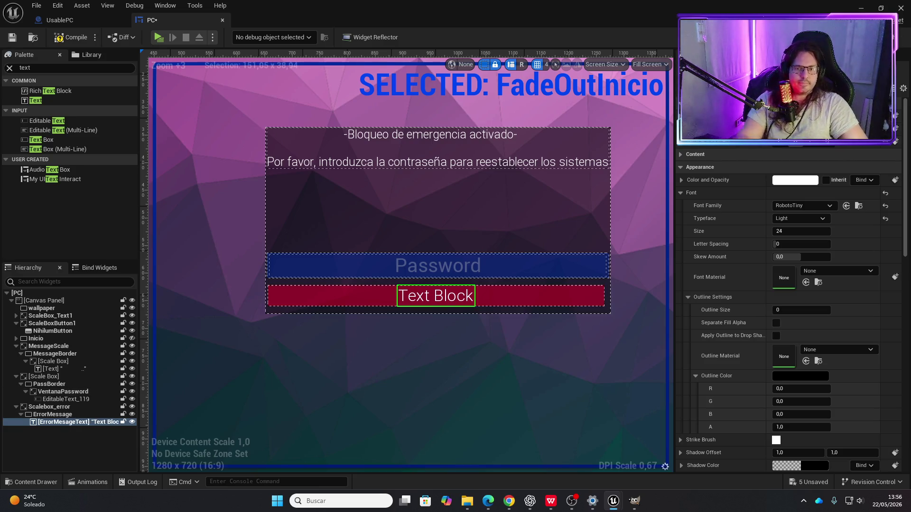
left_click(66, 414)
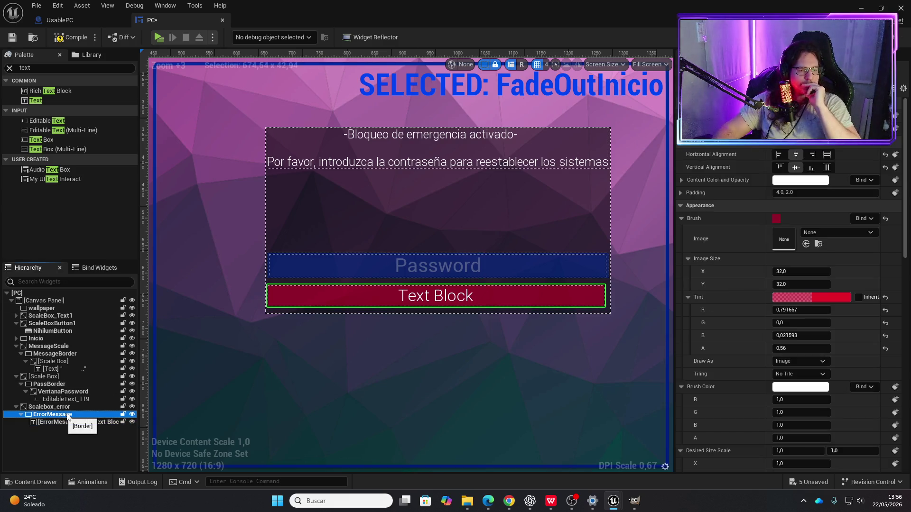
left_click(77, 36)
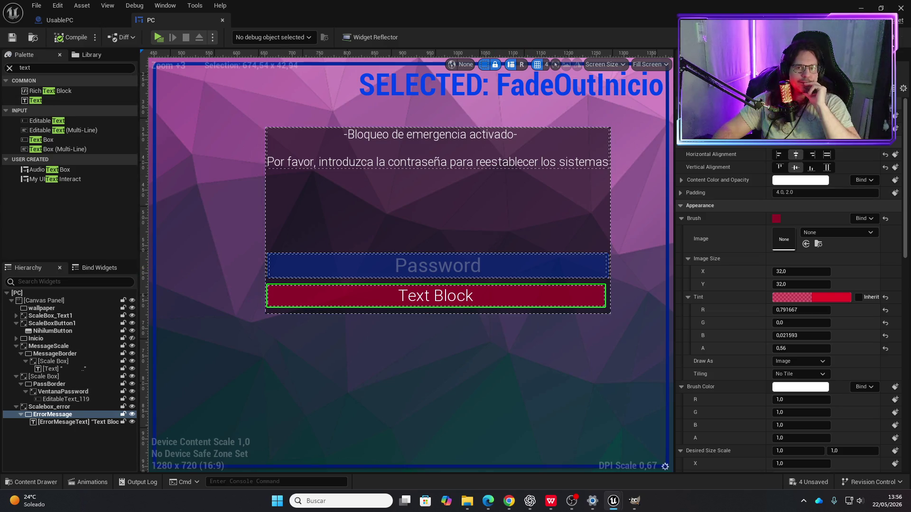
left_click(901, 37)
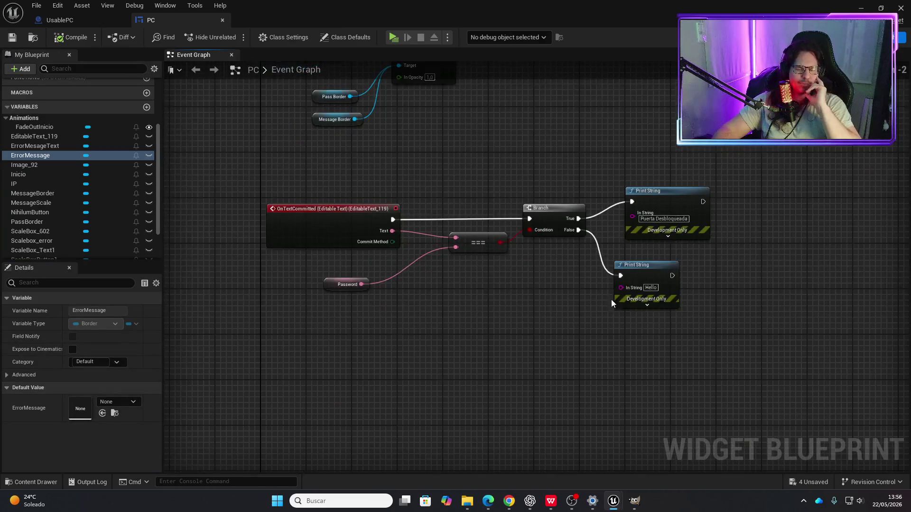
Step: Delete the two Print String nodes from the event graph
left_click_drag(485, 187, 485, 305)
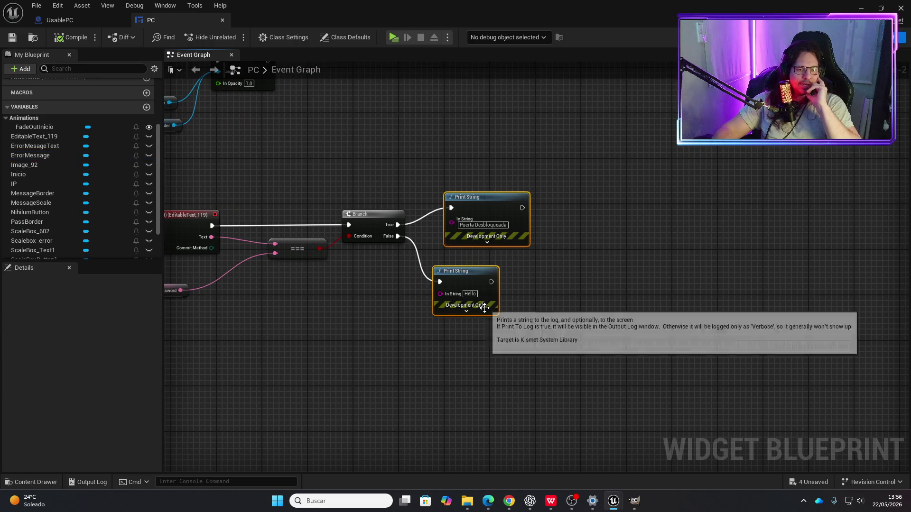
key("Delete")
left_click_drag(448, 243, 478, 301)
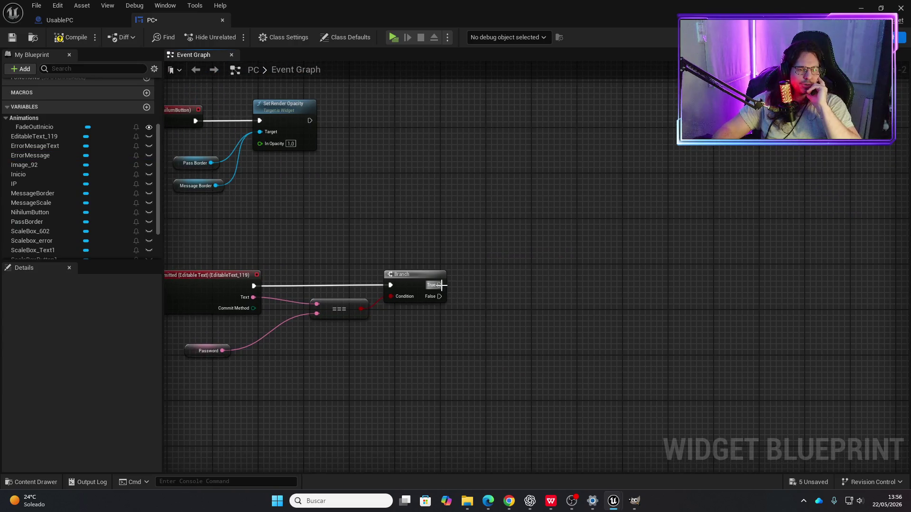
scroll(78, 214, "down", 2)
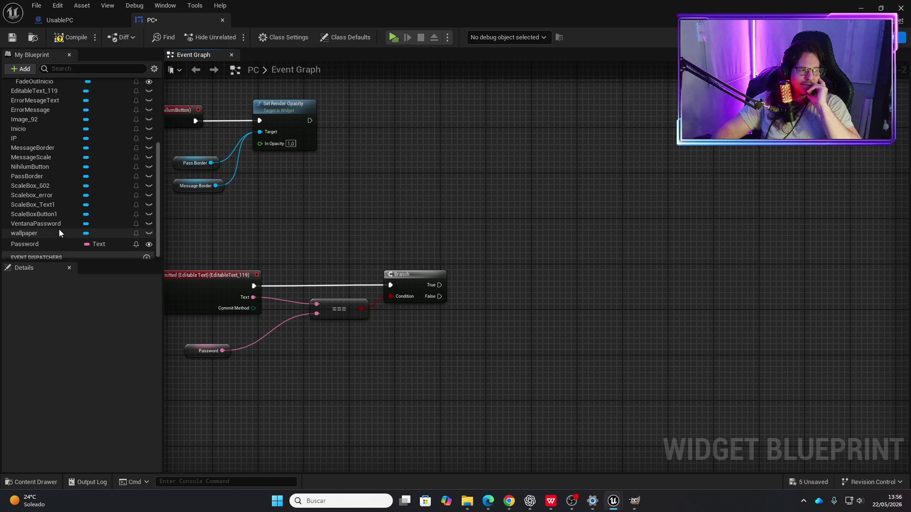
left_click(878, 37)
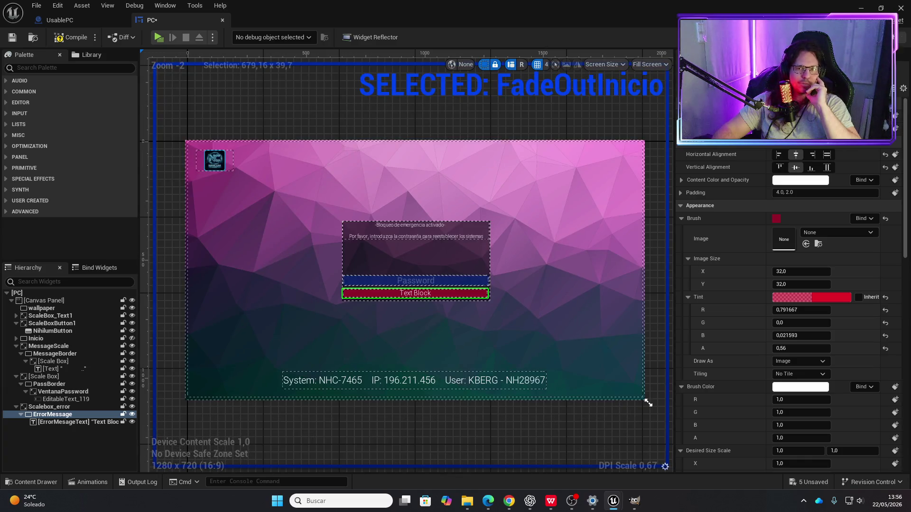
left_click(902, 38)
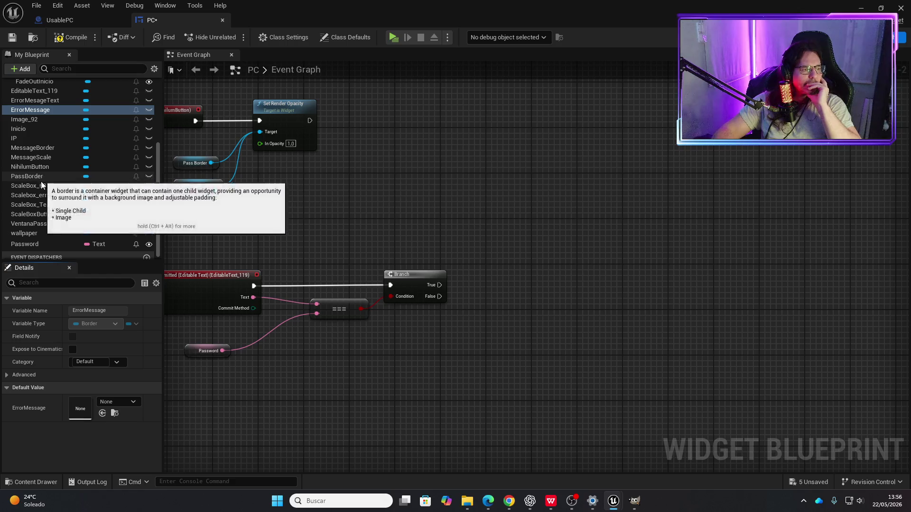
Step: Add an ErrorMessage getter with a Set Brush Color node beside the Branch
left_click_drag(44, 111, 248, 178)
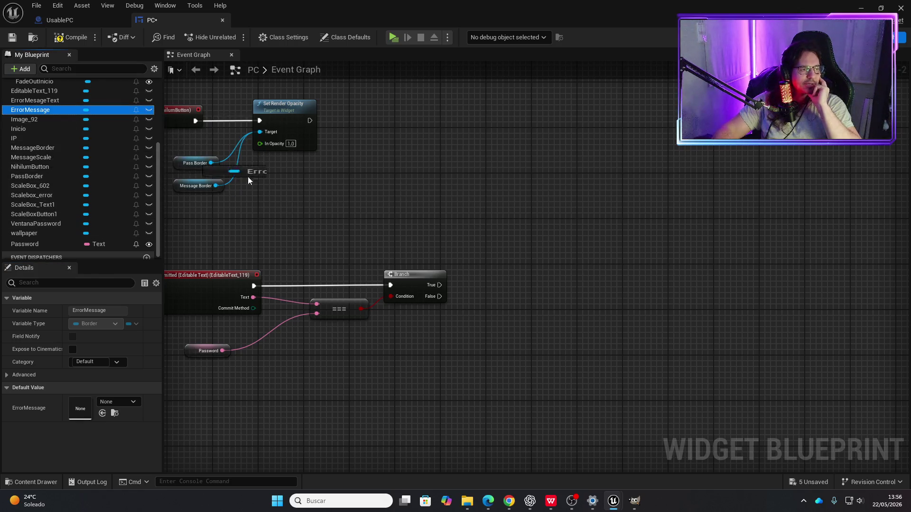
mouse_move(472, 283)
left_mouse_down()
mouse_move(508, 307)
mouse_move(568, 292)
left_mouse_up()
left_click(531, 321)
type("set b")
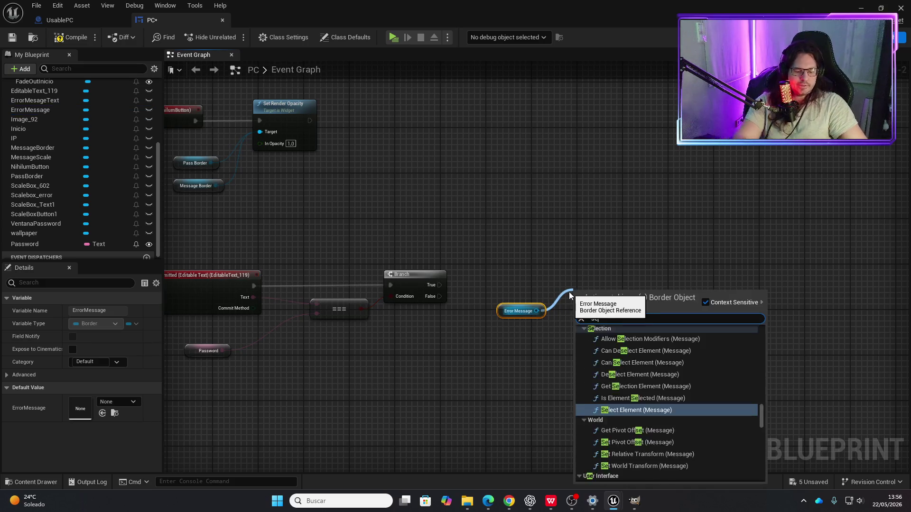
type("rus")
key("Return")
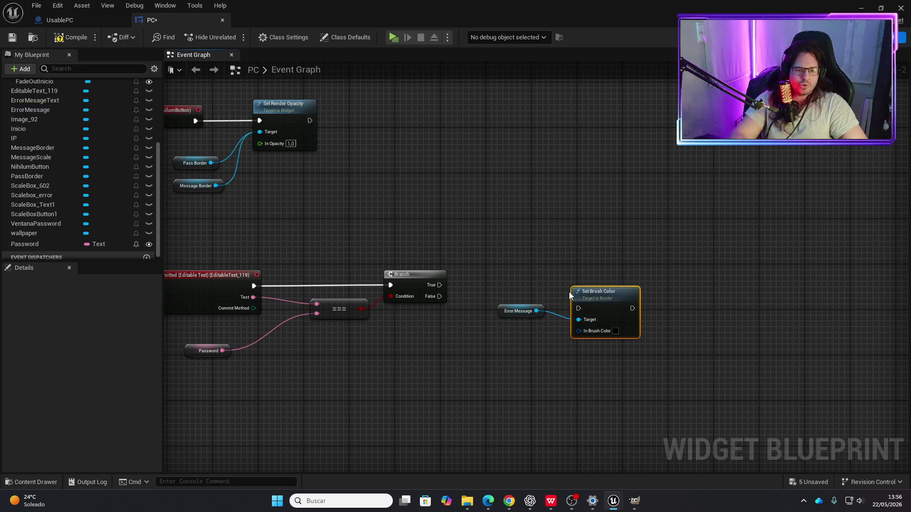
left_click_drag(621, 296, 678, 267)
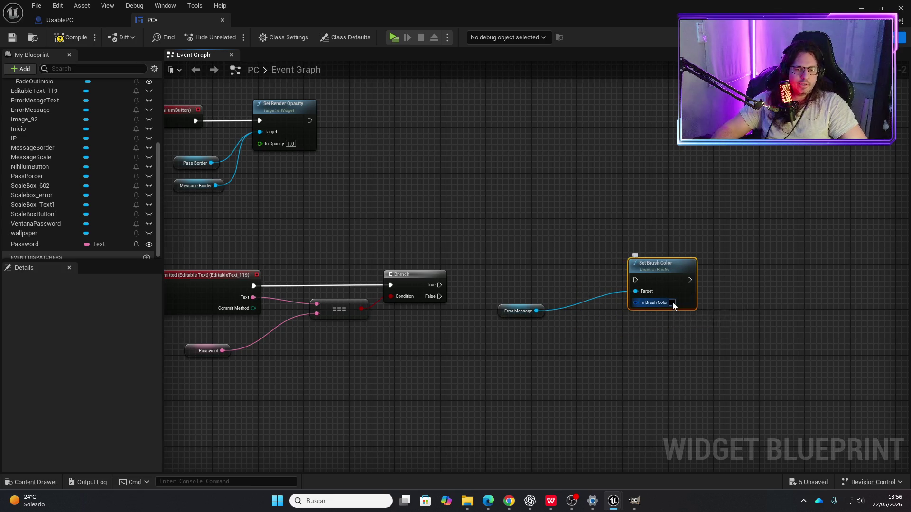
Step: Set the brush colour to red at 0.764 alpha and wire it to Branch False
left_click(672, 302)
left_click_drag(722, 316, 783, 321)
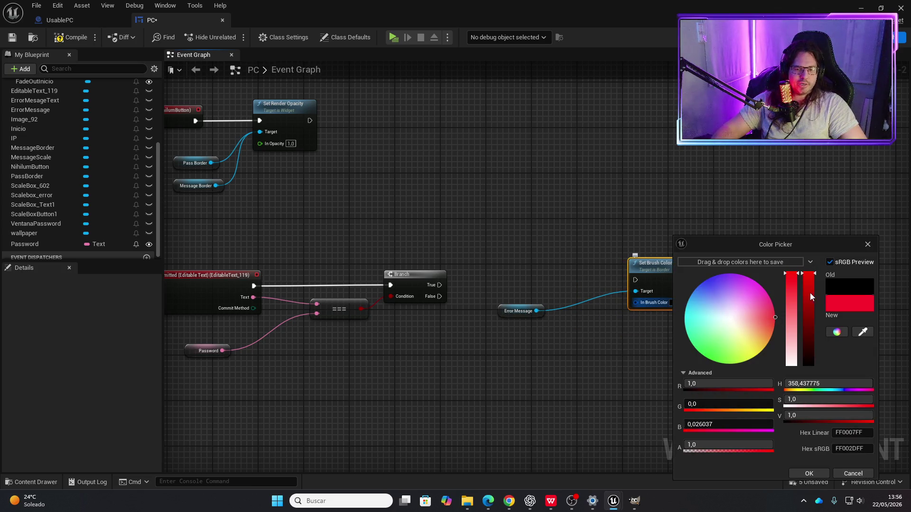
left_click_drag(815, 274, 816, 292)
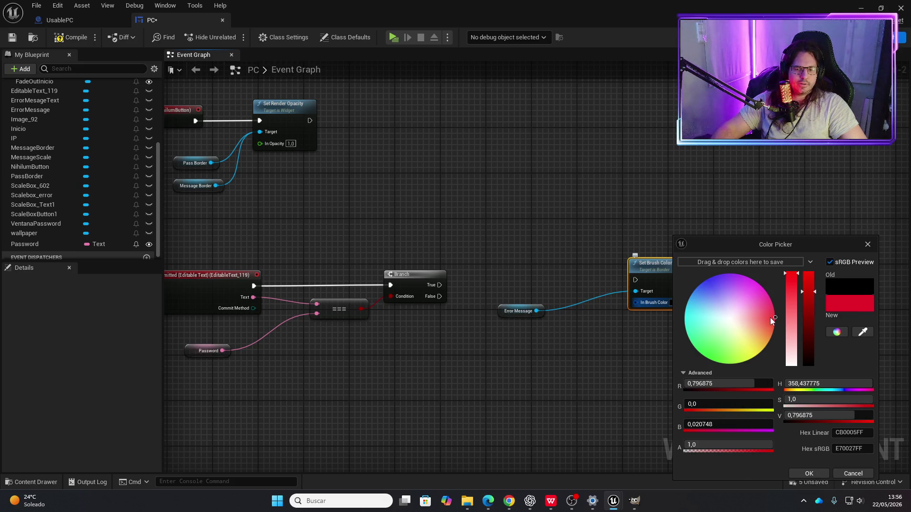
left_click_drag(815, 292, 822, 268)
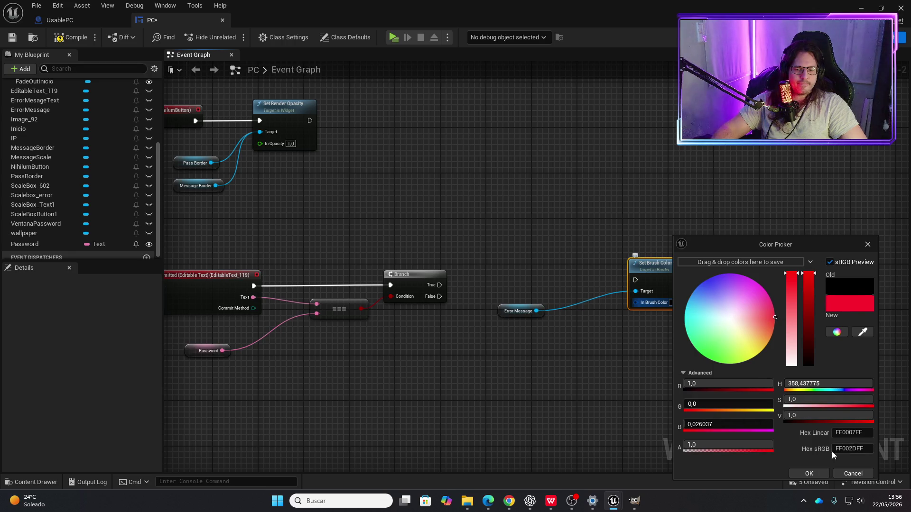
left_click_drag(764, 445, 751, 445)
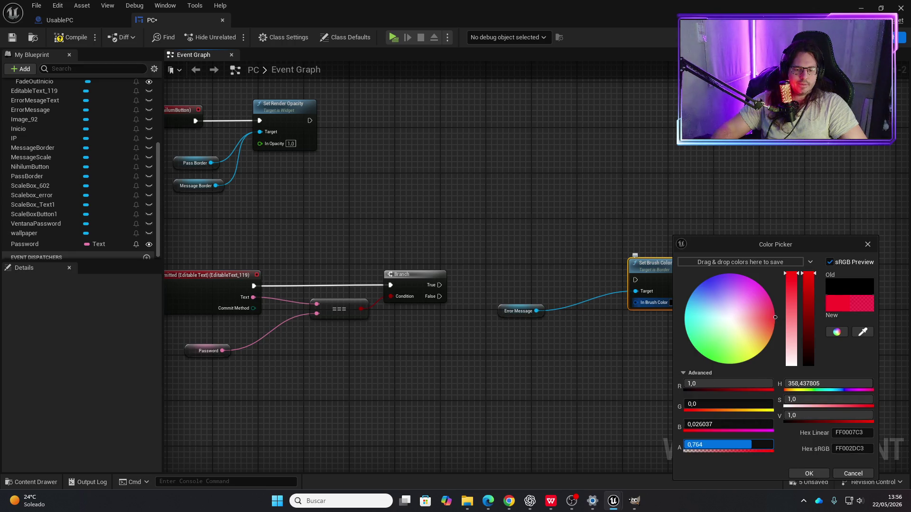
left_click(798, 470)
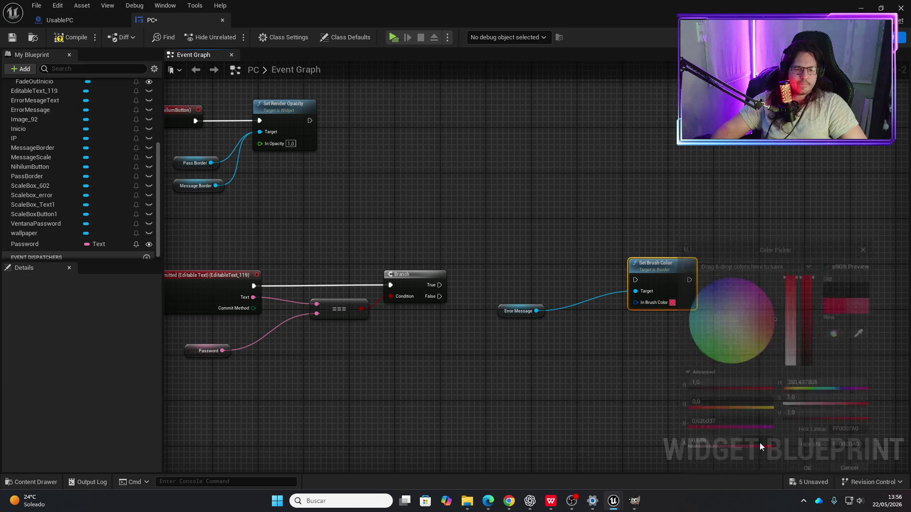
mouse_move(443, 295)
left_mouse_down()
mouse_move(612, 277)
mouse_move(658, 284)
left_mouse_up()
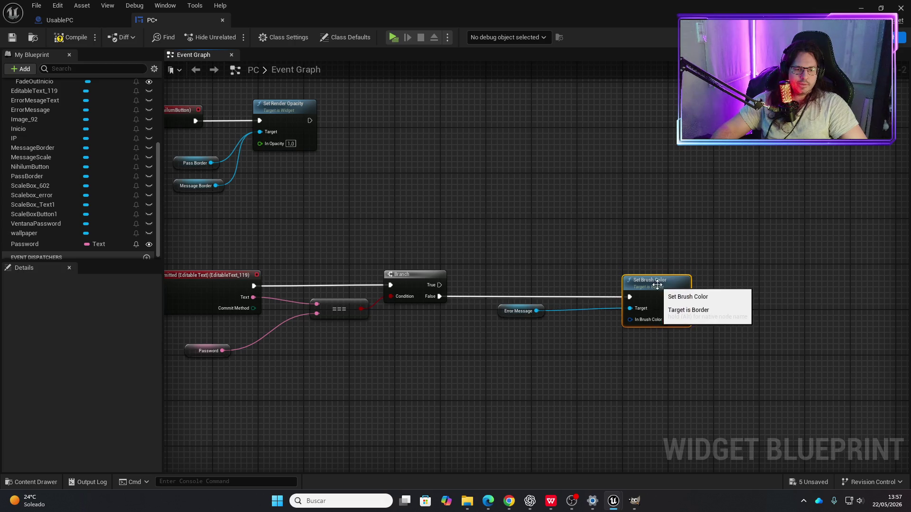
Step: Add an ErrorMesageText getter with a SetText (Text) node
left_click_drag(497, 311, 504, 368)
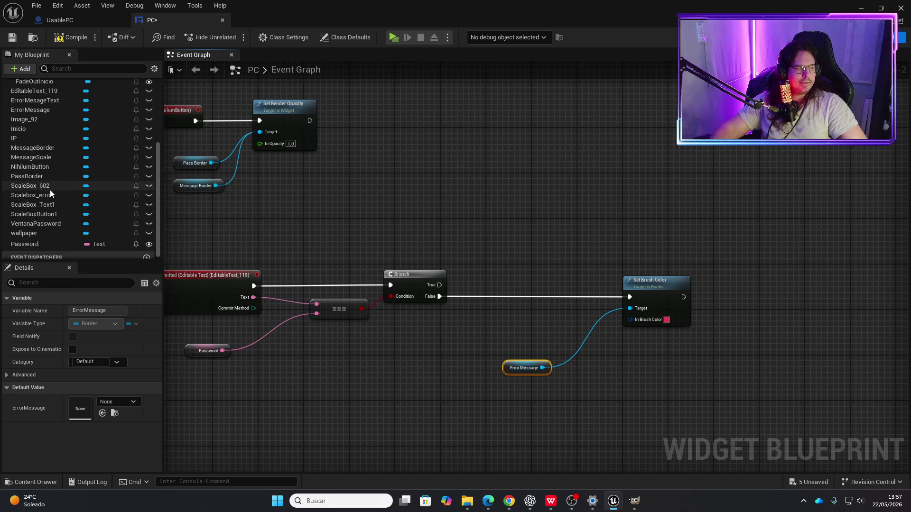
scroll(50, 190, "up", 1)
left_click(51, 121)
mouse_move(51, 122)
left_mouse_down()
mouse_move(697, 367)
mouse_move(754, 325)
left_mouse_up()
left_click(725, 383)
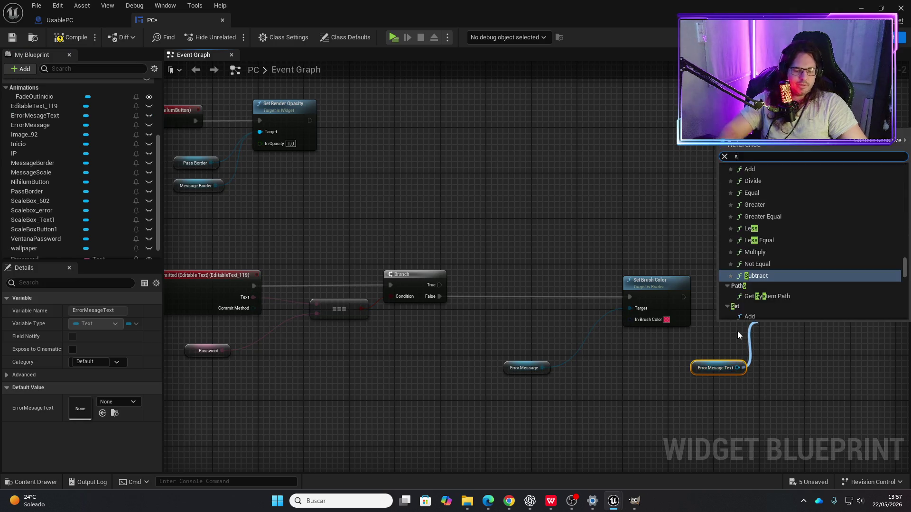
type("set text")
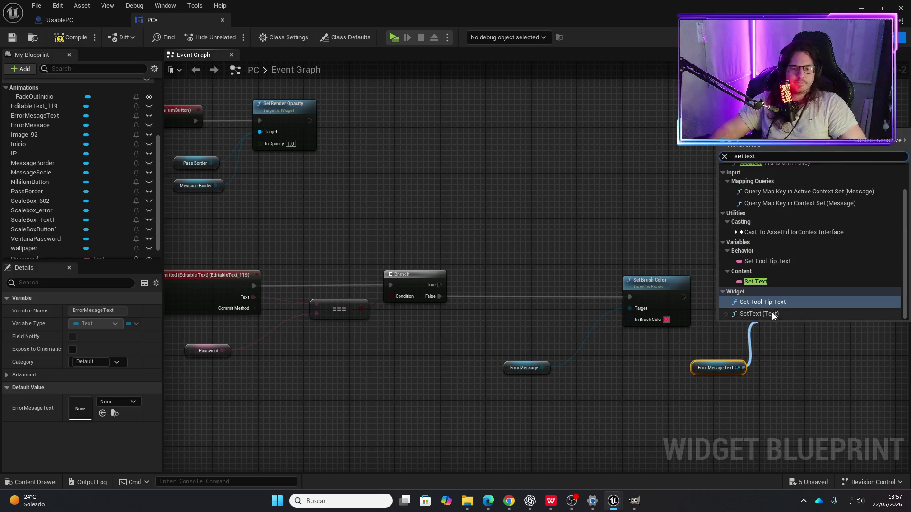
left_click(770, 314)
Step: Chain SetText after Set Brush Color and enter 'Contraseña' as its In Text
left_click_drag(778, 328, 766, 288)
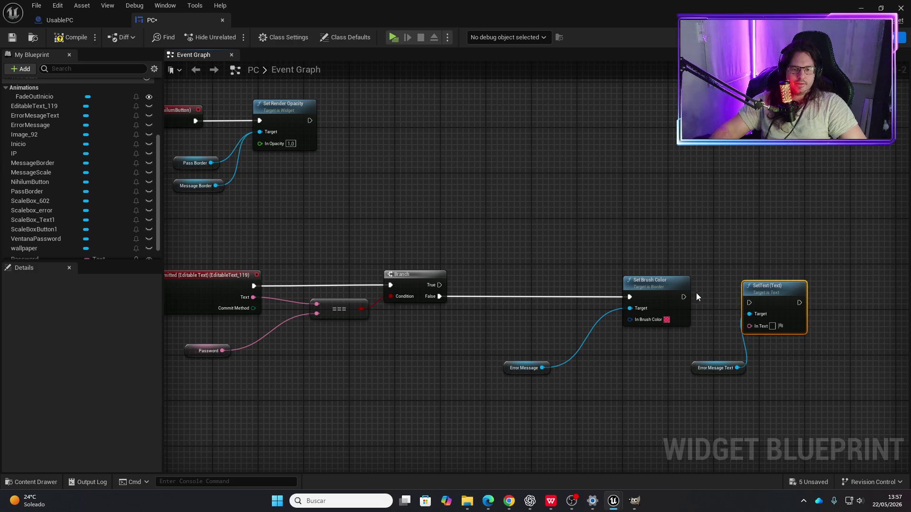
left_click_drag(684, 297, 750, 299)
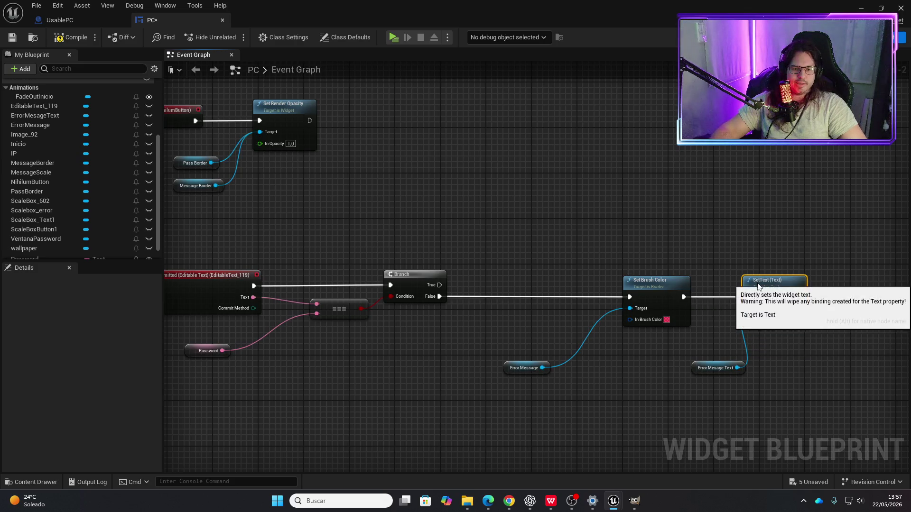
left_click(768, 323)
type("Contrase")
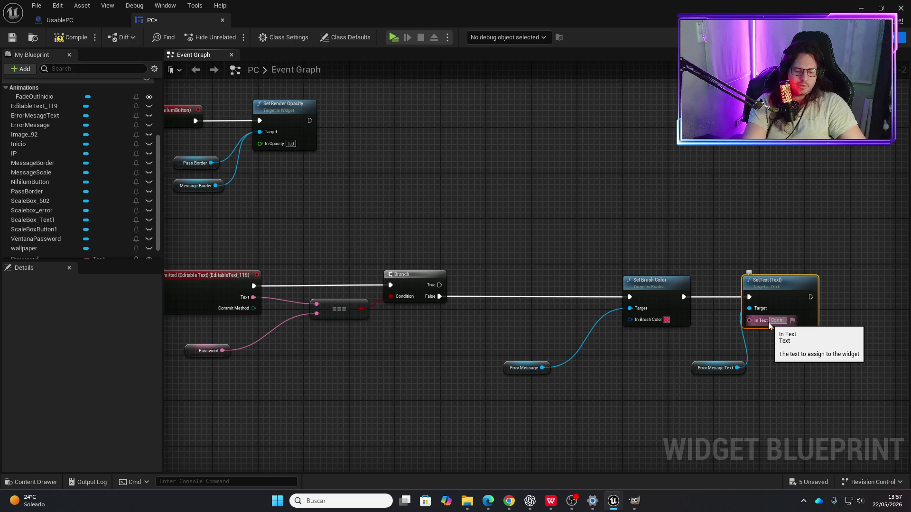
type("ña E")
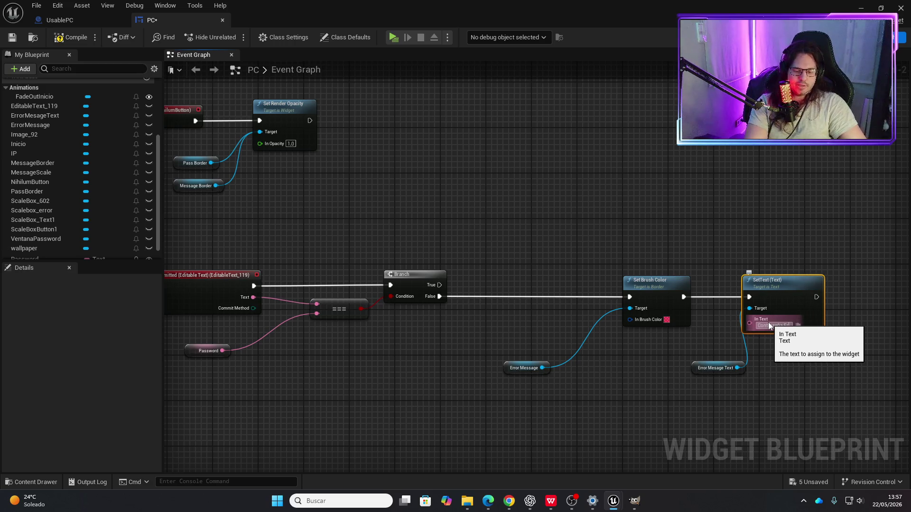